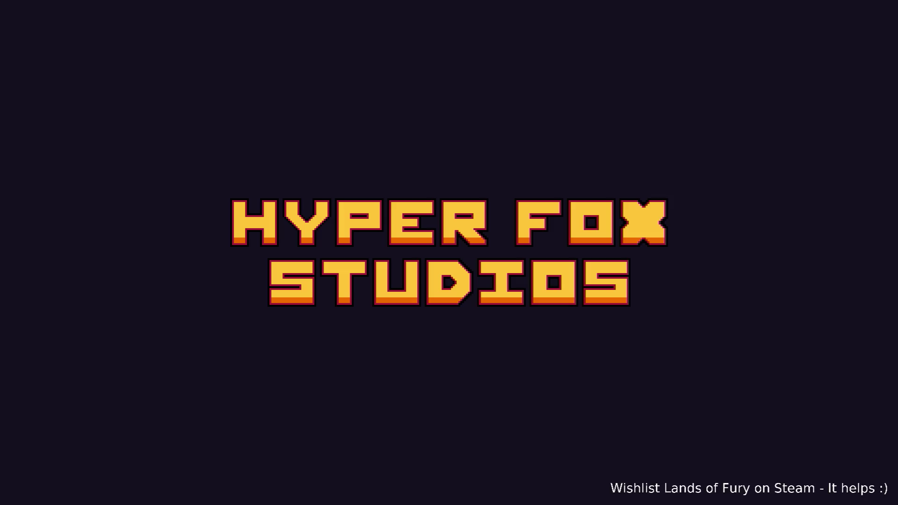
Step: Start the game, enter the purple portal and walk up the dirt path past the campfire
{"action": "key", "text": "Return"}
{"action": "key", "text": "Return"}
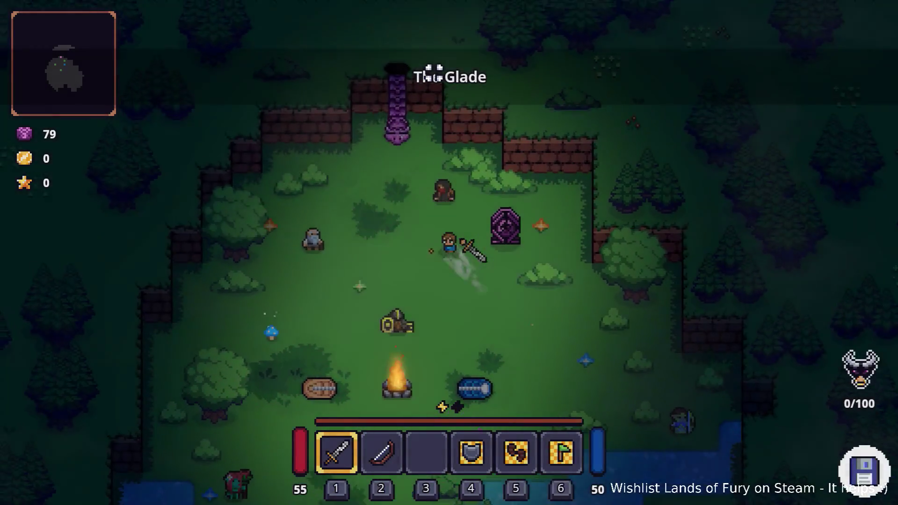
{"action": "key", "text": "w"}
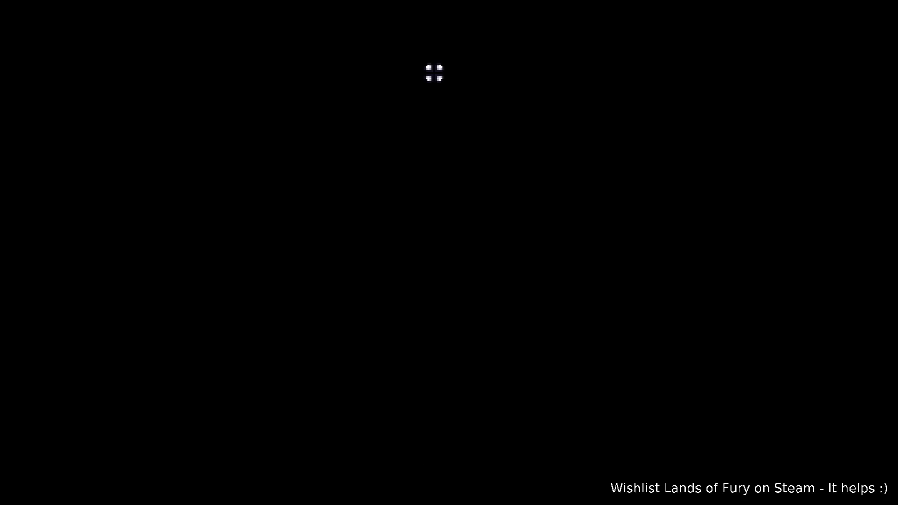
{"action": "key", "text": "w"}
{"action": "key", "text": "d"}
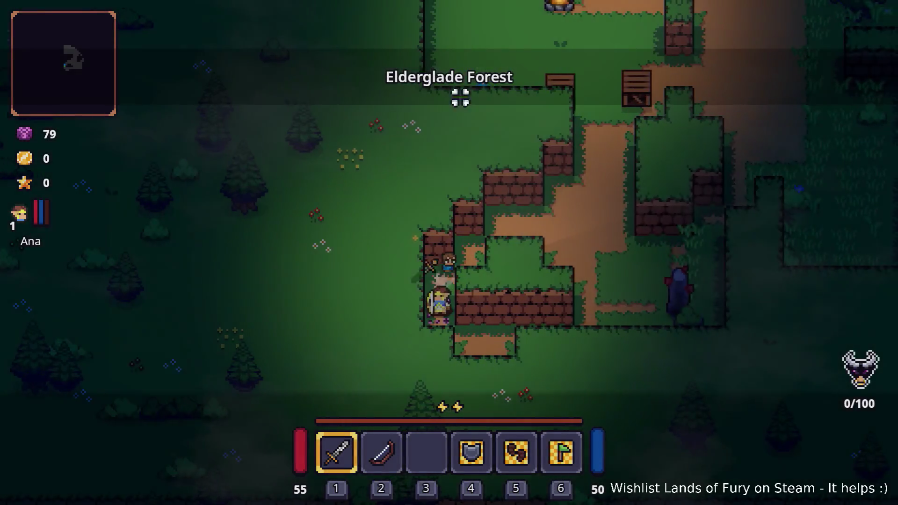
{"action": "key", "text": "w"}
{"action": "key", "text": "d"}
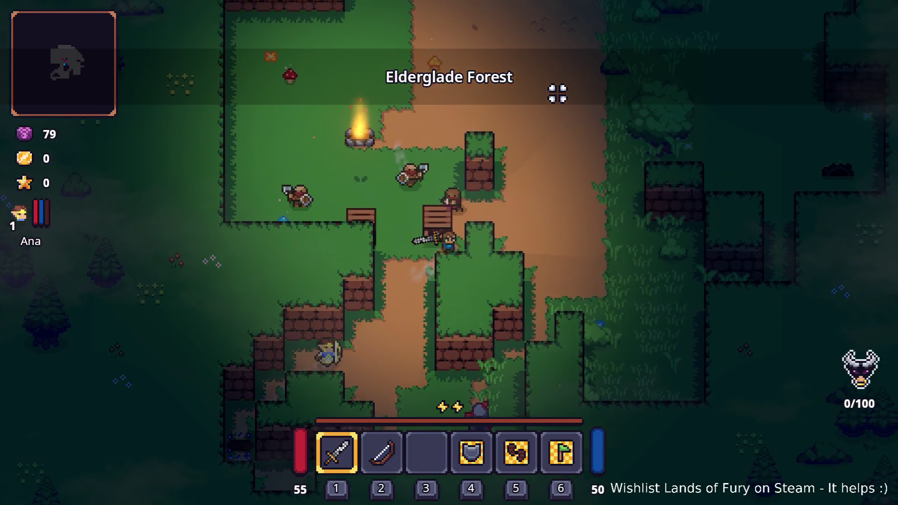
{"action": "key", "text": "w"}
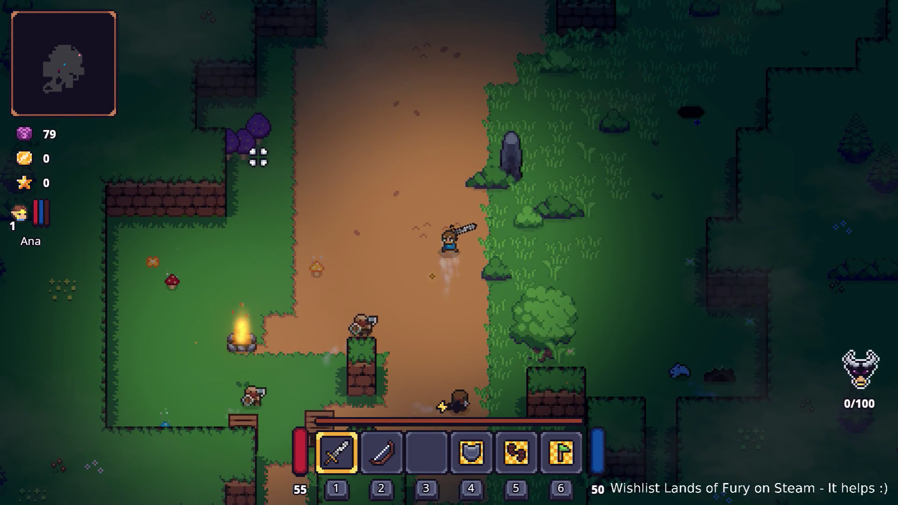
{"action": "key", "text": "w"}
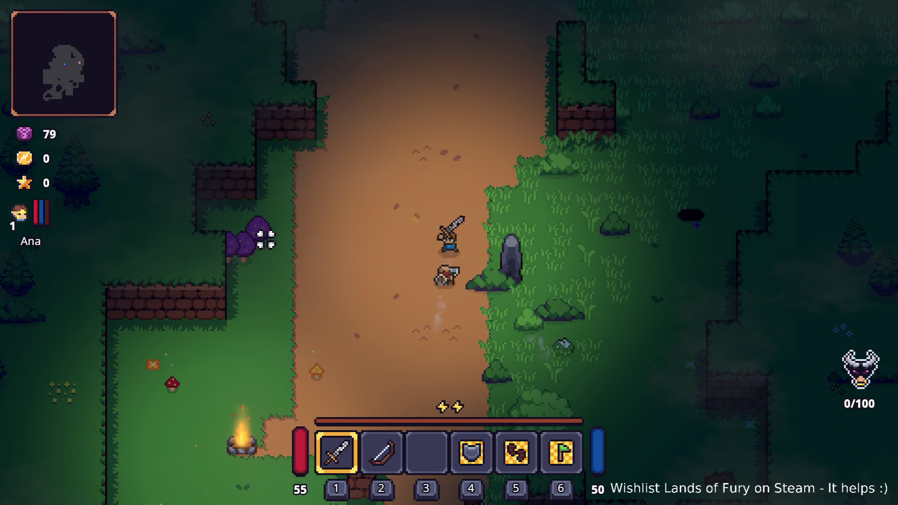
{"action": "key", "text": "a"}
Step: Move around the stone pillar and fight and kill the approaching enemy
{"action": "key", "text": "d"}
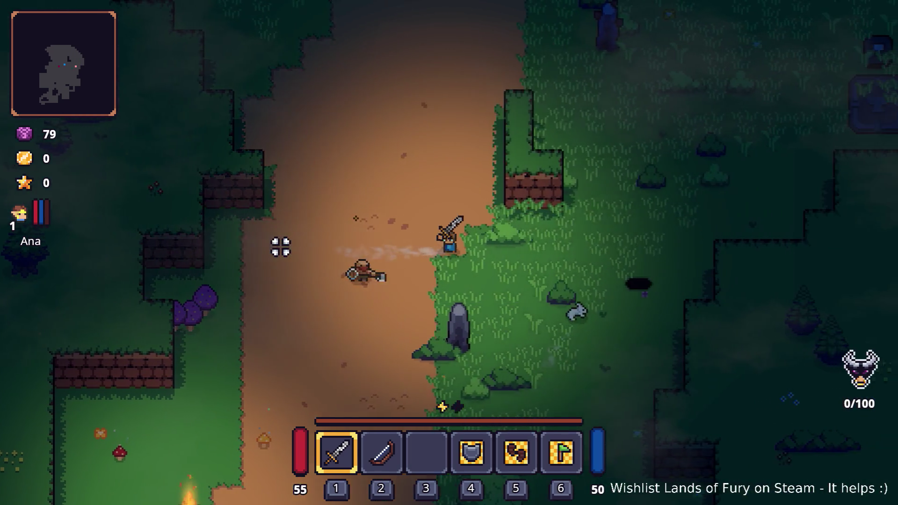
{"action": "key", "text": "s"}
{"action": "key", "text": "a"}
{"action": "key", "text": "a"}
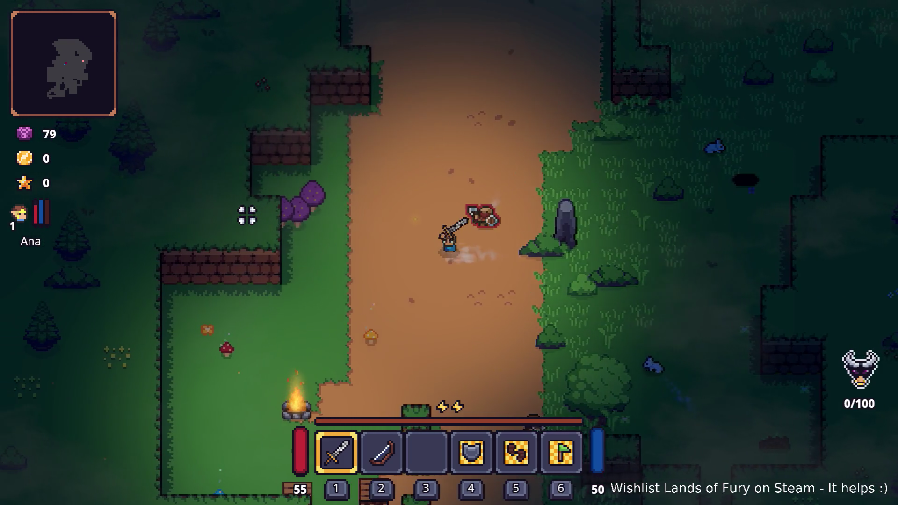
{"action": "key", "text": "a"}
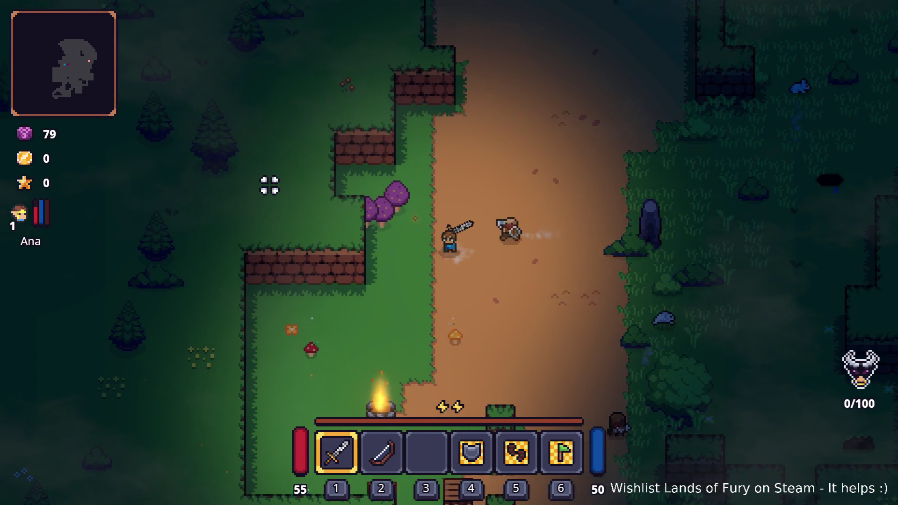
{"action": "key", "text": "s"}
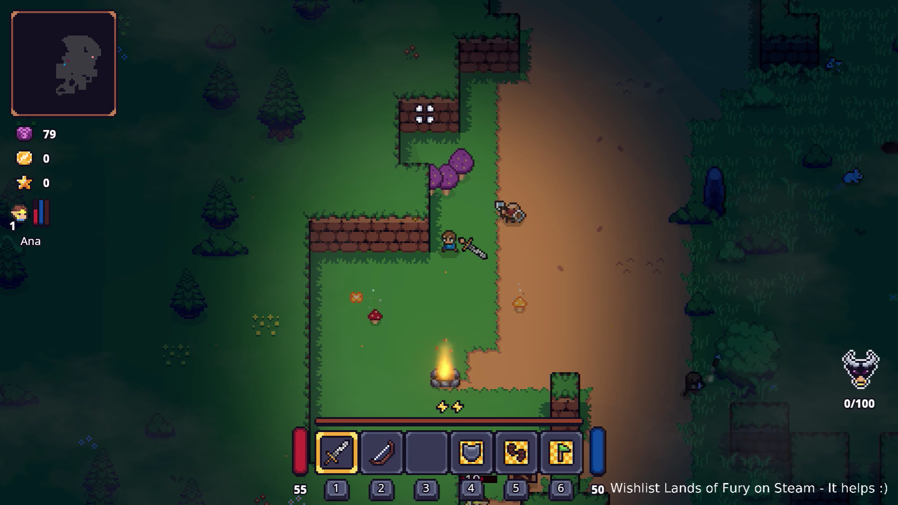
{"action": "key", "text": "d"}
{"action": "key", "text": "s"}
{"action": "key", "text": "d"}
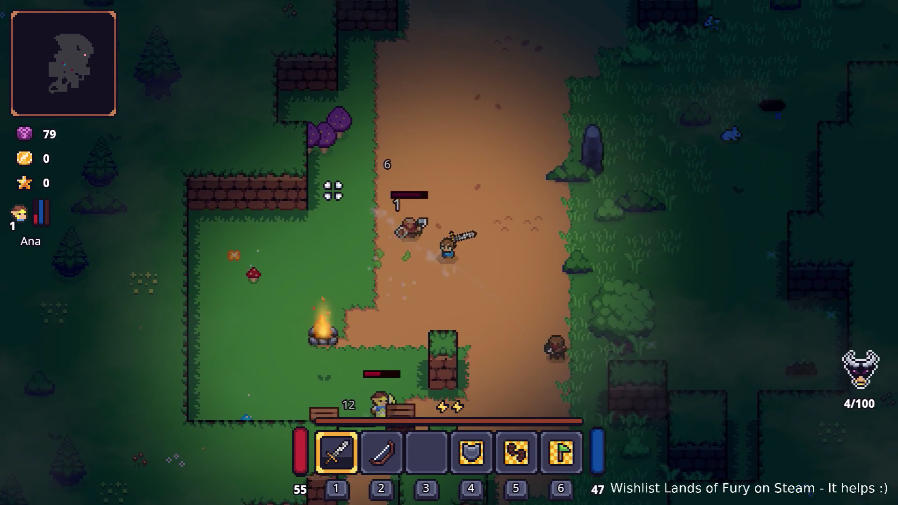
{"action": "key", "text": "w"}
{"action": "left_click", "coordinate": [334, 190]}
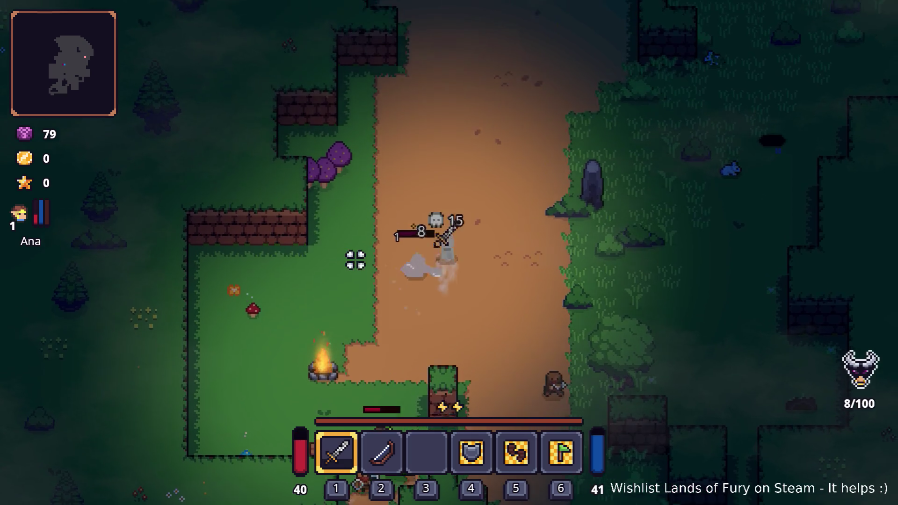
Step: Walk up-left along the path, then pause and quit the game to desktop
{"action": "key", "text": "w"}
{"action": "key", "text": "a"}
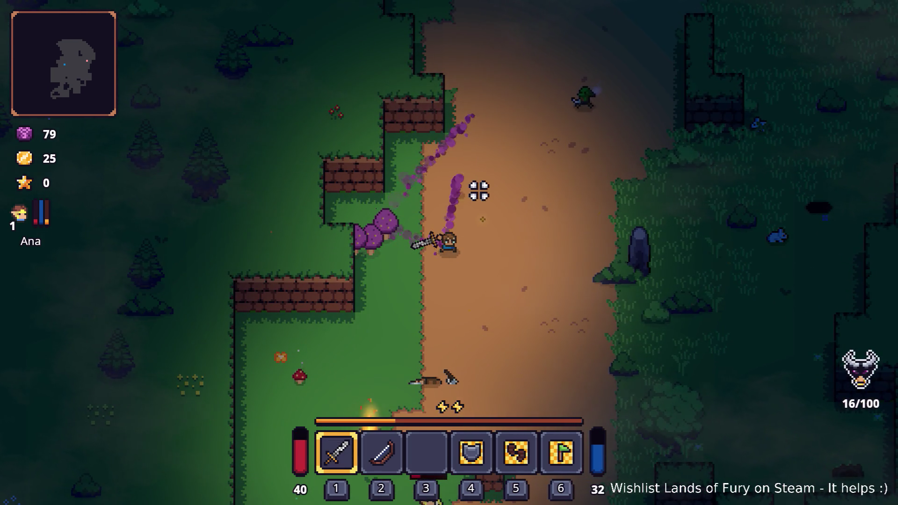
{"action": "key", "text": "Escape"}
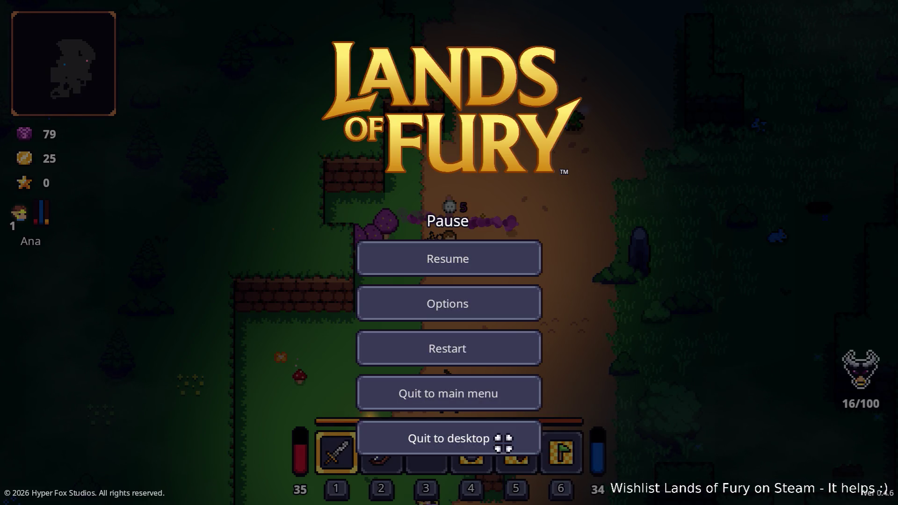
{"action": "left_click", "coordinate": [504, 443]}
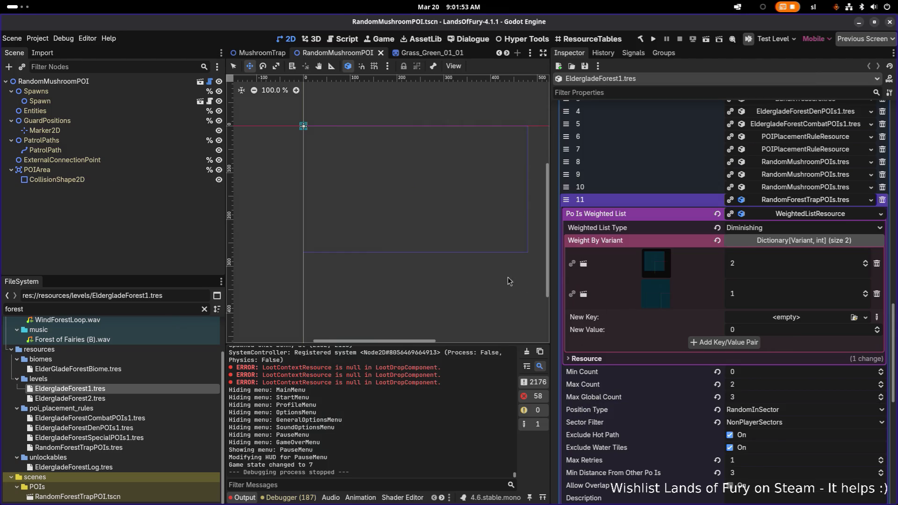
Step: Open ClusterOfMushroomTrapsPOI.tscn through the scene search for 'clu' and select its root node
{"action": "key", "text": "ctrl+shift+o"}
{"action": "type", "text": "clu"}
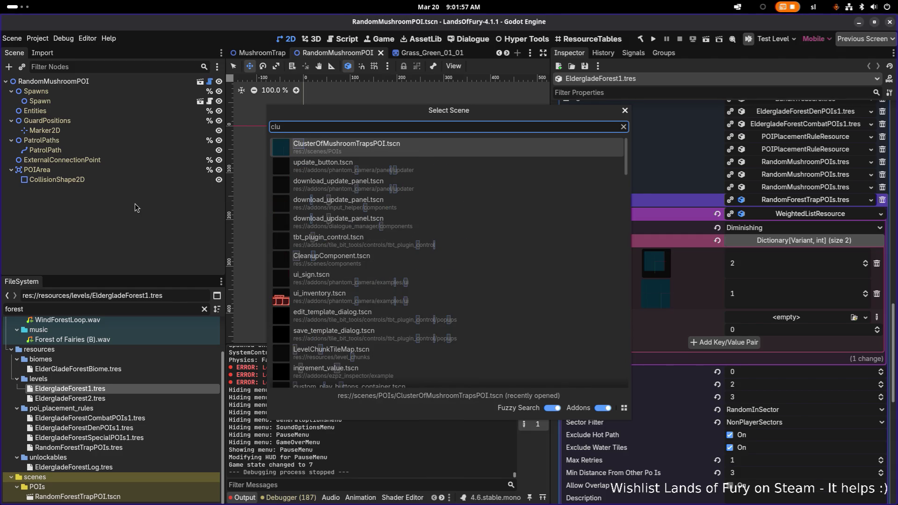
{"action": "left_click", "coordinate": [350, 153]}
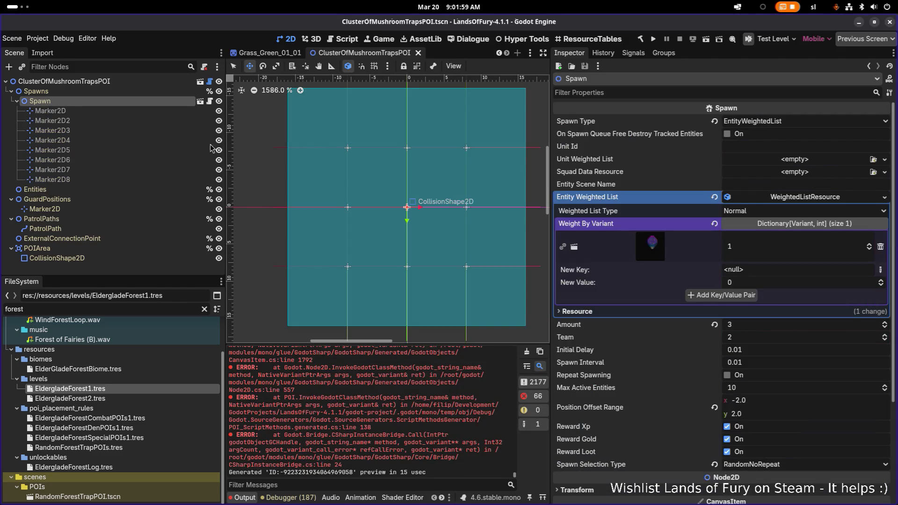
{"action": "scroll", "coordinate": [363, 210], "scroll_direction": "down", "scroll_amount": 3}
{"action": "scroll", "coordinate": [363, 213], "scroll_direction": "up", "scroll_amount": 1}
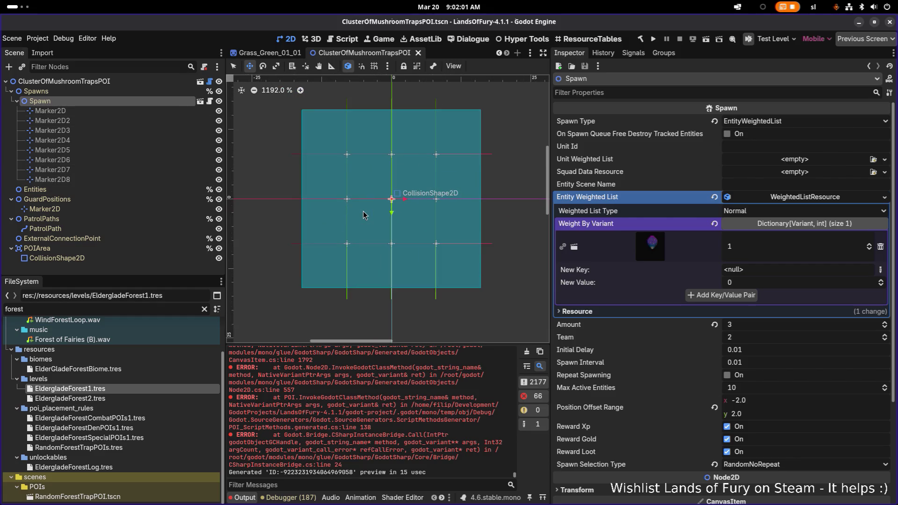
{"action": "left_click", "coordinate": [65, 81]}
{"action": "scroll", "coordinate": [469, 217], "scroll_direction": "up", "scroll_amount": 1}
{"action": "scroll", "coordinate": [470, 217], "scroll_direction": "down", "scroll_amount": 3}
Step: Resize the POI's collision shape to 48×48 and save the scene
{"action": "left_click", "coordinate": [56, 259]}
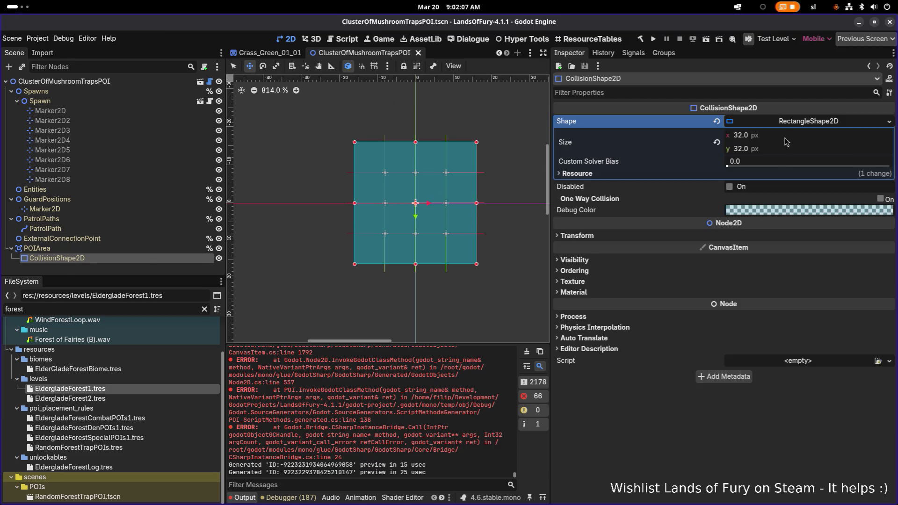
{"action": "left_click", "coordinate": [785, 135]}
{"action": "key", "text": "Tab"}
{"action": "type", "text": "48"}
{"action": "key", "text": "Return"}
{"action": "key", "text": "ctrl+s"}
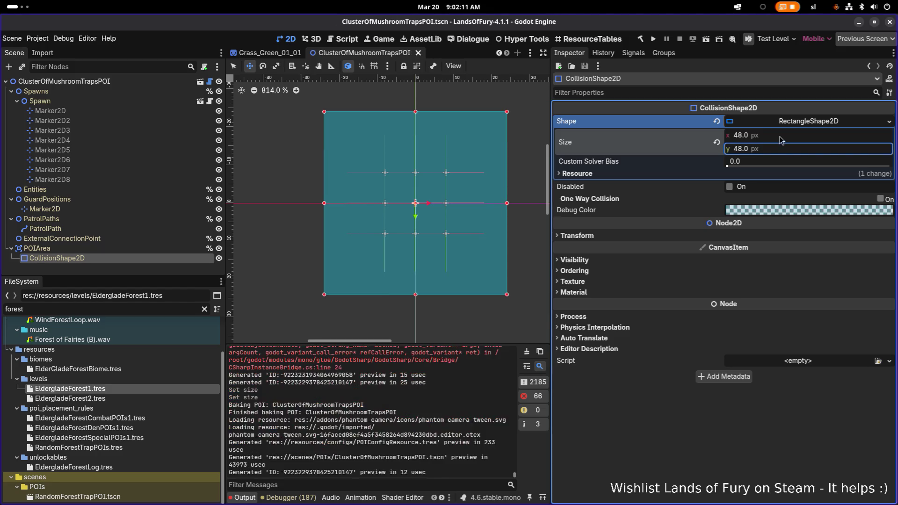
Step: Try moving Marker2D8's position outward to 16, then 24
{"action": "scroll", "coordinate": [381, 225], "scroll_direction": "up", "scroll_amount": 5}
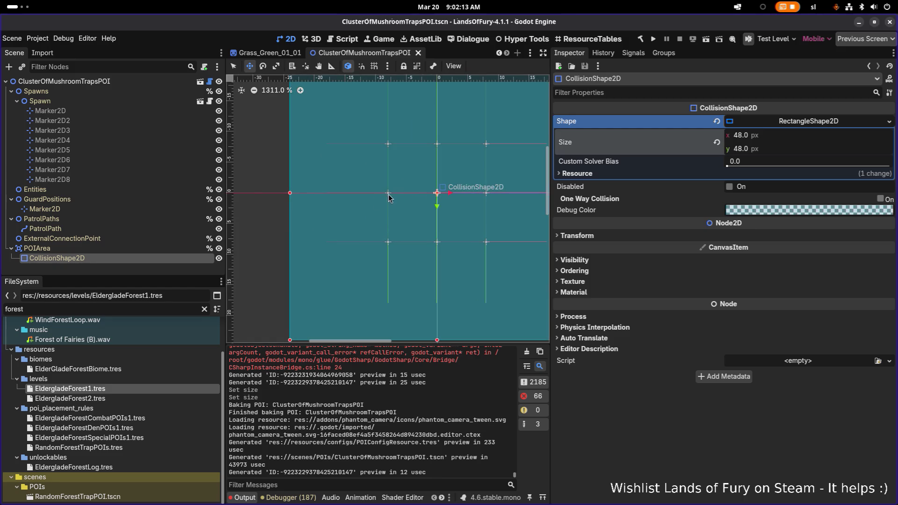
{"action": "left_click", "coordinate": [53, 180]}
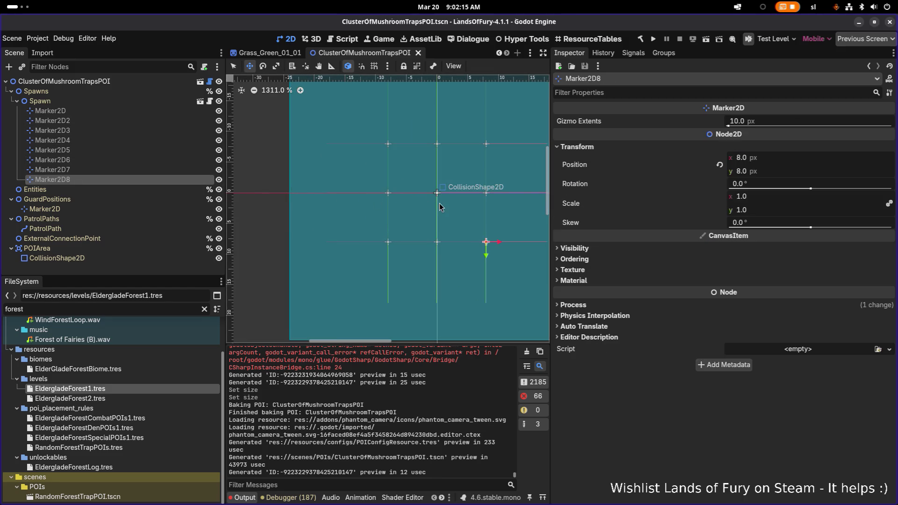
{"action": "left_click", "coordinate": [791, 157]}
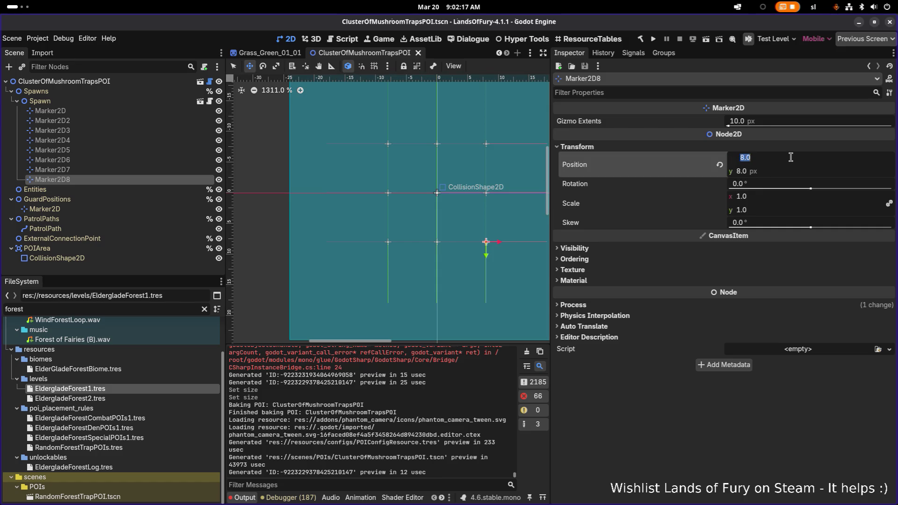
{"action": "type", "text": "16"}
{"action": "key", "text": "Tab"}
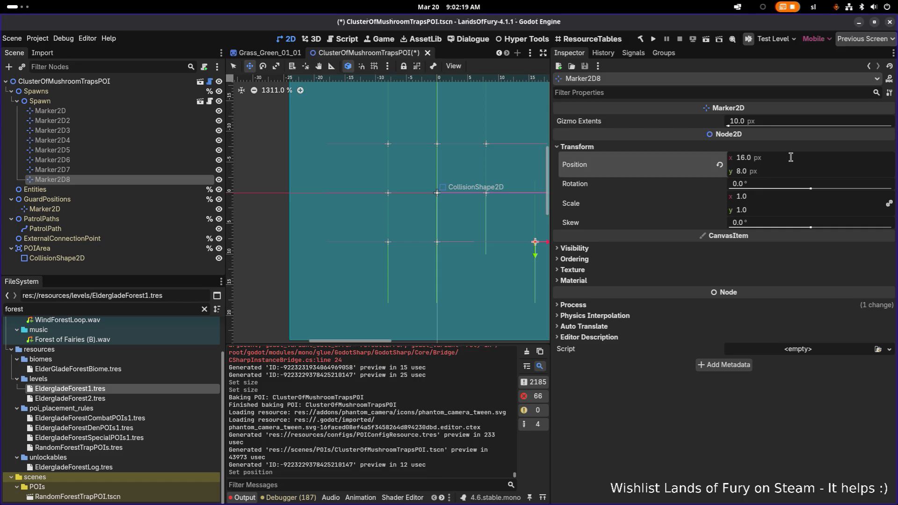
{"action": "type", "text": "16"}
{"action": "key", "text": "Return"}
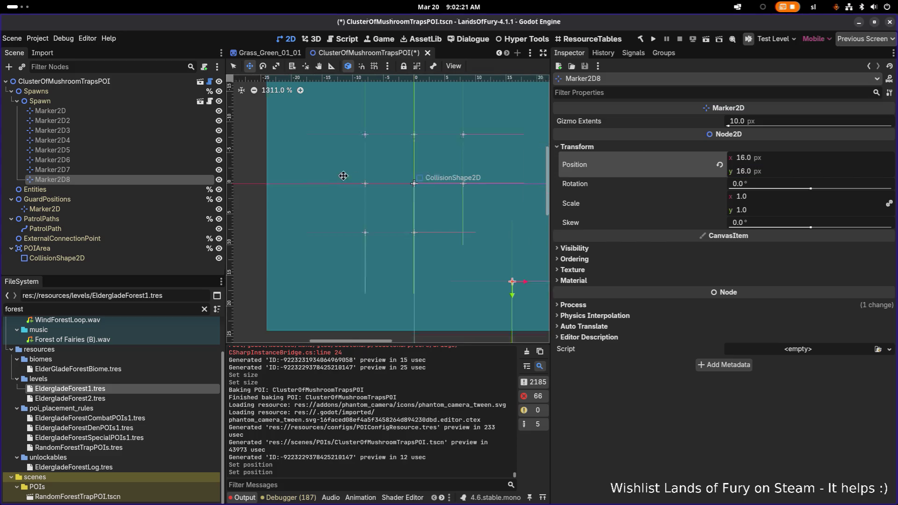
{"action": "scroll", "coordinate": [359, 223], "scroll_direction": "right", "scroll_amount": 3}
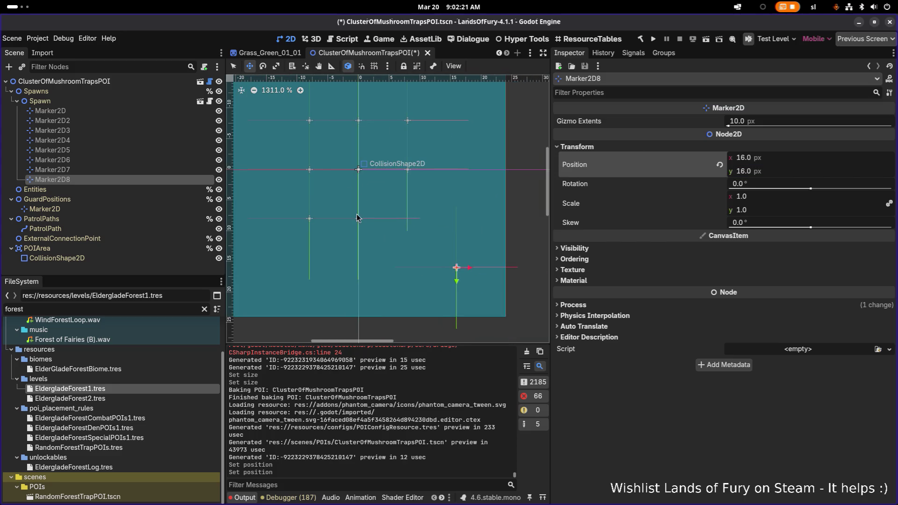
{"action": "left_click", "coordinate": [783, 159]}
{"action": "type", "text": "24"}
{"action": "key", "text": "Tab"}
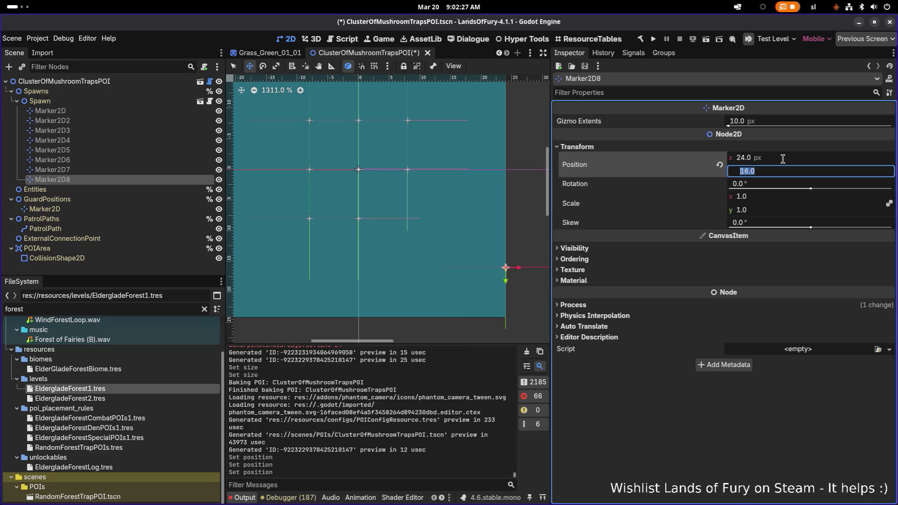
Step: Set Marker2D8's position to (12, 12)
{"action": "left_click", "coordinate": [783, 158]}
{"action": "type", "text": "12"}
{"action": "key", "text": "Return"}
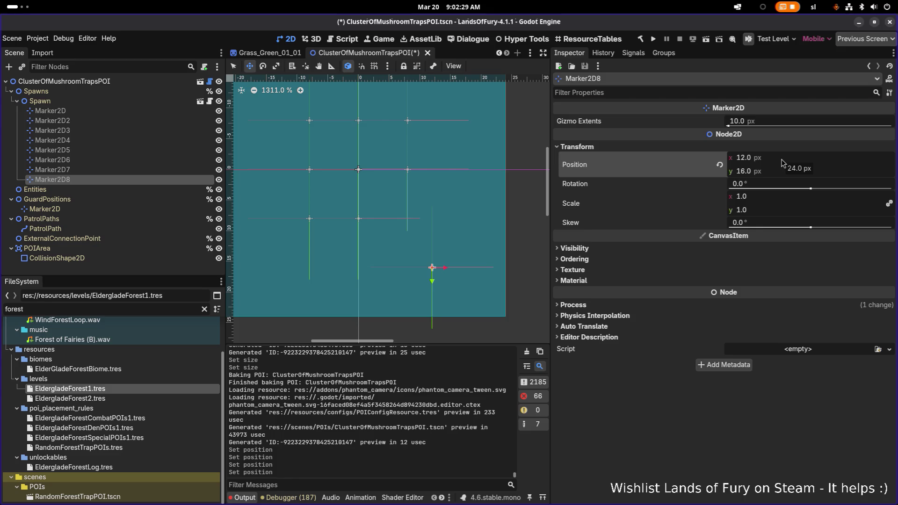
{"action": "key", "text": "Tab"}
{"action": "type", "text": "12"}
{"action": "key", "text": "Return"}
Step: Confirm Marker2D7's y at 12 and set Marker2D6 to (-12, 12)
{"action": "left_click", "coordinate": [78, 169]}
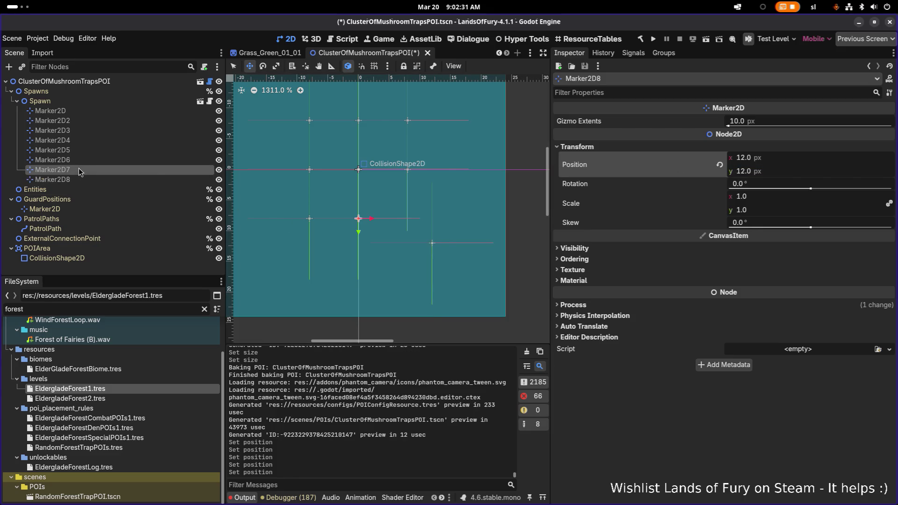
{"action": "key", "text": "Tab"}
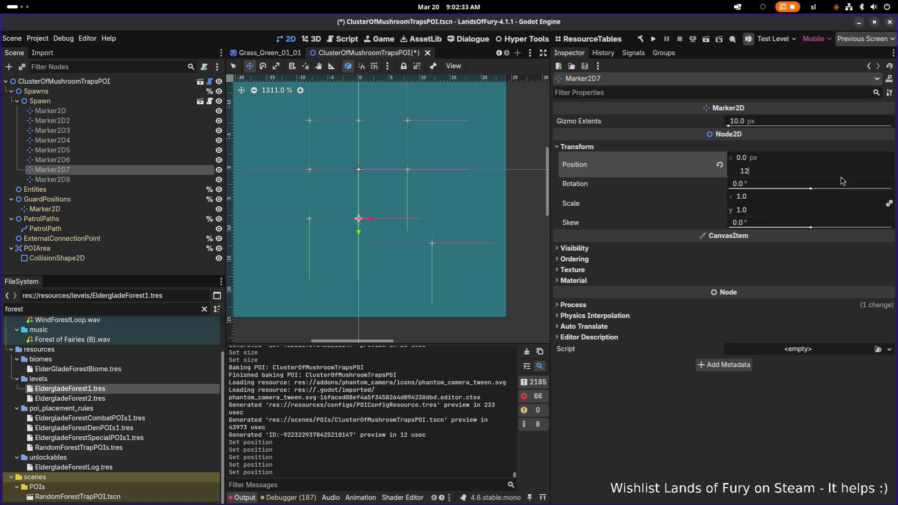
{"action": "key", "text": "Return"}
{"action": "left_click", "coordinate": [141, 160]}
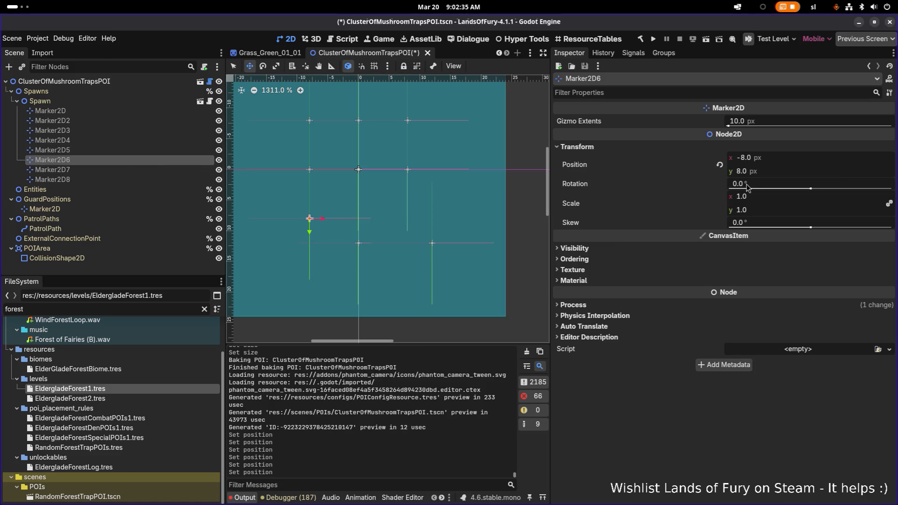
{"action": "left_click", "coordinate": [782, 159]}
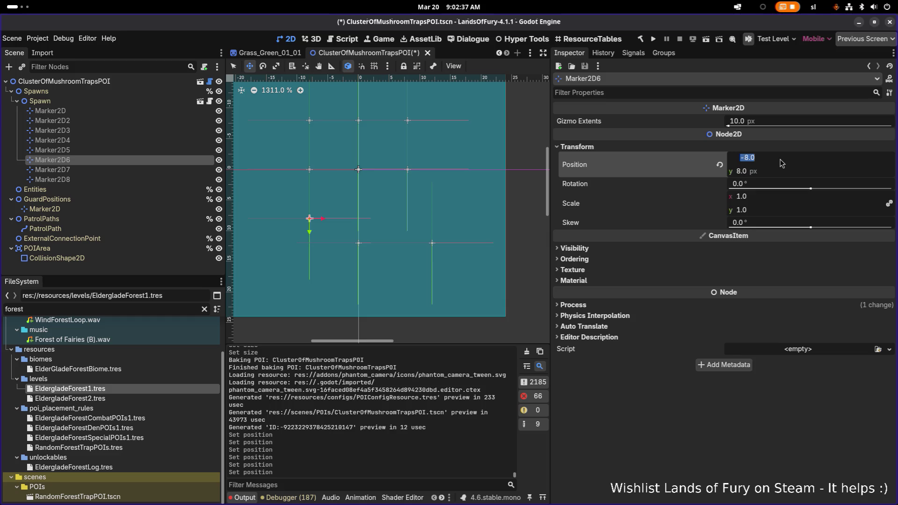
{"action": "type", "text": "-12"}
{"action": "key", "text": "Return"}
{"action": "key", "text": "Tab"}
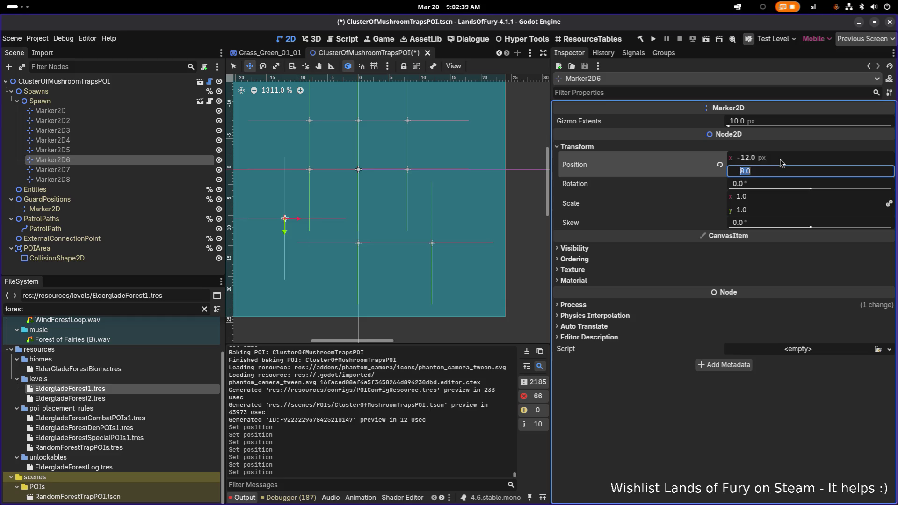
{"action": "key", "text": "Return"}
Step: Set x positions of Marker2D5 to 12, Marker2D4 to -12 and Marker2D3 to 12
{"action": "left_click", "coordinate": [150, 149]}
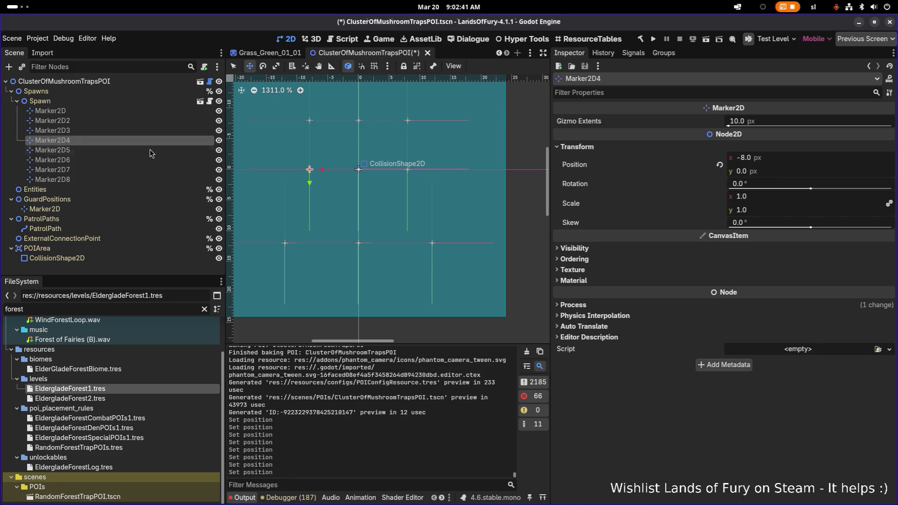
{"action": "left_click", "coordinate": [771, 160]}
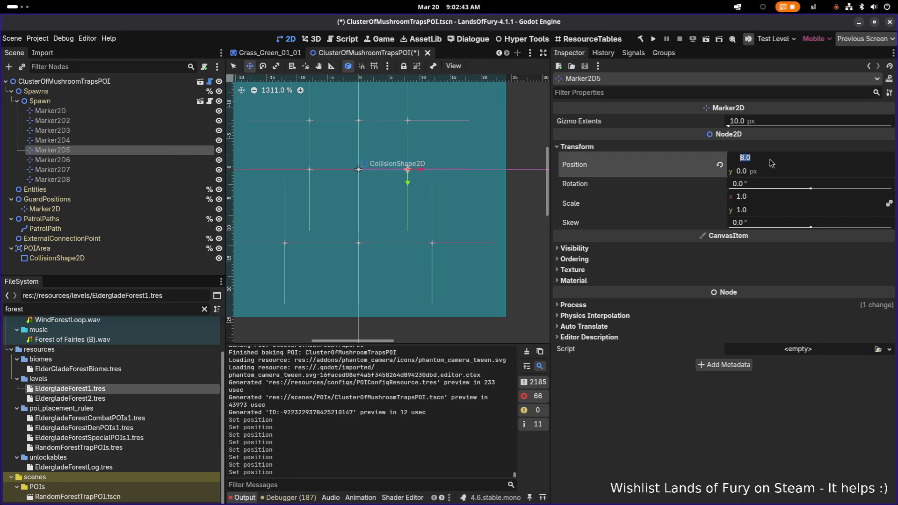
{"action": "type", "text": "12"}
{"action": "key", "text": "Return"}
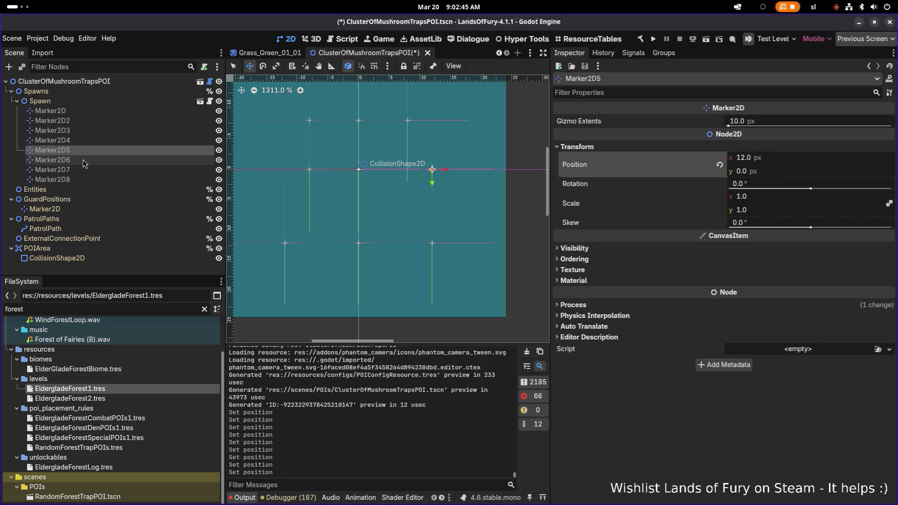
{"action": "left_click", "coordinate": [93, 131]}
{"action": "left_click", "coordinate": [92, 141]}
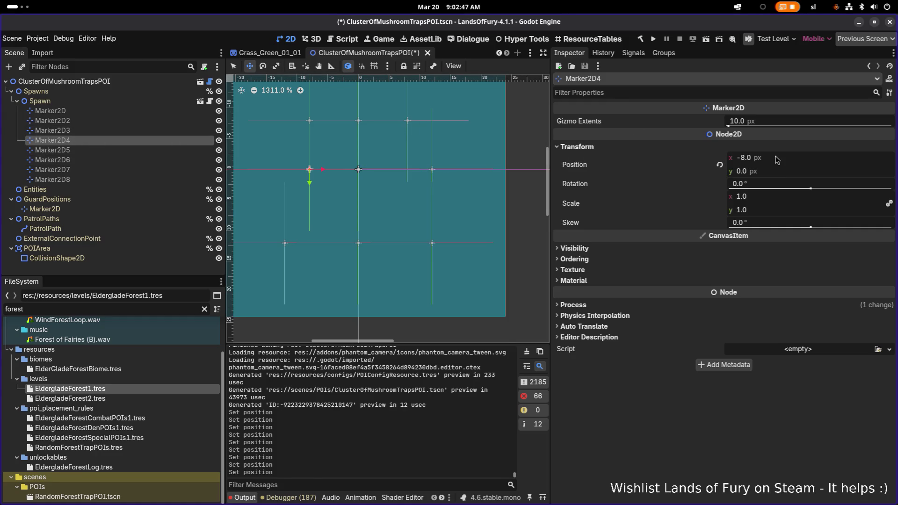
{"action": "left_click", "coordinate": [775, 157]}
{"action": "key", "text": "Return"}
{"action": "left_click", "coordinate": [94, 131]}
{"action": "left_click", "coordinate": [779, 159]}
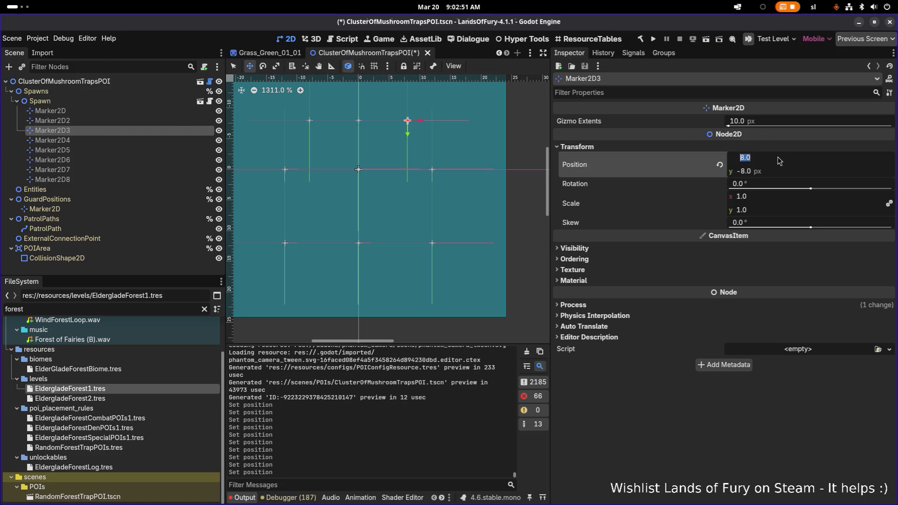
{"action": "type", "text": "12"}
{"action": "key", "text": "Return"}
Step: Set Marker2D to (-12, -12) and the y of Marker2D3 and Marker2D2 to -12
{"action": "left_click", "coordinate": [183, 121]}
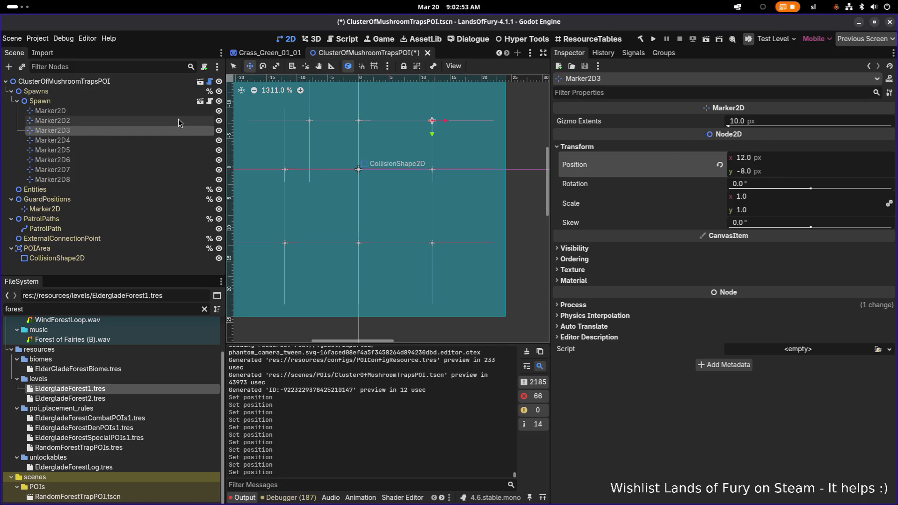
{"action": "left_click", "coordinate": [183, 111]}
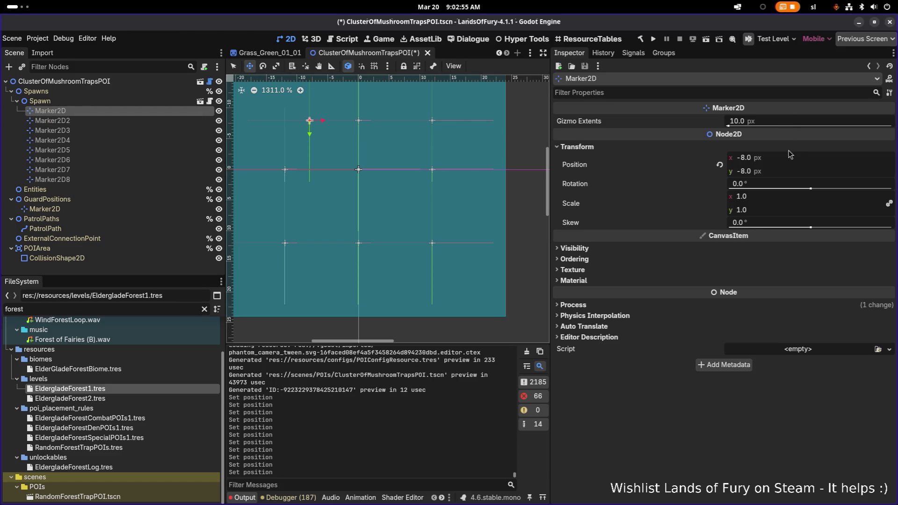
{"action": "left_click", "coordinate": [794, 164]}
{"action": "type", "text": "-12"}
{"action": "key", "text": "Return"}
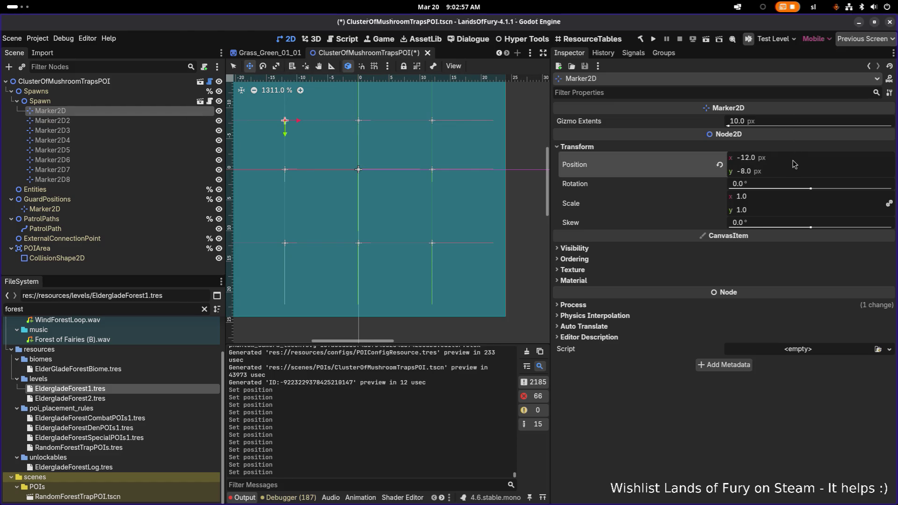
{"action": "left_click", "coordinate": [789, 171]}
{"action": "key", "text": "Return"}
{"action": "left_click", "coordinate": [149, 129]}
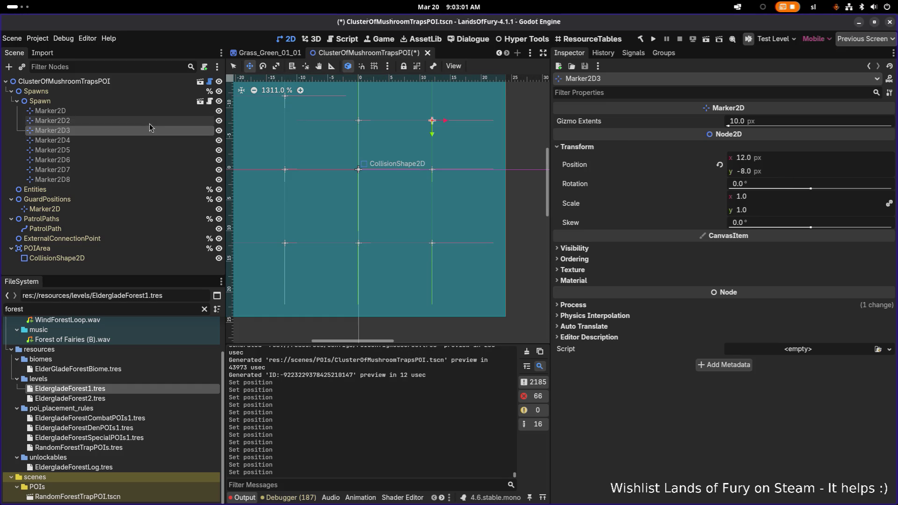
{"action": "left_click", "coordinate": [768, 171]}
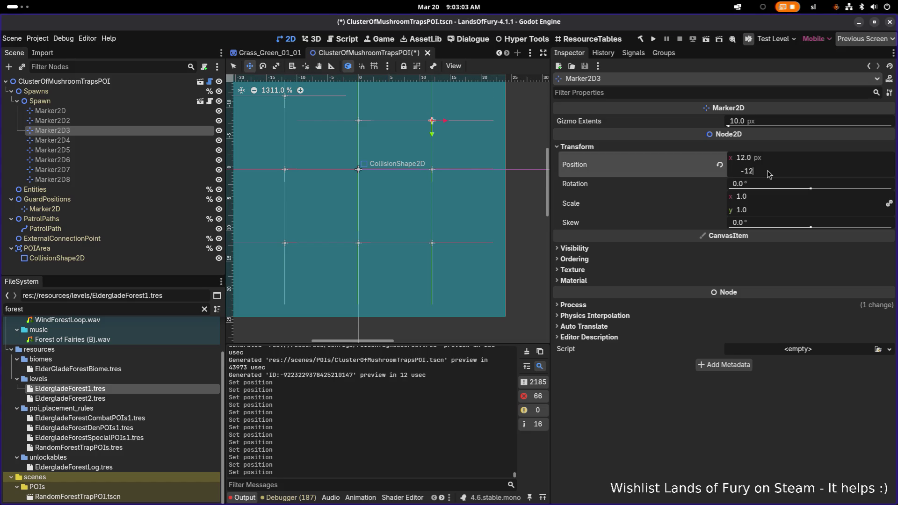
{"action": "key", "text": "Return"}
{"action": "left_click", "coordinate": [52, 121]}
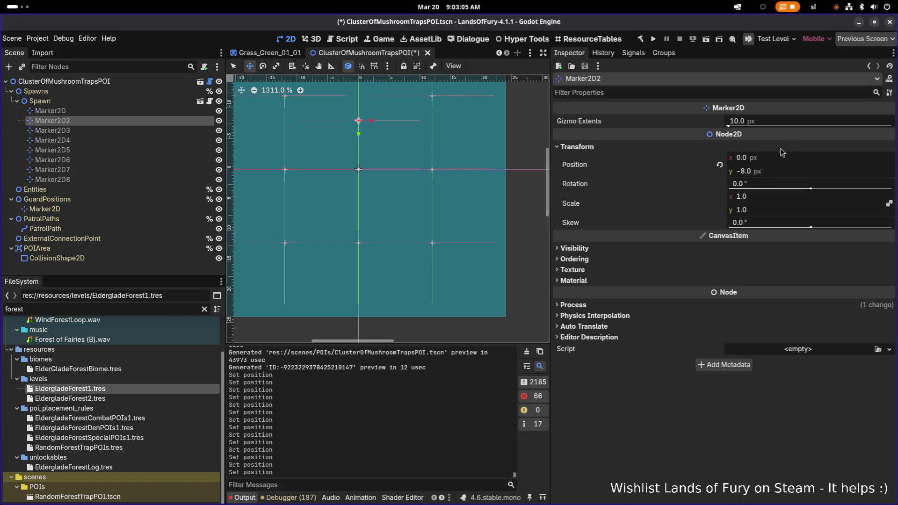
{"action": "left_click", "coordinate": [786, 173]}
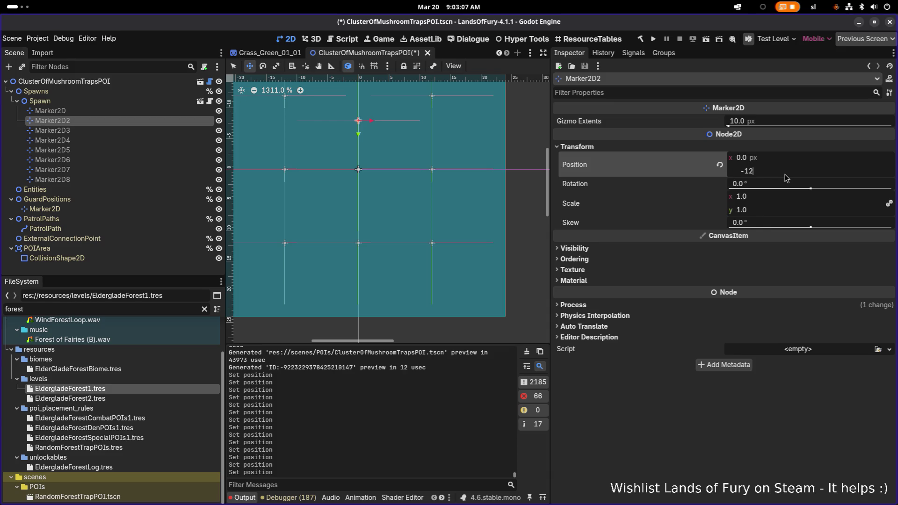
{"action": "key", "text": "Return"}
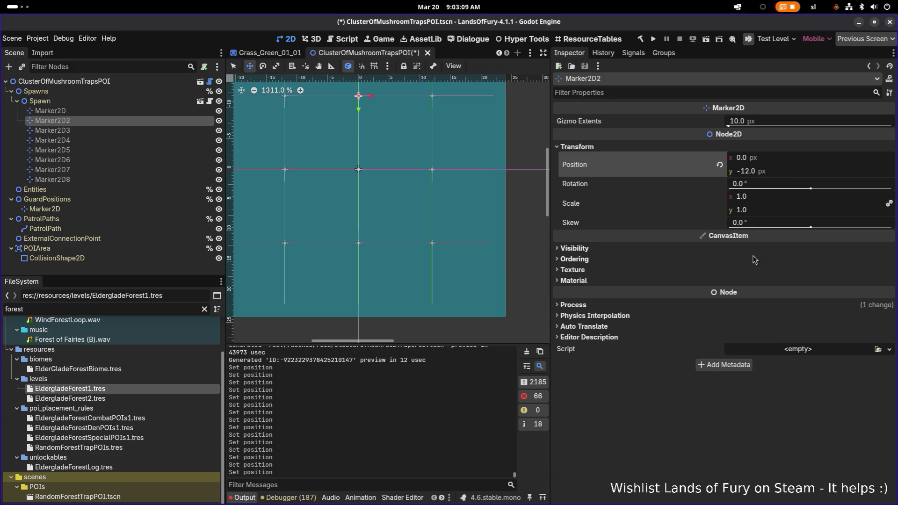
Step: Select the Spawn node to view its settings
{"action": "scroll", "coordinate": [435, 206], "scroll_direction": "down", "scroll_amount": 4}
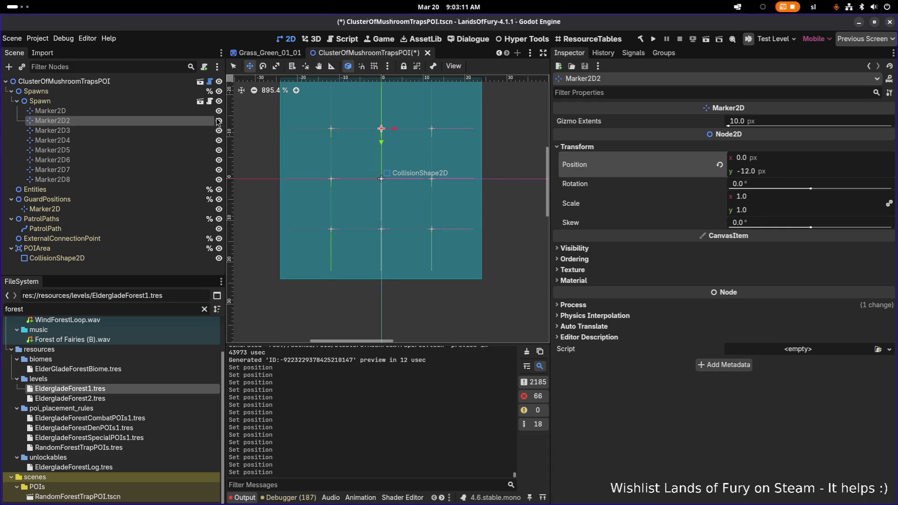
{"action": "left_click", "coordinate": [90, 89]}
{"action": "left_click", "coordinate": [87, 100]}
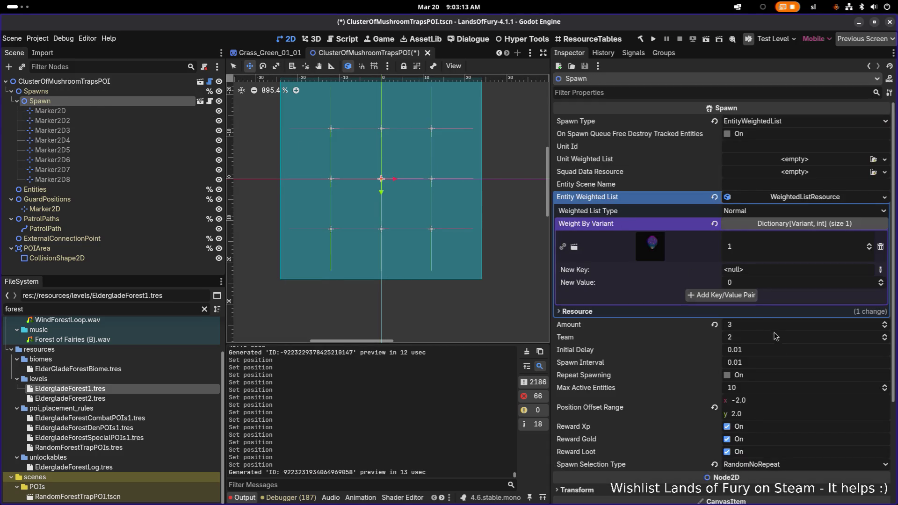
Step: Keep RandomNoRepeat as the Spawn Selection Type, save the scene and run the project
{"action": "left_click", "coordinate": [797, 465]}
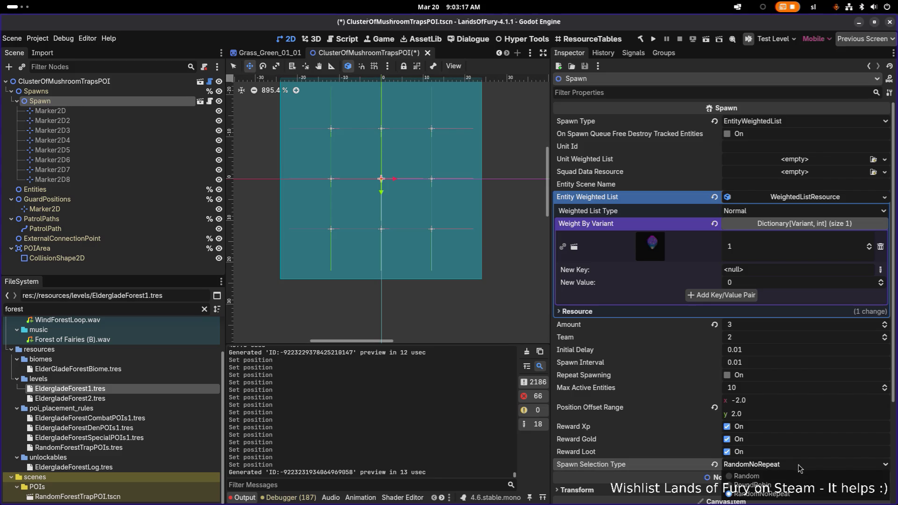
{"action": "left_click", "coordinate": [798, 466]}
{"action": "key", "text": "ctrl+s"}
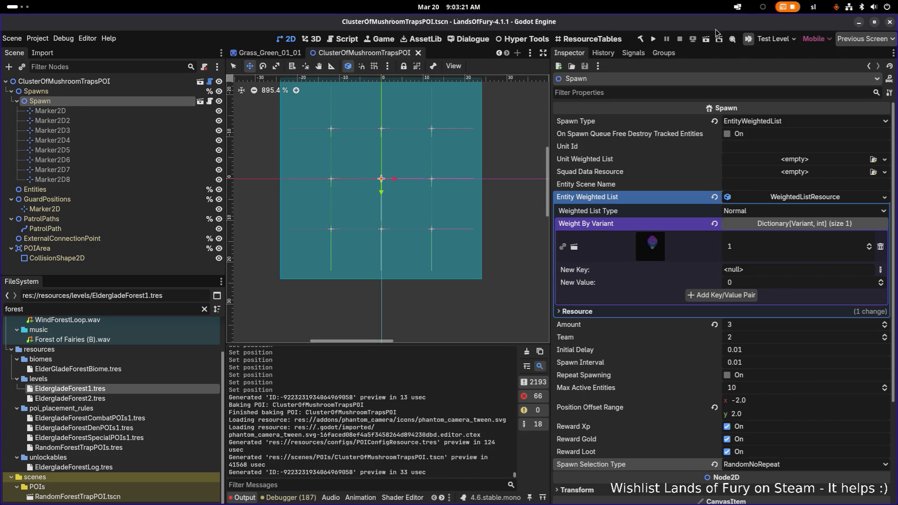
{"action": "left_click", "coordinate": [654, 40]}
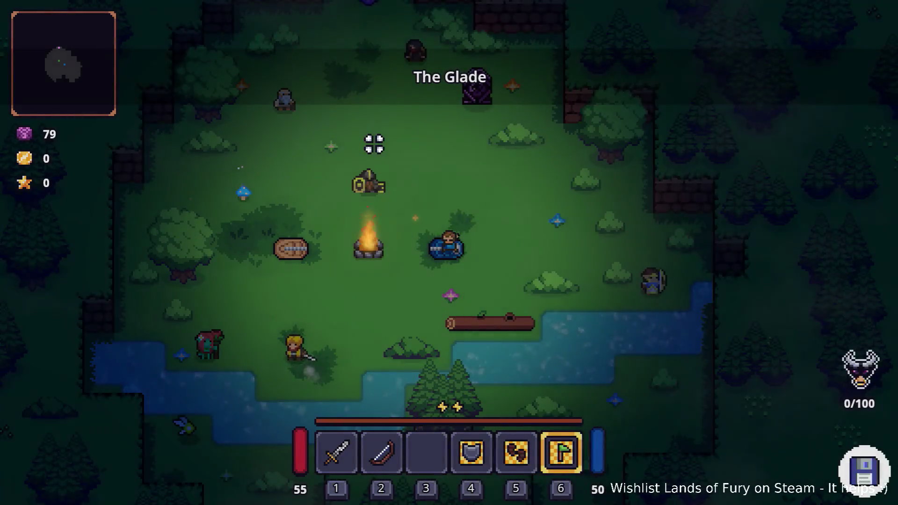
Step: Equip the sword and walk out of The Glade through the forest toward enemies
{"action": "key", "text": "w"}
{"action": "key", "text": "1"}
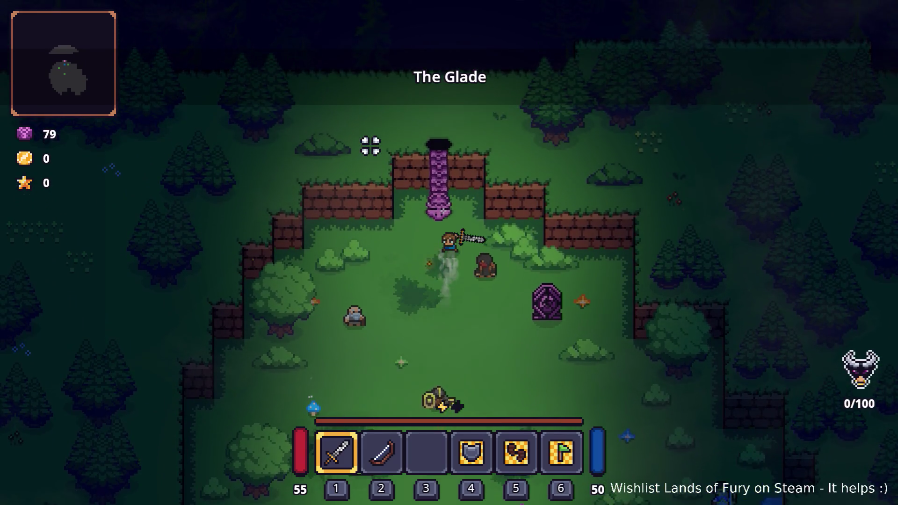
{"action": "key", "text": "w"}
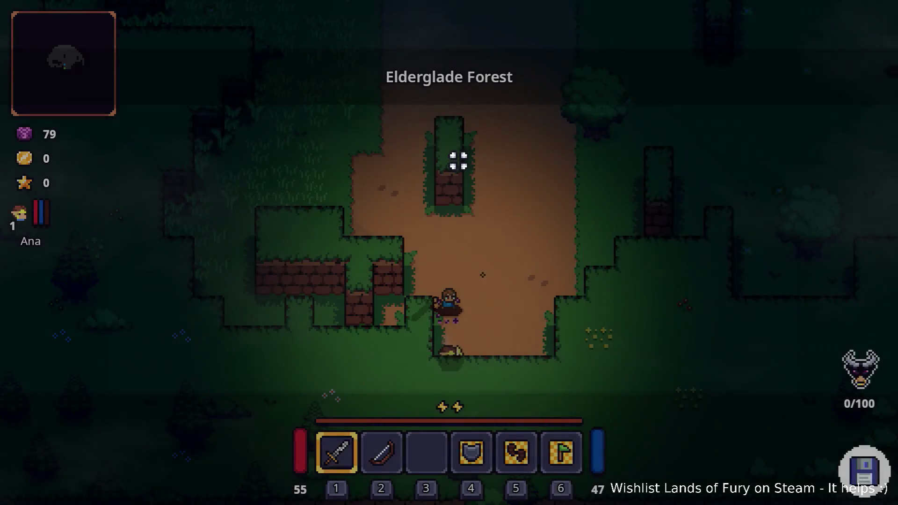
{"action": "key", "text": "w+d"}
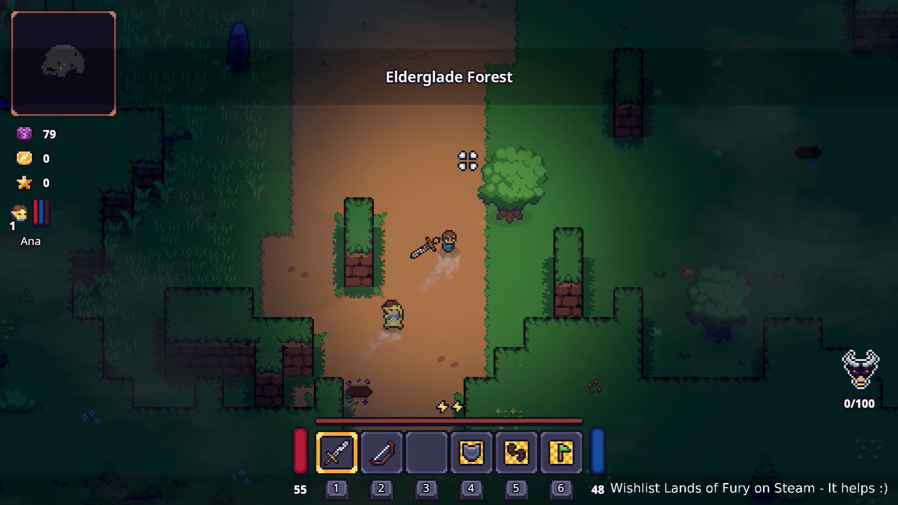
{"action": "key", "text": "d"}
{"action": "key", "text": "w"}
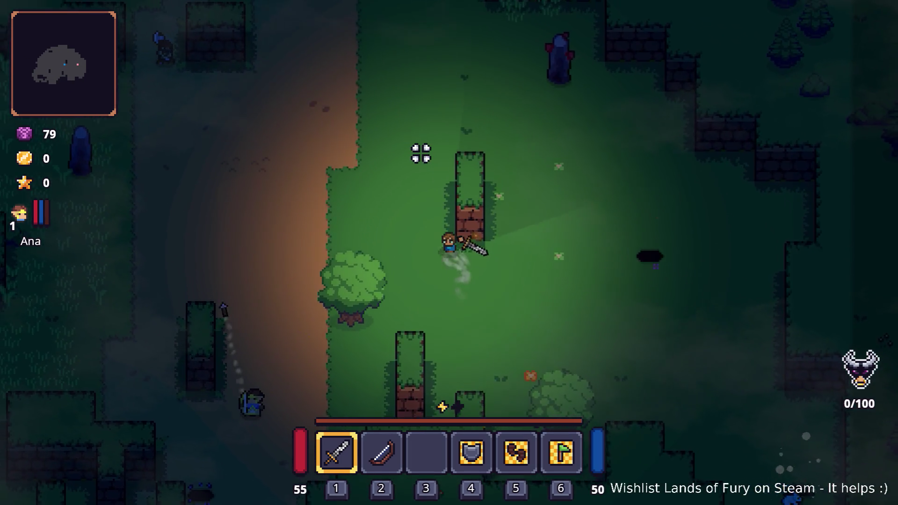
{"action": "key", "text": "a"}
{"action": "key", "text": "w"}
{"action": "key", "text": "a"}
Step: Fight the group of forest enemies with sword swings while moving up-left
{"action": "left_click", "coordinate": [358, 271]}
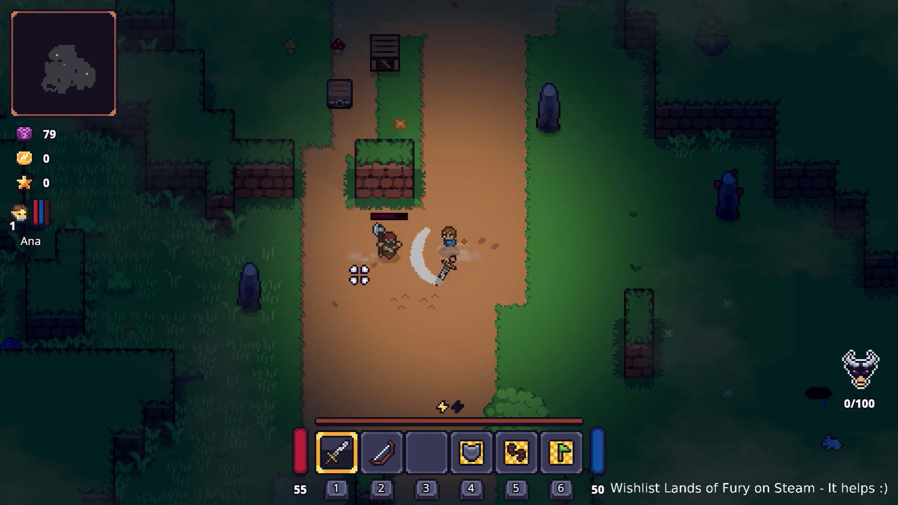
{"action": "left_click", "coordinate": [429, 177]}
{"action": "key", "text": "a"}
{"action": "left_click", "coordinate": [520, 172]}
{"action": "key", "text": "w+a"}
{"action": "left_click", "coordinate": [465, 164]}
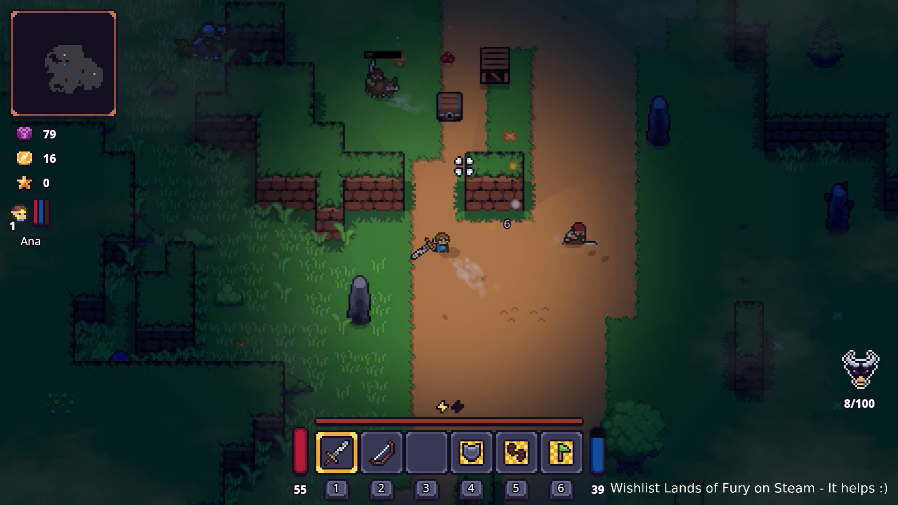
{"action": "key", "text": "w"}
{"action": "key", "text": "w"}
{"action": "key", "text": "a"}
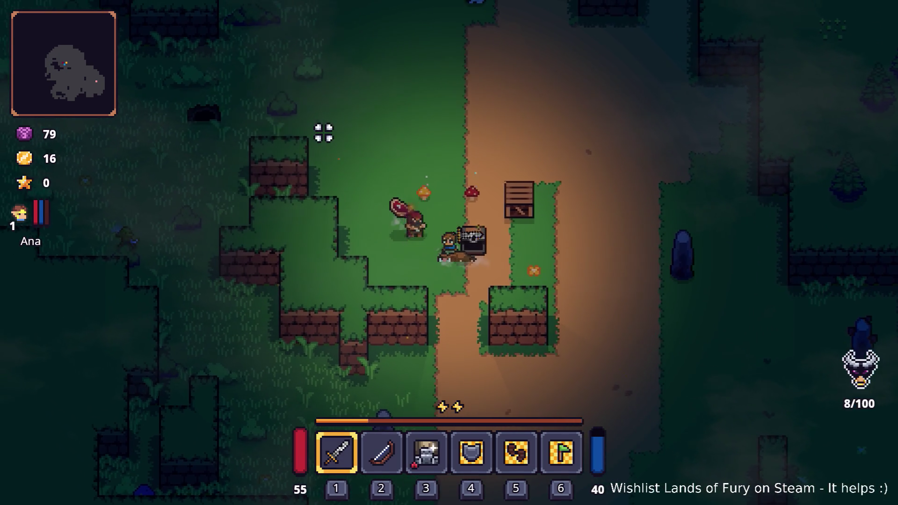
{"action": "left_click", "coordinate": [324, 135]}
{"action": "key", "text": "w+a"}
{"action": "left_click", "coordinate": [453, 134]}
{"action": "left_click", "coordinate": [562, 193]}
{"action": "left_click", "coordinate": [507, 227]}
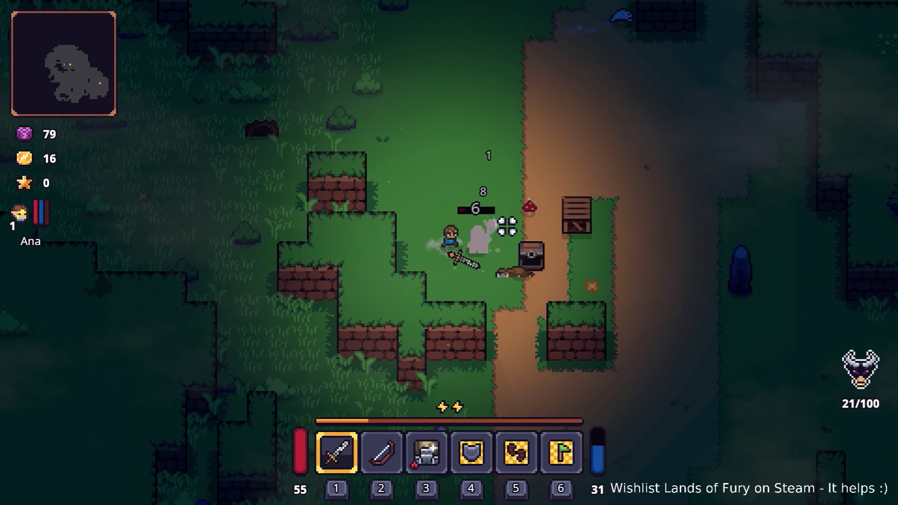
{"action": "left_click", "coordinate": [548, 275]}
Step: Walk through the grass toward the dirt path and switch to the bow
{"action": "key", "text": "w"}
{"action": "key", "text": "a"}
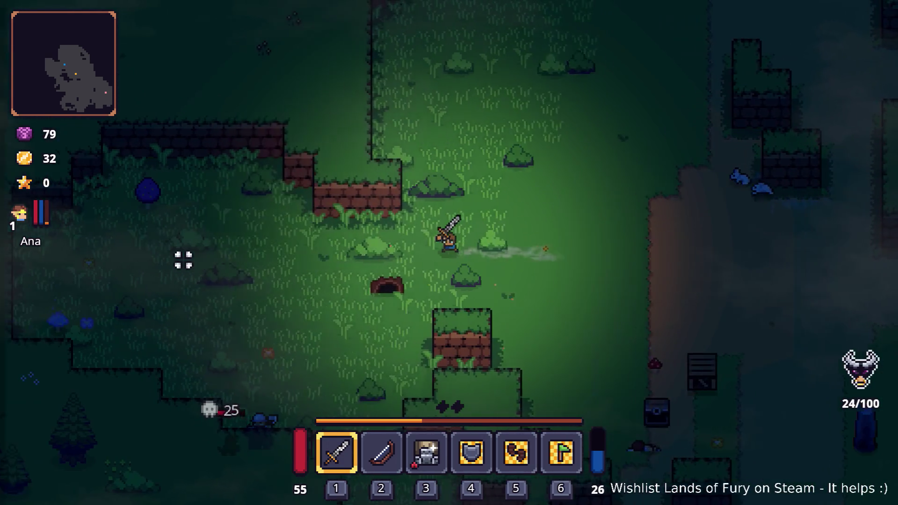
{"action": "key", "text": "d"}
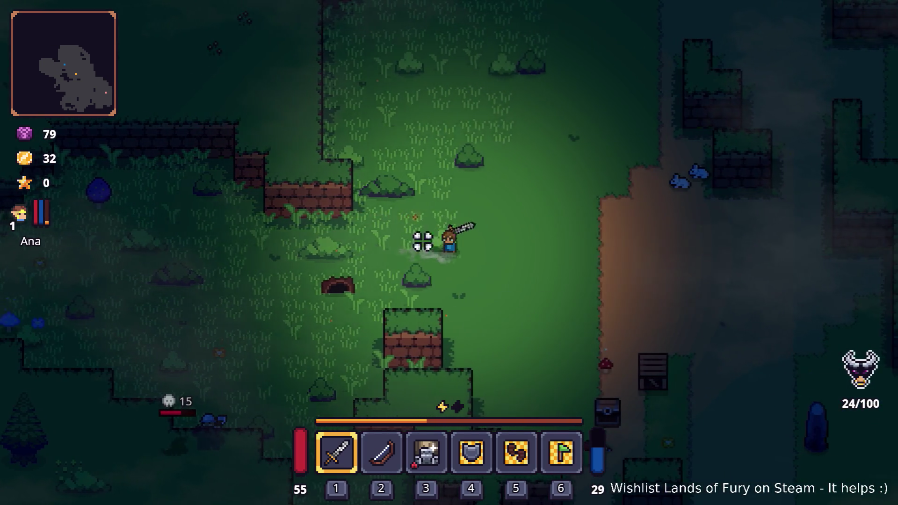
{"action": "key", "text": "d"}
{"action": "key", "text": "w"}
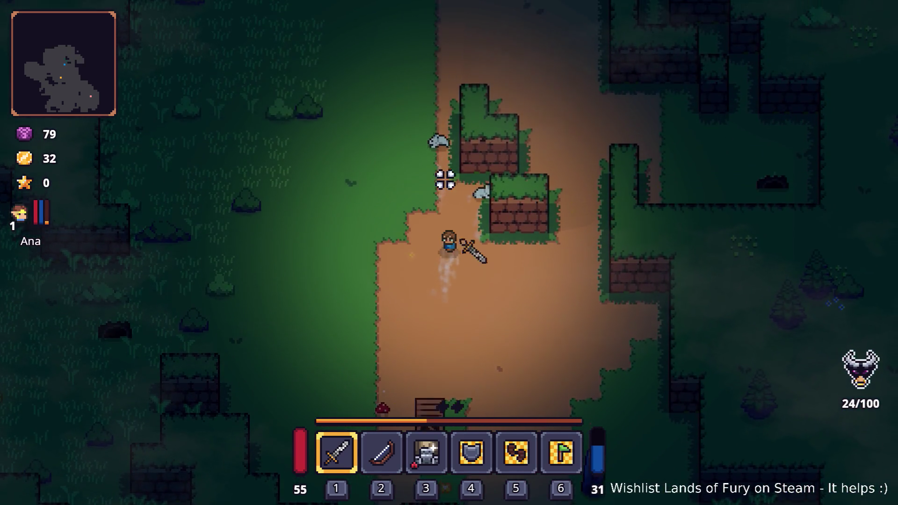
{"action": "key", "text": "2"}
{"action": "key", "text": "w"}
{"action": "key", "text": "a"}
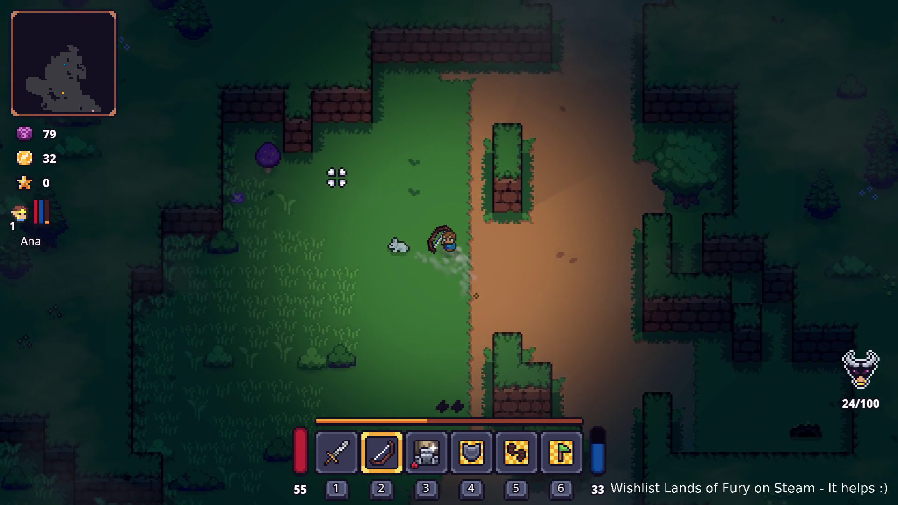
Step: Dash up the dirt path past the anvil area, then restart the run
{"action": "key", "text": "w"}
{"action": "key", "text": "d"}
{"action": "key", "text": "space"}
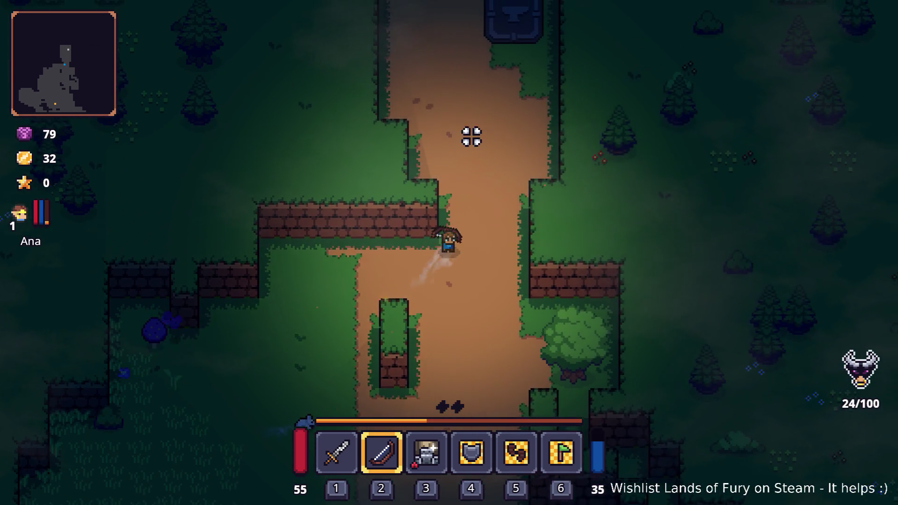
{"action": "key", "text": "w"}
{"action": "key", "text": "d"}
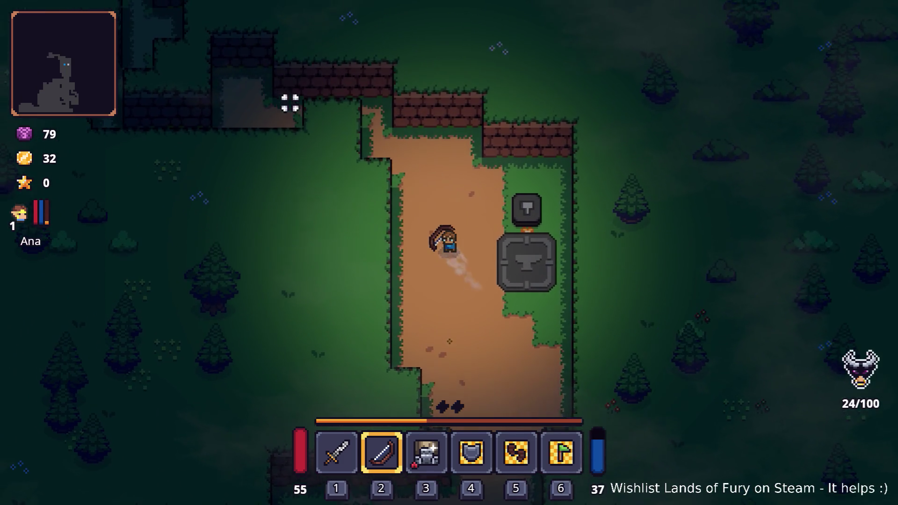
{"action": "key", "text": "w"}
{"action": "key", "text": "a"}
{"action": "key", "text": "a"}
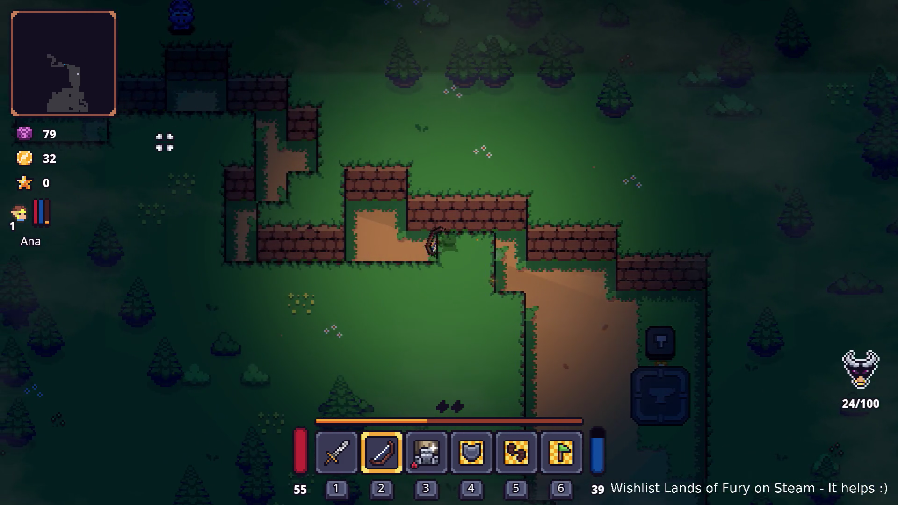
{"action": "left_click", "coordinate": [466, 354]}
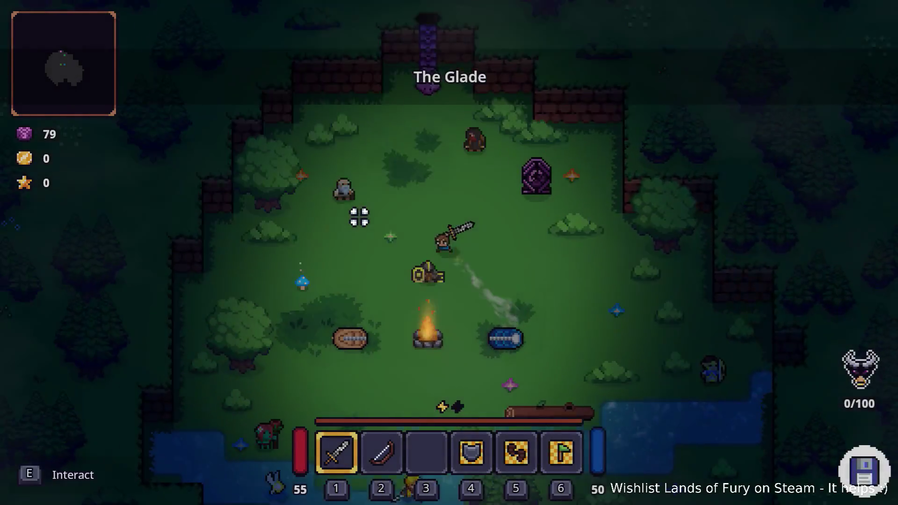
Step: Leave The Glade by its top exit, dash across the water, and collect the blue mushroom
{"action": "key", "text": "w"}
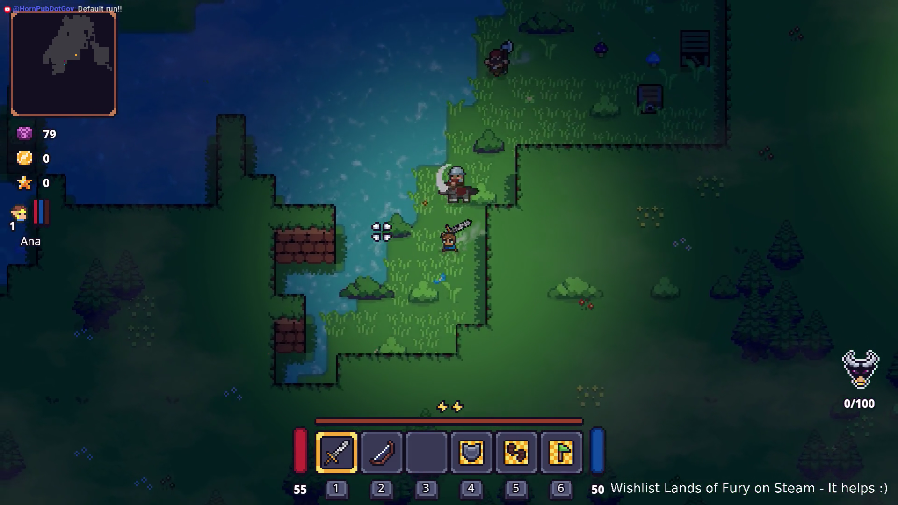
{"action": "key", "text": "space"}
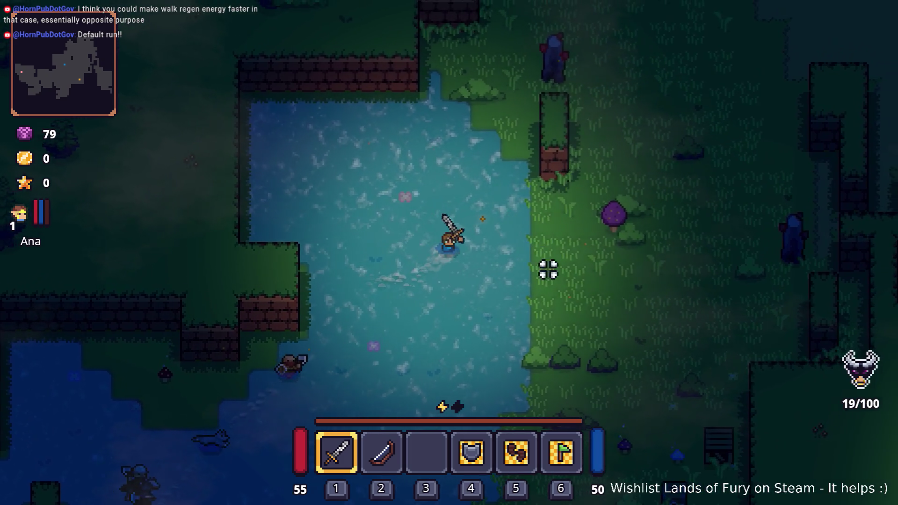
{"action": "key", "text": "s+d"}
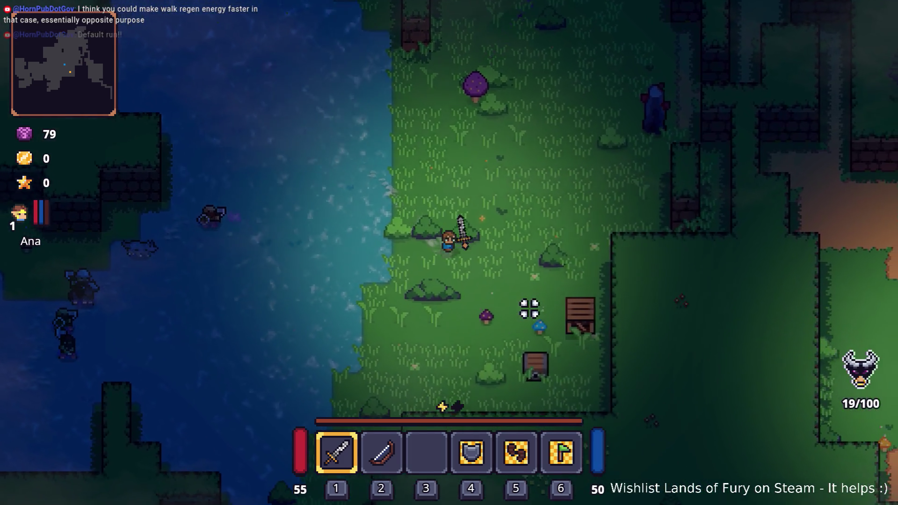
{"action": "key", "text": "s+d"}
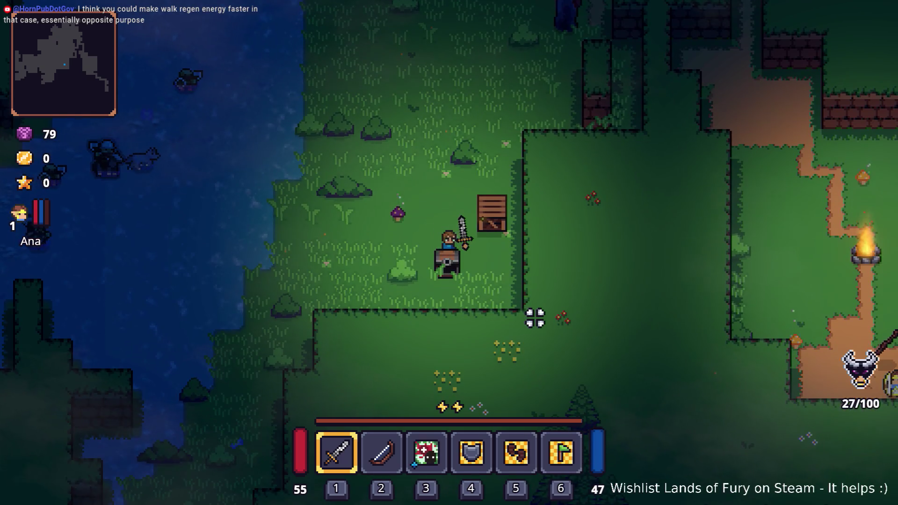
Step: Walk north through the grass and onto the dirt path toward the campfire
{"action": "key", "text": "w"}
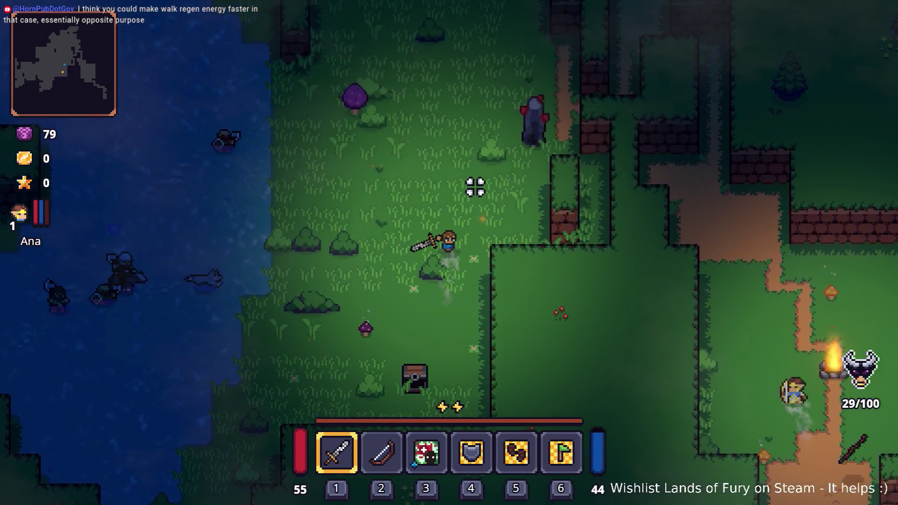
{"action": "key", "text": "w"}
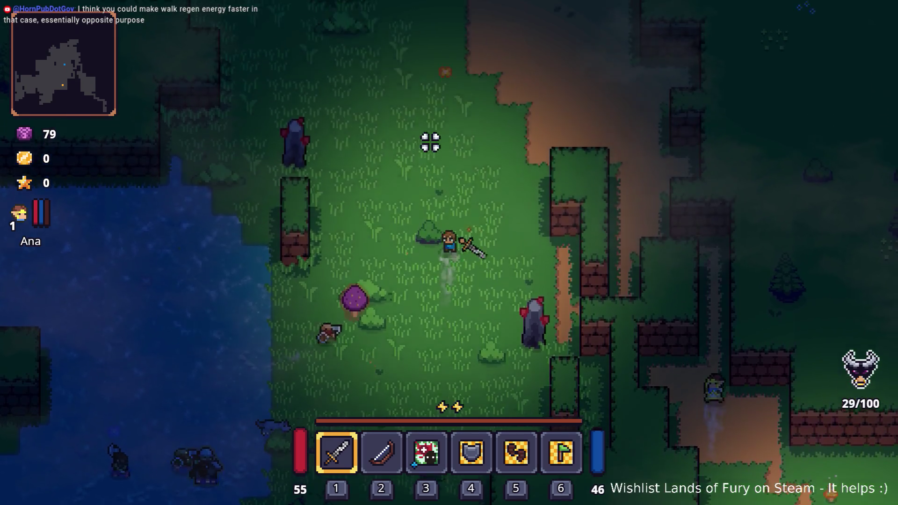
{"action": "key", "text": "w"}
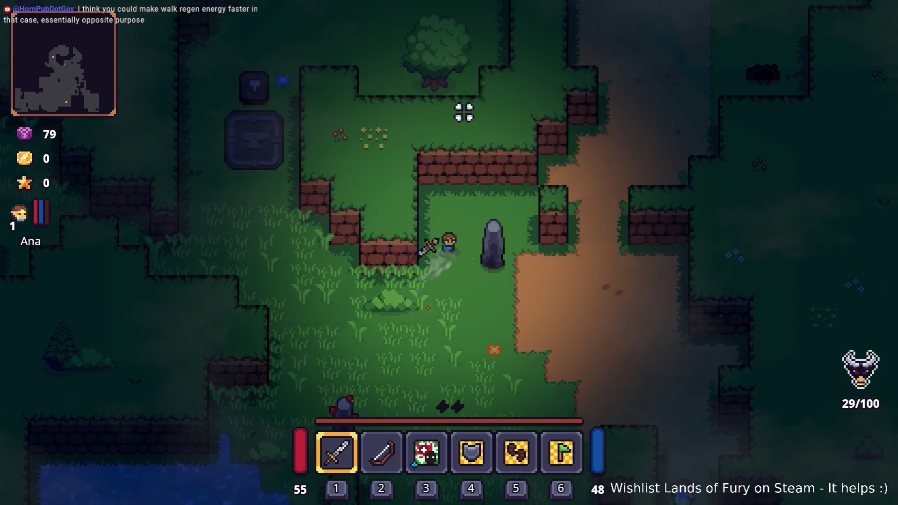
{"action": "key", "text": "w"}
{"action": "key", "text": "d"}
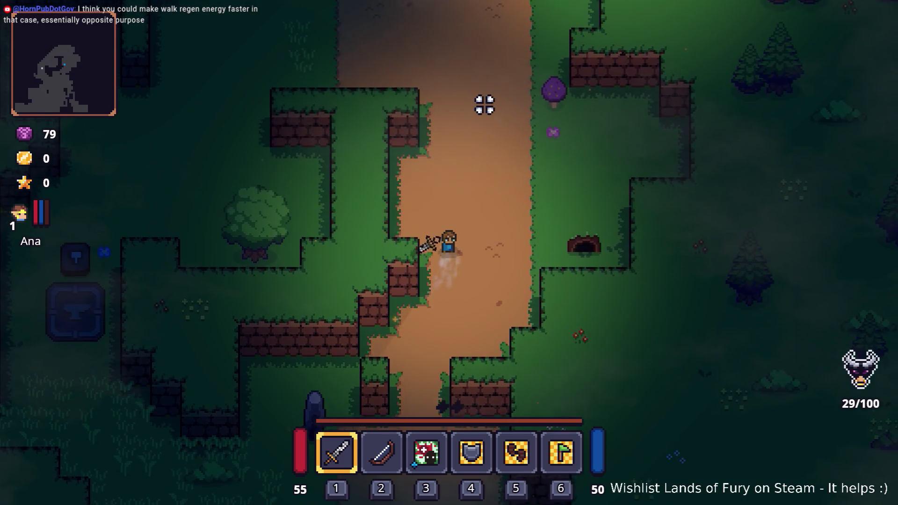
{"action": "key", "text": "w"}
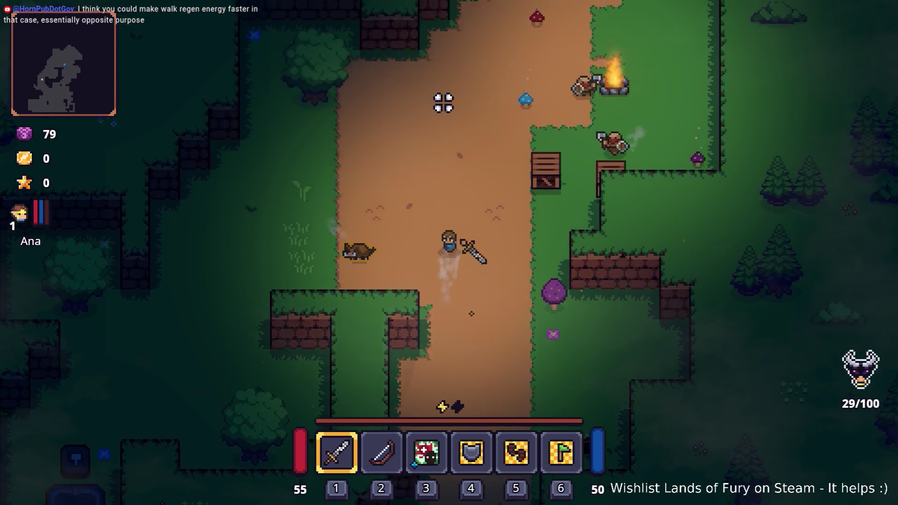
{"action": "key", "text": "w"}
Step: Walk south-west past the anvil, then pause and restart the run
{"action": "key", "text": "s"}
{"action": "key", "text": "a"}
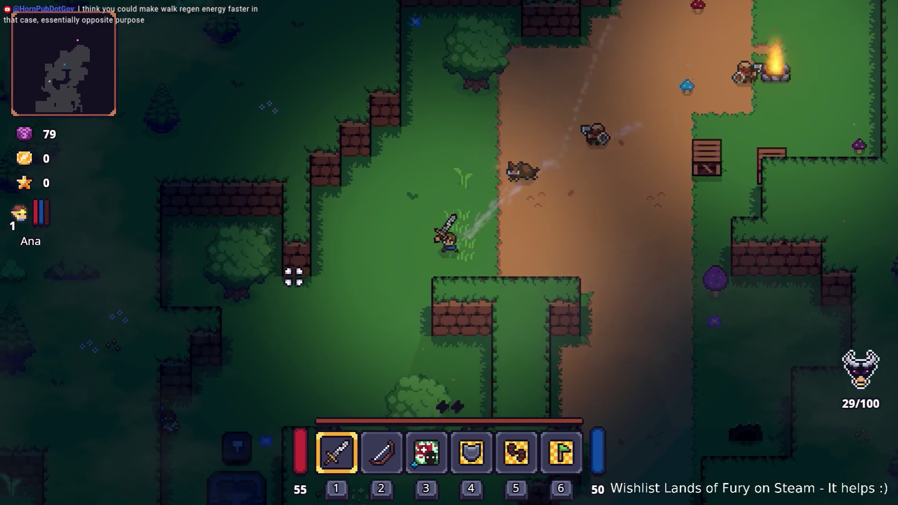
{"action": "key", "text": "s"}
{"action": "key", "text": "a"}
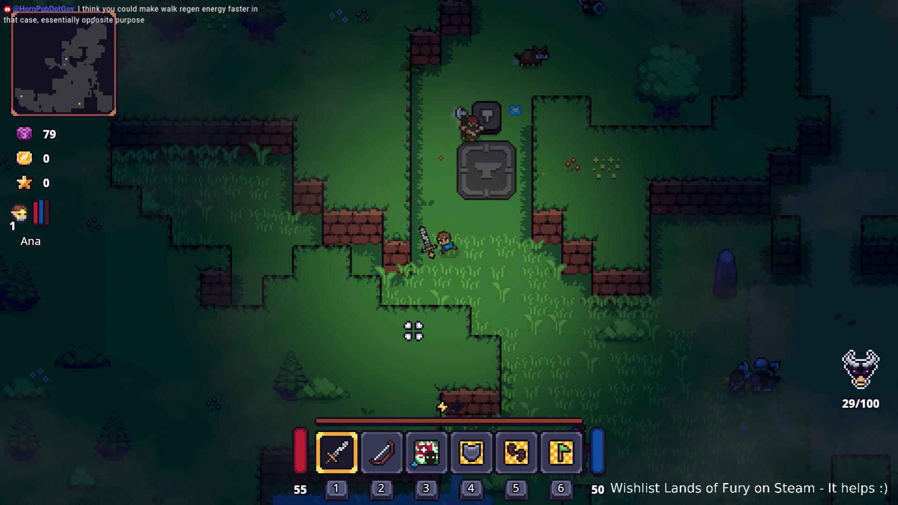
{"action": "key", "text": "Escape"}
{"action": "left_click", "coordinate": [452, 350]}
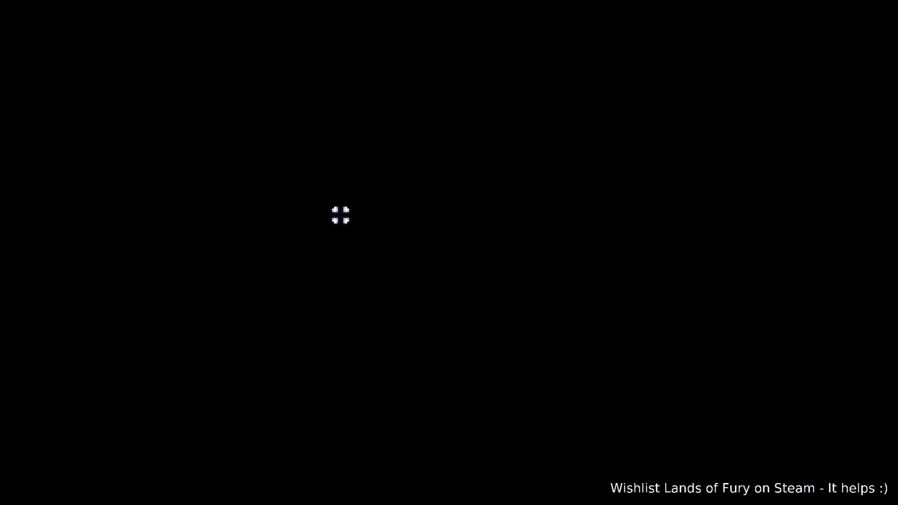
Step: Enter the forest through the purple pillar and move up the dirt path away from enemies
{"action": "key", "text": "w"}
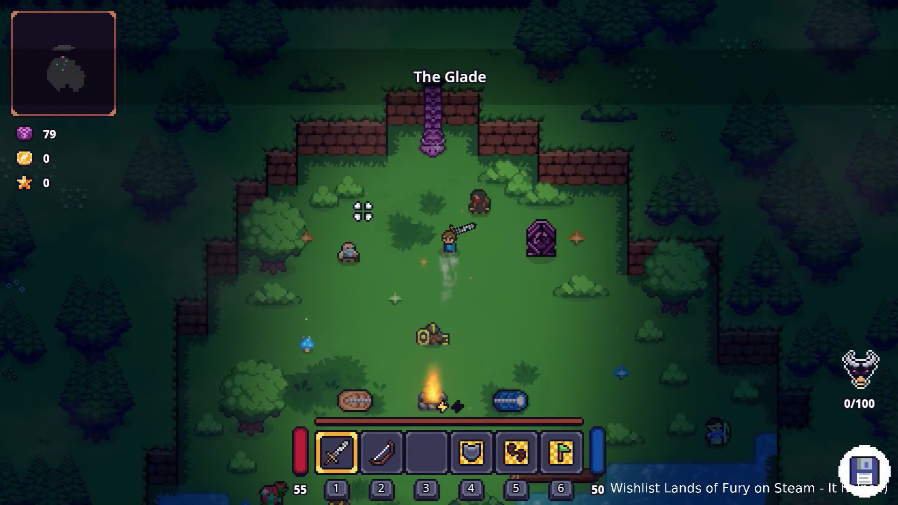
{"action": "key", "text": "e"}
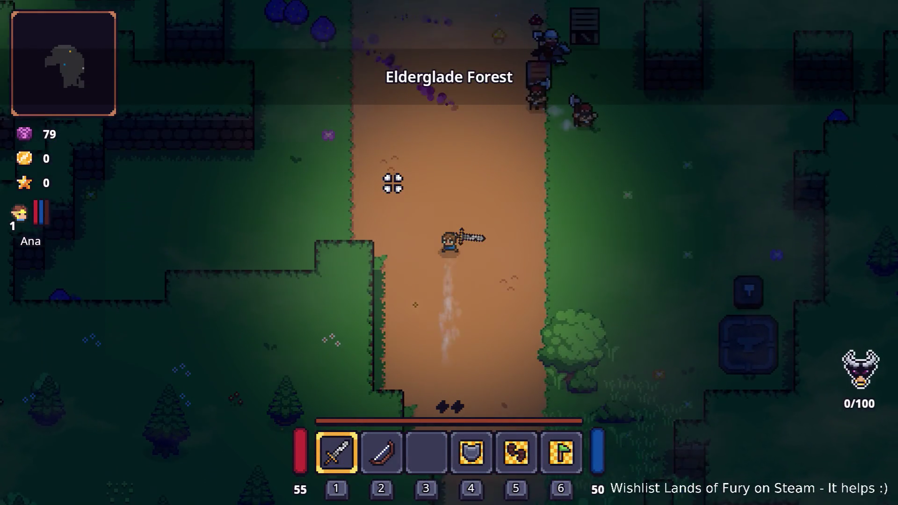
{"action": "key", "text": "a"}
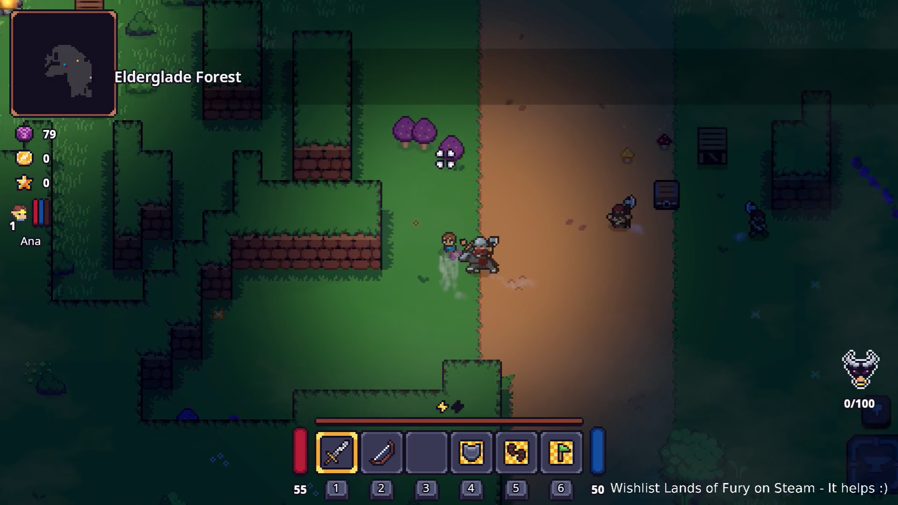
{"action": "key", "text": "w"}
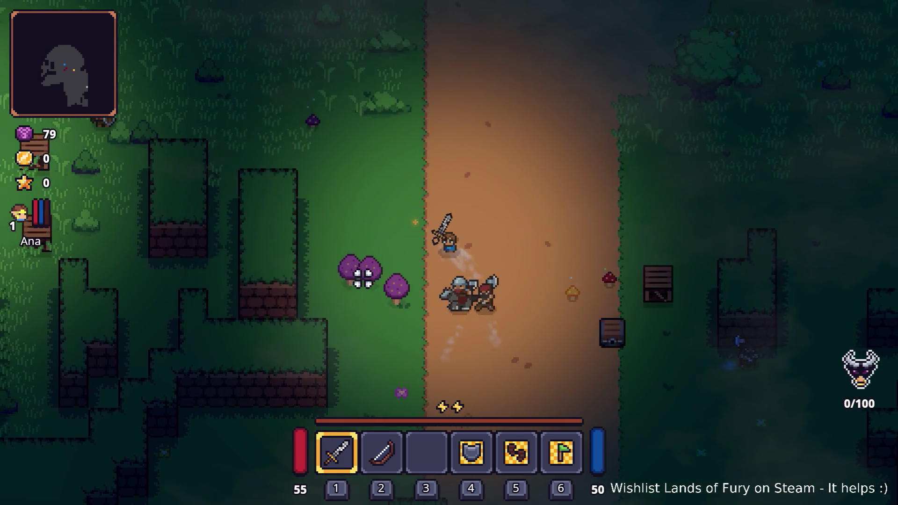
{"action": "key", "text": "a"}
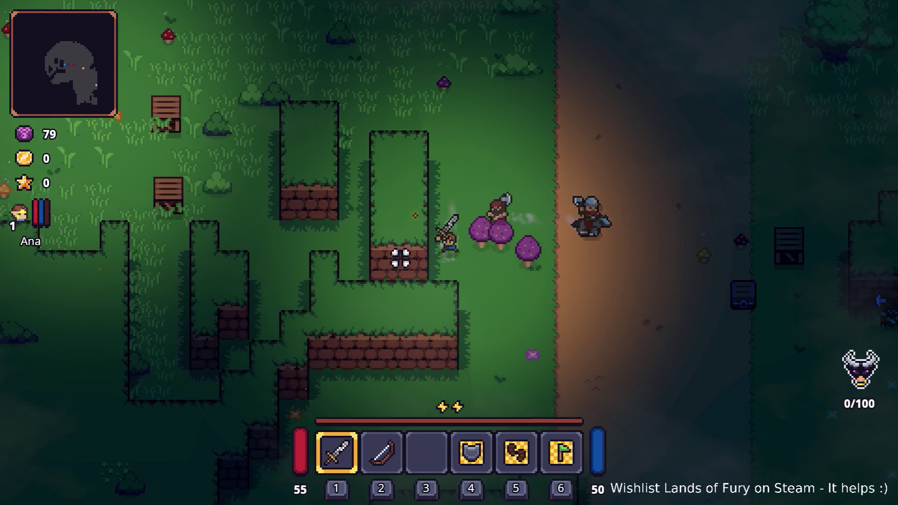
Step: Skirt the path edge and dash east away from the chasing enemies
{"action": "key", "text": "s"}
{"action": "key", "text": "d"}
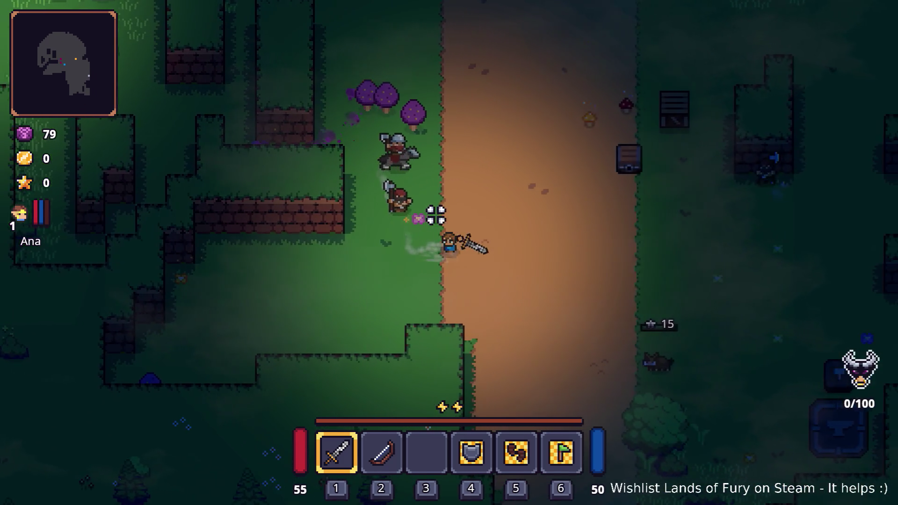
{"action": "key", "text": "w"}
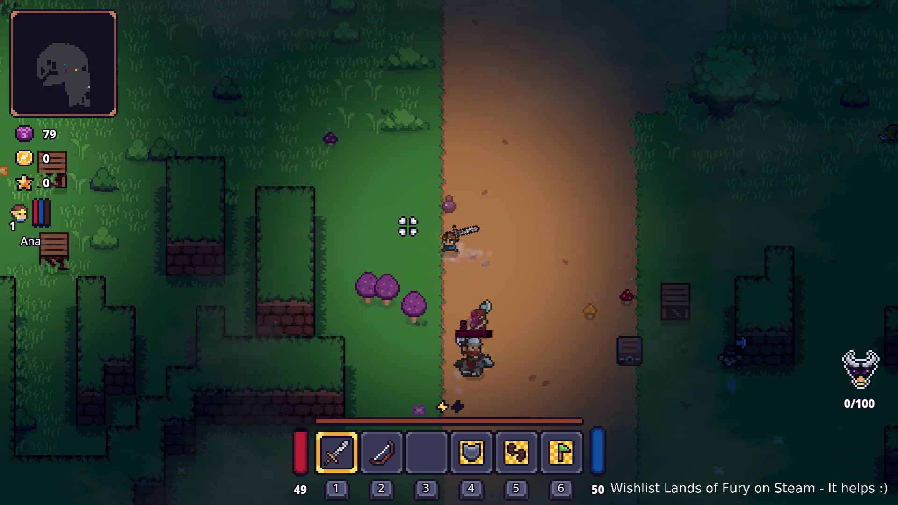
{"action": "key", "text": "a"}
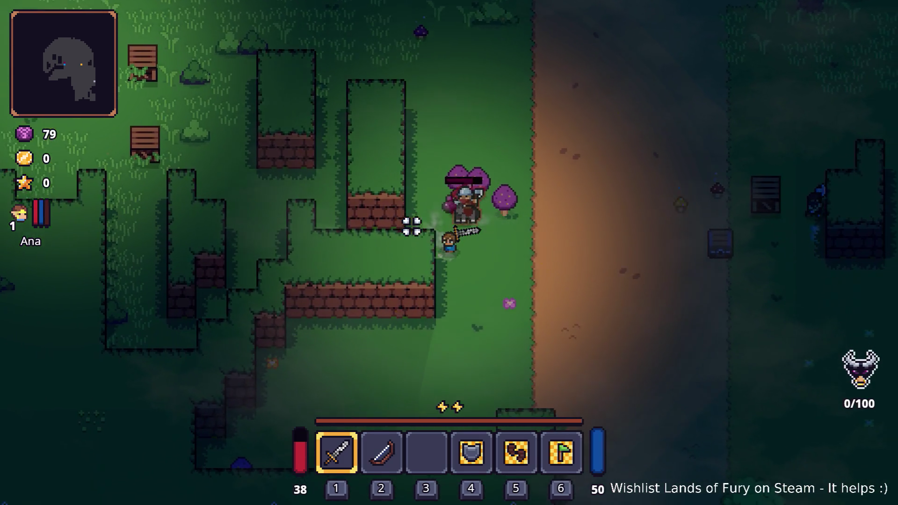
{"action": "key", "text": "d"}
{"action": "key", "text": "space"}
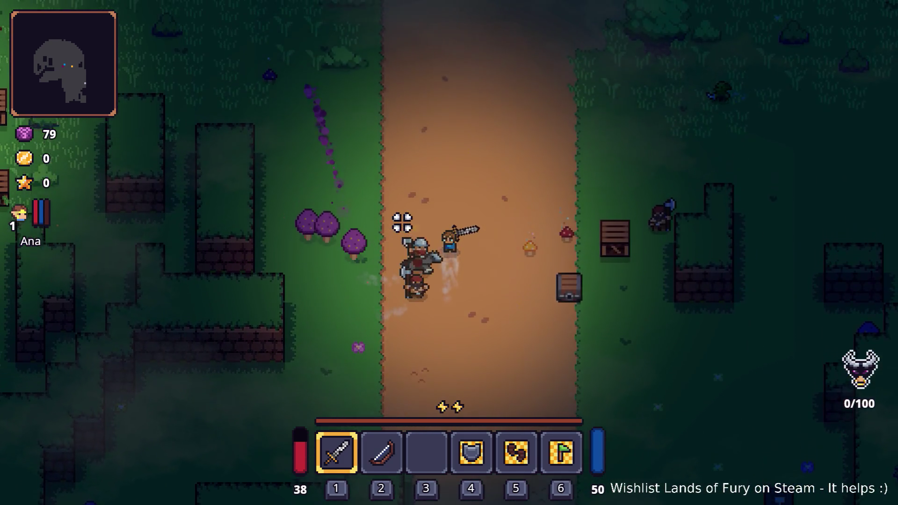
Step: Kite the wave north-west, south, then north-east along the path and back toward the campfire
{"action": "key", "text": "w"}
{"action": "key", "text": "a"}
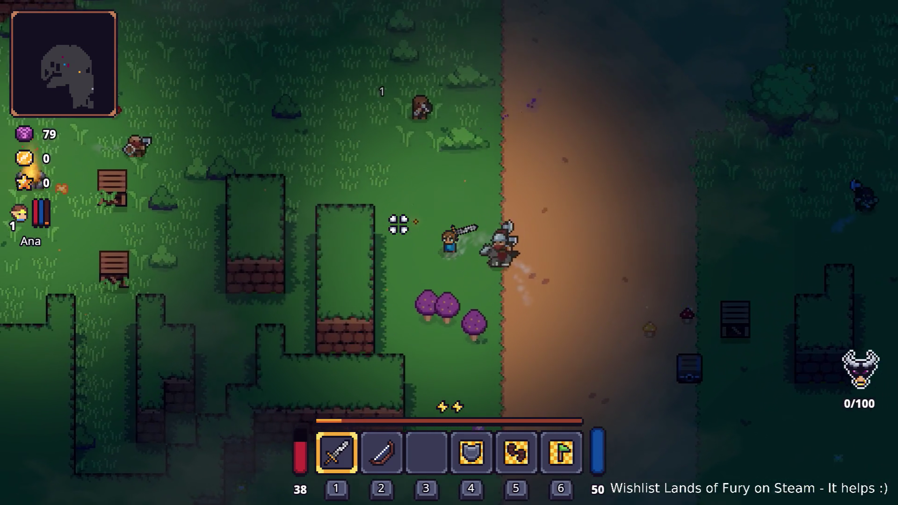
{"action": "key", "text": "s"}
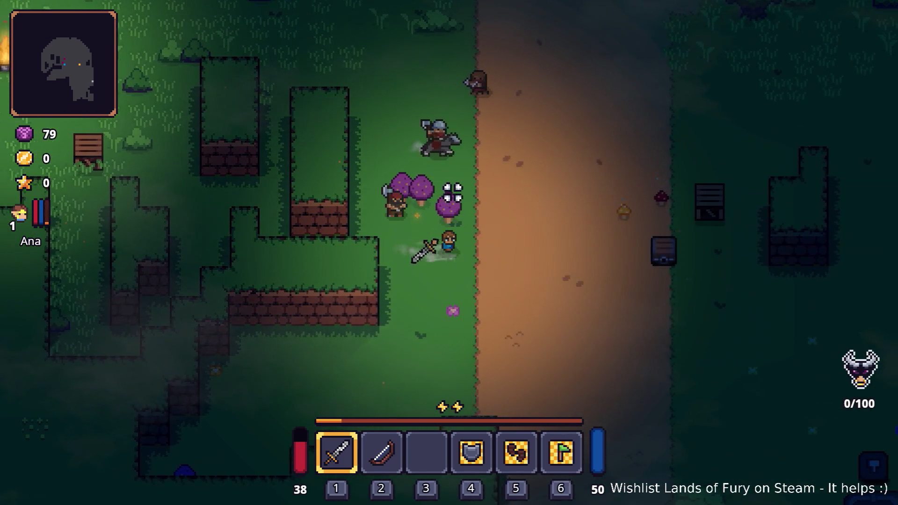
{"action": "key", "text": "d"}
{"action": "key", "text": "w"}
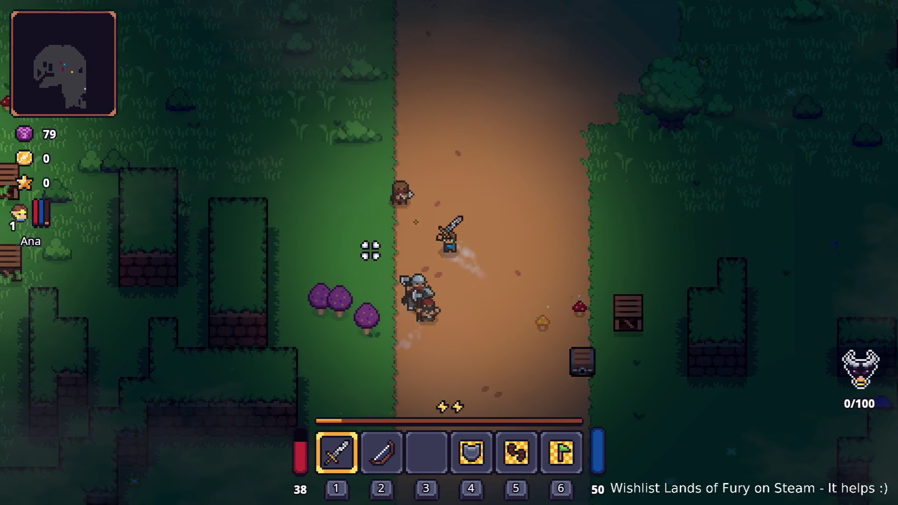
{"action": "key", "text": "a"}
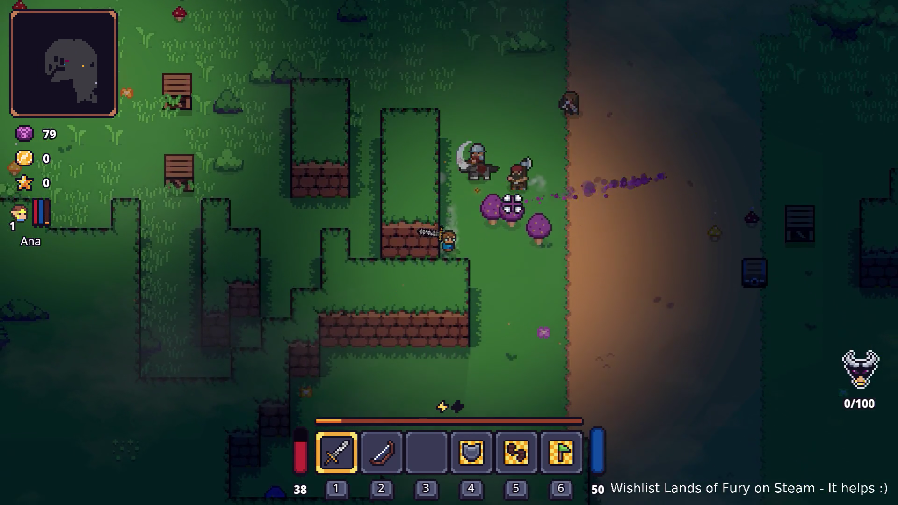
{"action": "key", "text": "d"}
{"action": "key", "text": "s"}
Step: Run up the path, strike an enemy, circle around, and head east toward the anvil
{"action": "key", "text": "d"}
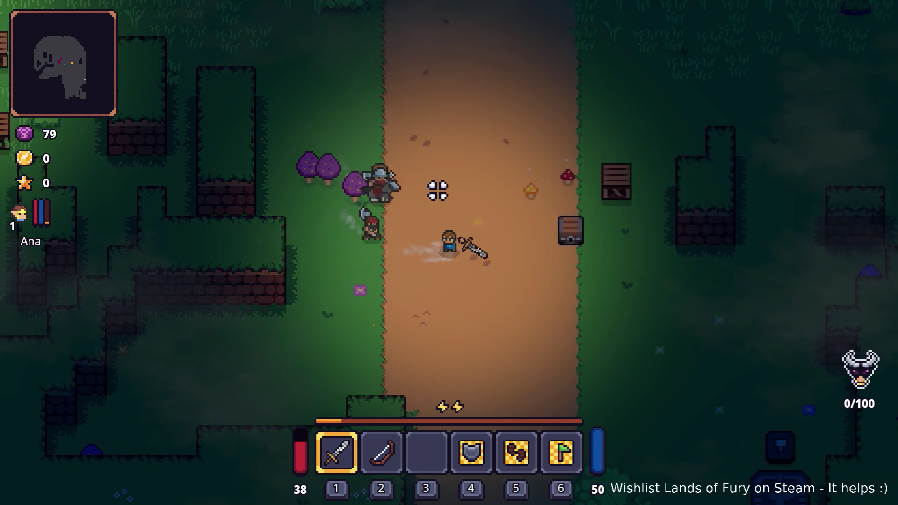
{"action": "key", "text": "w"}
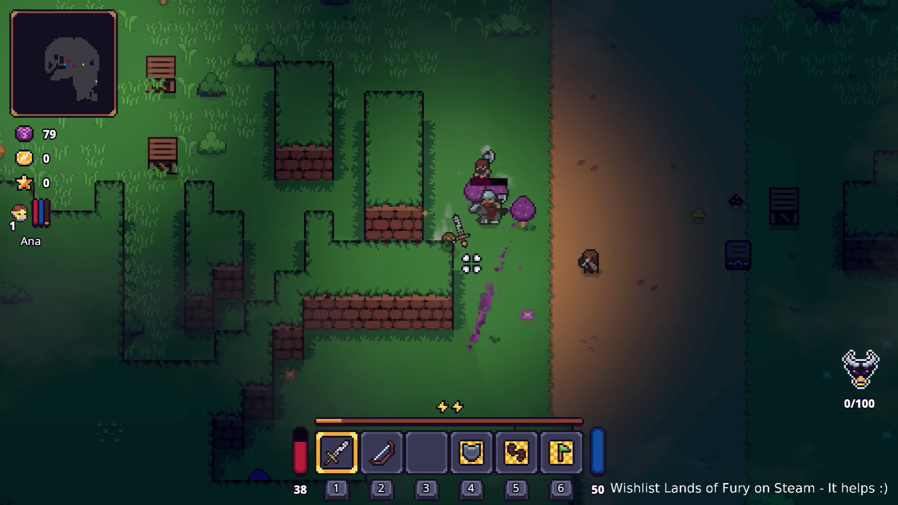
{"action": "key", "text": "d"}
{"action": "key", "text": "s"}
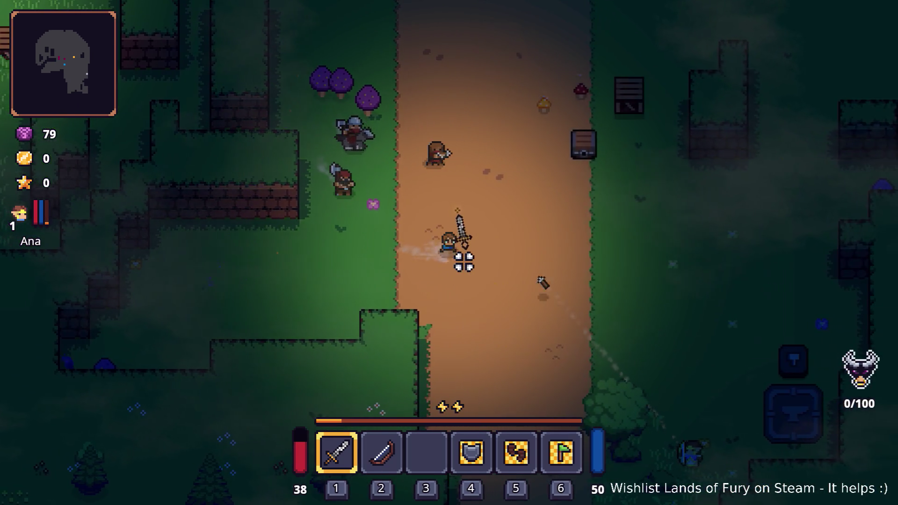
{"action": "key", "text": "w"}
{"action": "key", "text": "a"}
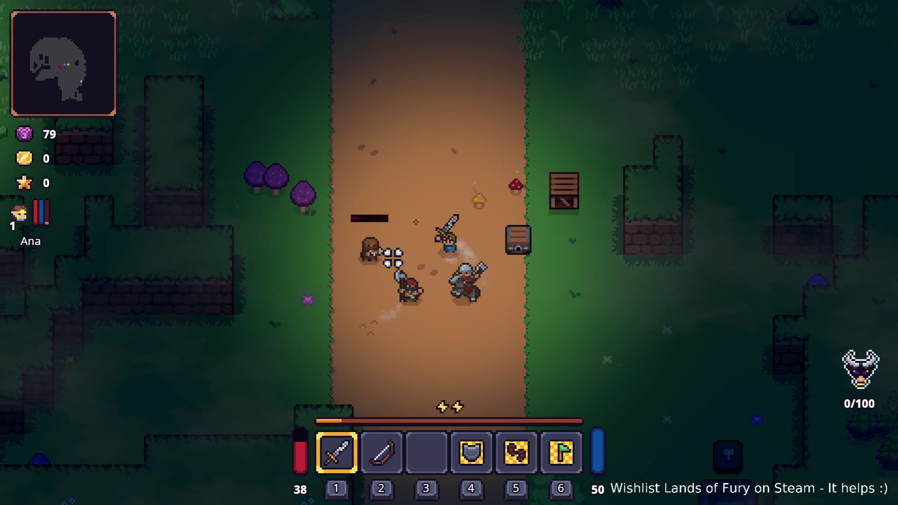
{"action": "key", "text": "s"}
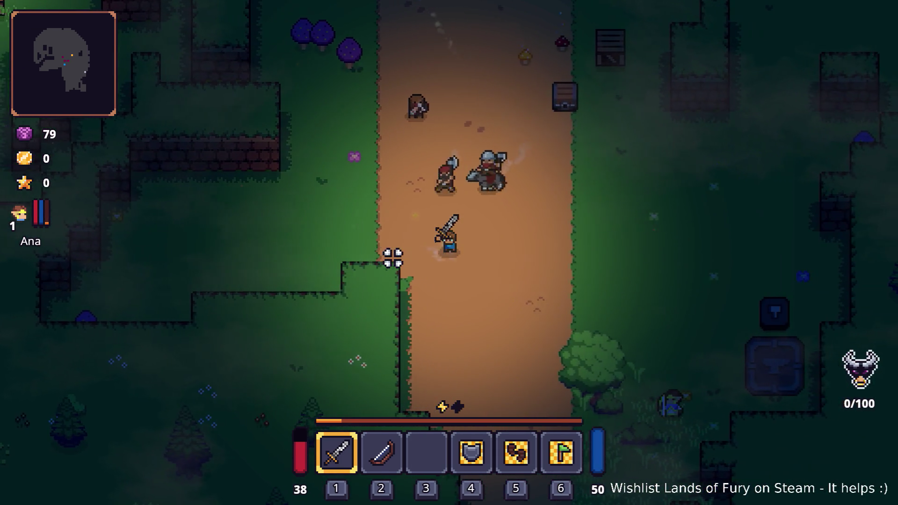
{"action": "key", "text": "d"}
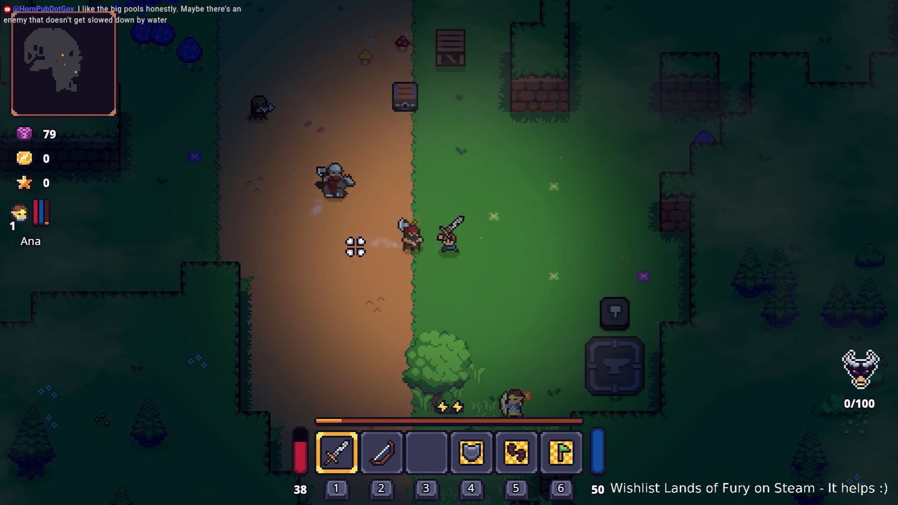
{"action": "key", "text": "d"}
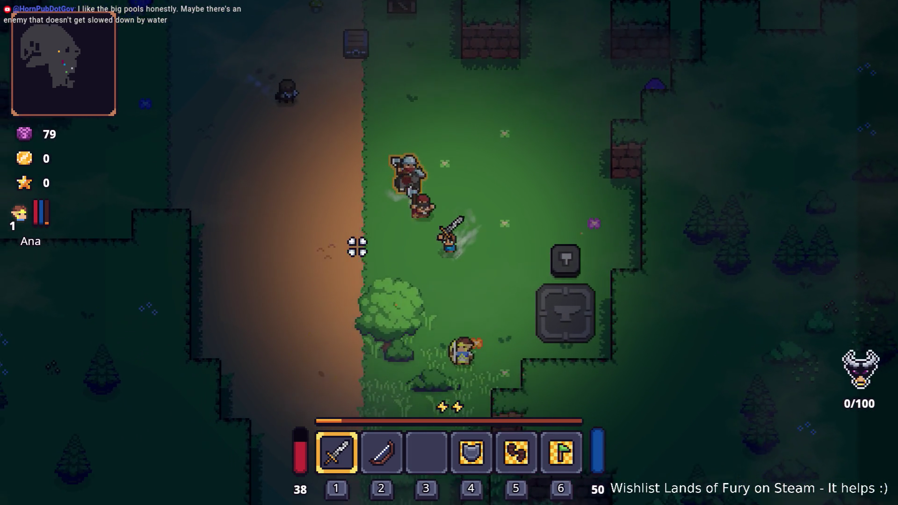
Step: Loop away from pursuers, return beside the anvil and archer ally, and strike the enemies
{"action": "key", "text": "a"}
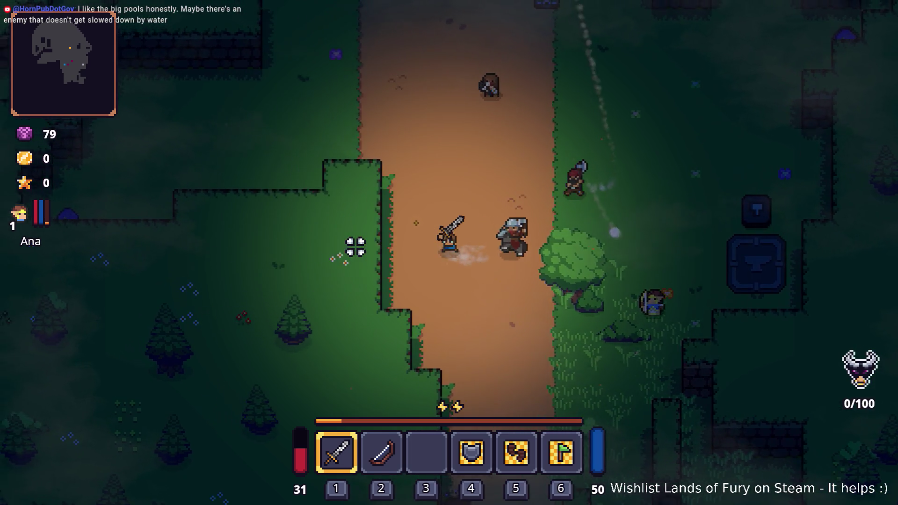
{"action": "key", "text": "w"}
{"action": "key", "text": "w"}
{"action": "key", "text": "d"}
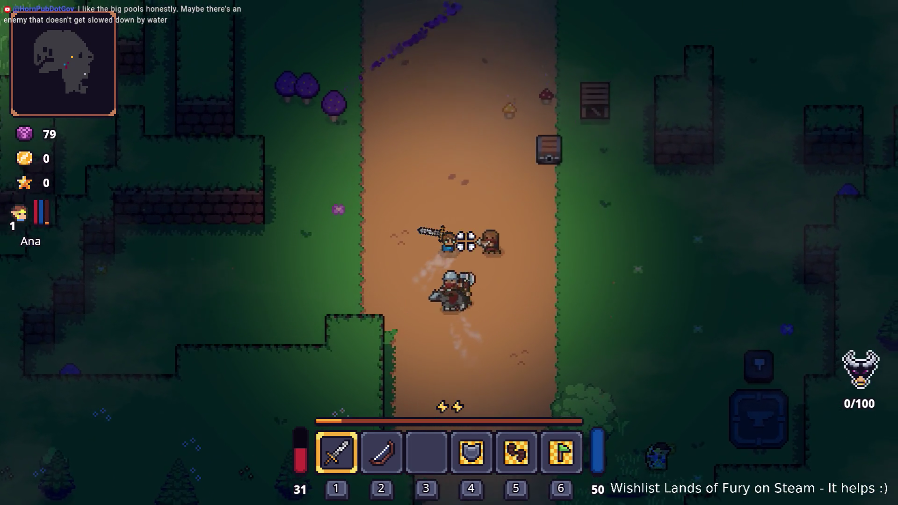
{"action": "key", "text": "d"}
{"action": "key", "text": "s"}
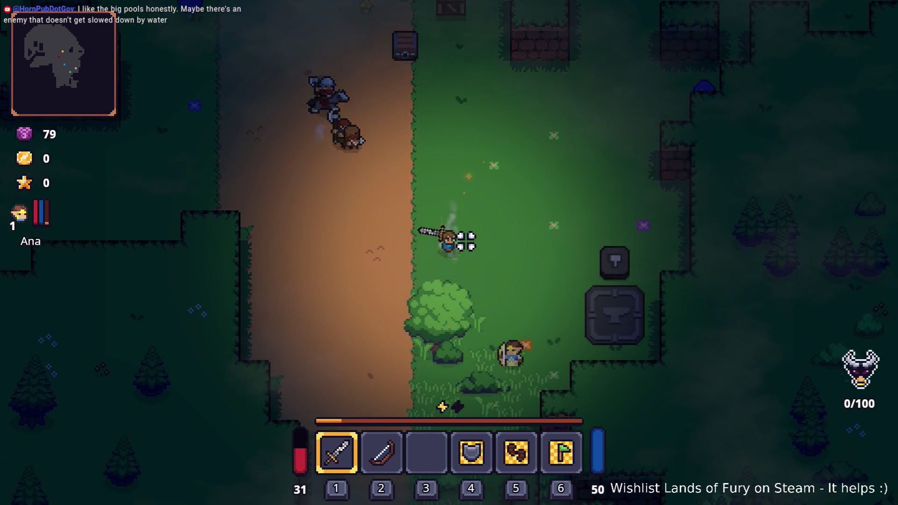
{"action": "key", "text": "d"}
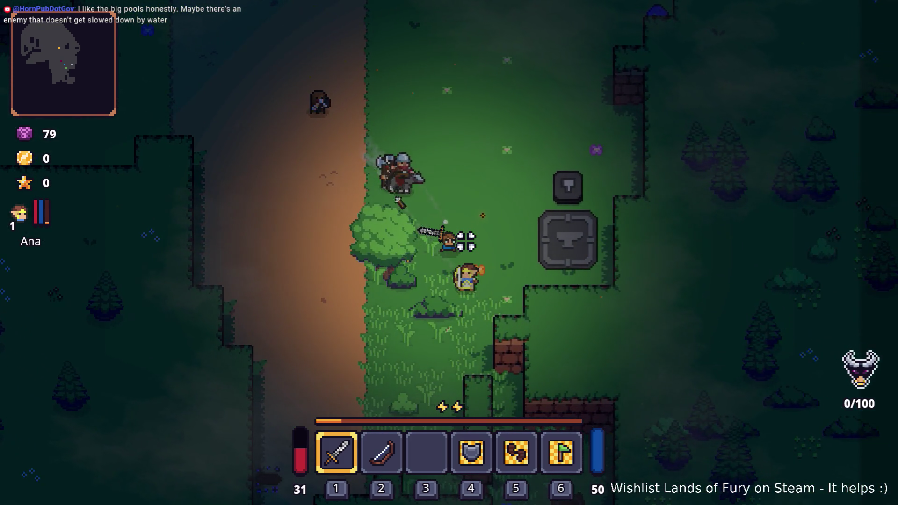
{"action": "key", "text": "w"}
{"action": "key", "text": "a"}
{"action": "left_click", "coordinate": [345, 287]}
Step: Attack and finish off the enemies around the anvil
{"action": "left_click", "coordinate": [383, 290]}
{"action": "key", "text": "d"}
{"action": "key", "text": "s"}
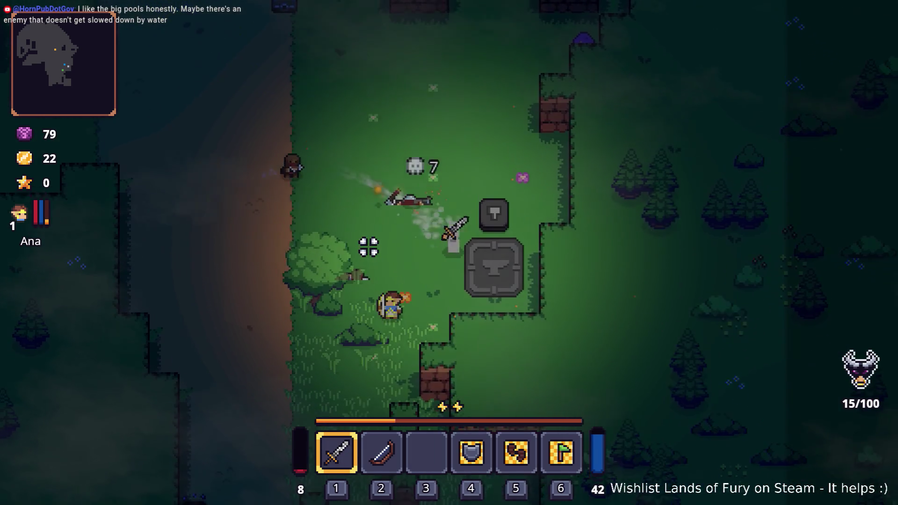
{"action": "key", "text": "a"}
{"action": "left_click", "coordinate": [380, 210]}
Step: Go north to the crate beside the path and break it to recover health
{"action": "key", "text": "w"}
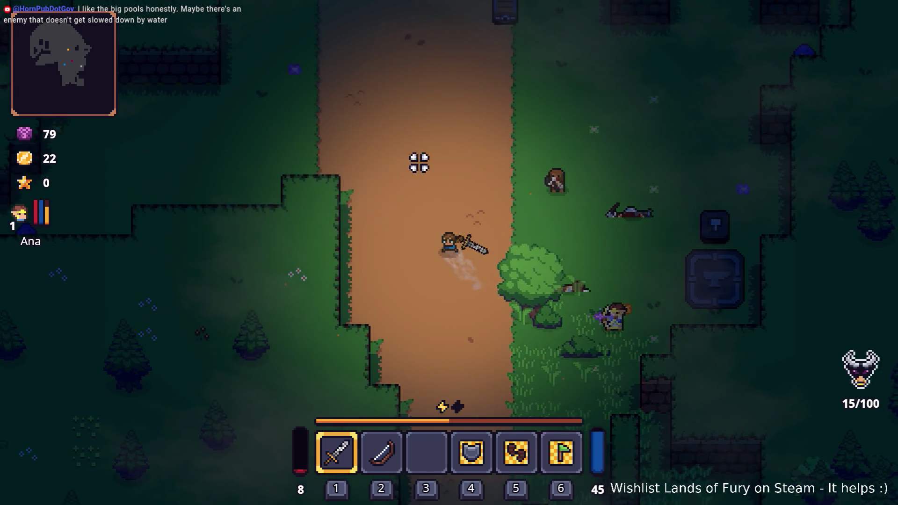
{"action": "key", "text": "w"}
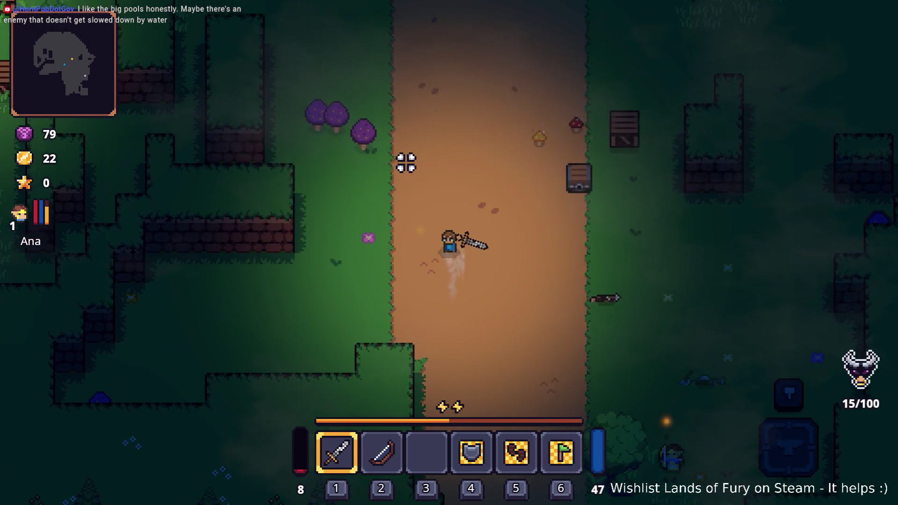
{"action": "key", "text": "d"}
{"action": "key", "text": "d"}
{"action": "key", "text": "w"}
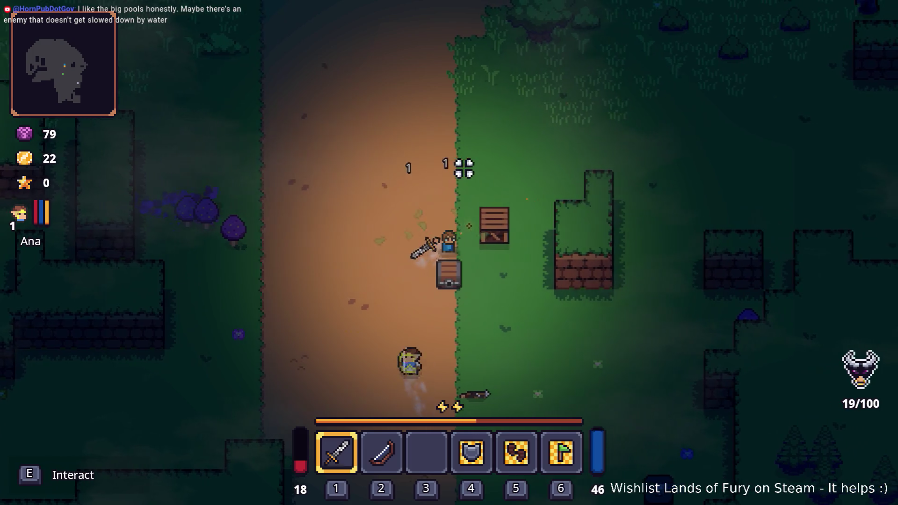
{"action": "left_click", "coordinate": [484, 183]}
{"action": "key", "text": "s"}
{"action": "key", "text": "a"}
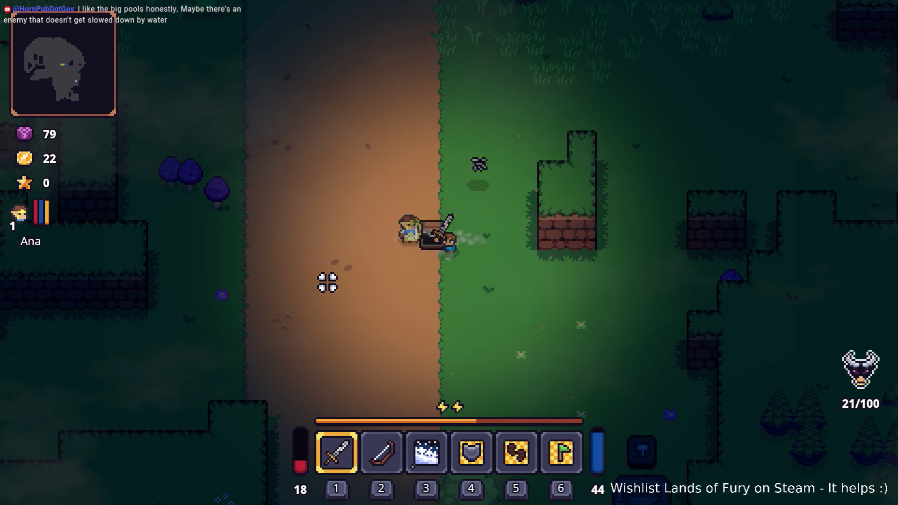
Step: Socket a rune into the bow from the inventory and check the character stats
{"action": "key", "text": "Tab"}
{"action": "key", "text": "e"}
{"action": "left_click", "coordinate": [377, 276]}
{"action": "left_click", "coordinate": [382, 199]}
{"action": "key", "text": "e"}
{"action": "key", "text": "c"}
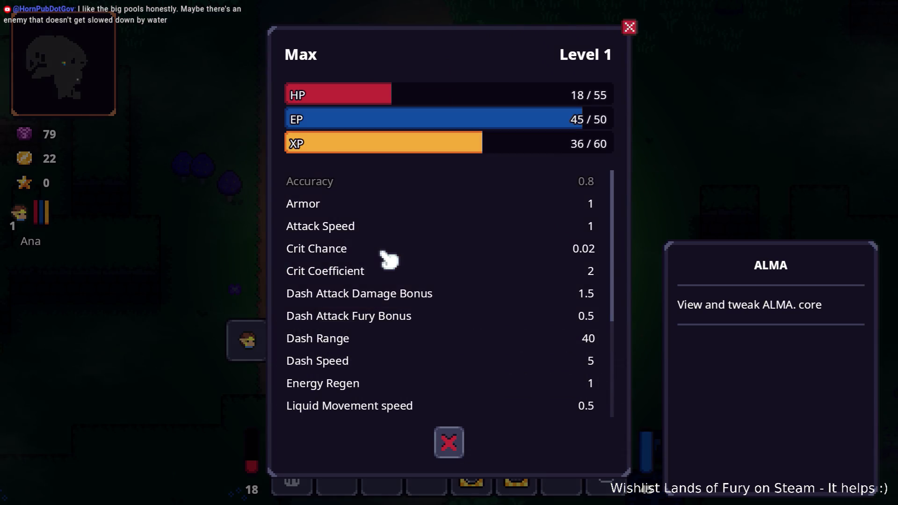
{"action": "key", "text": "Tab"}
Step: Dash west, hit the purple tree, and kill the enemy near the campfire
{"action": "key", "text": "a"}
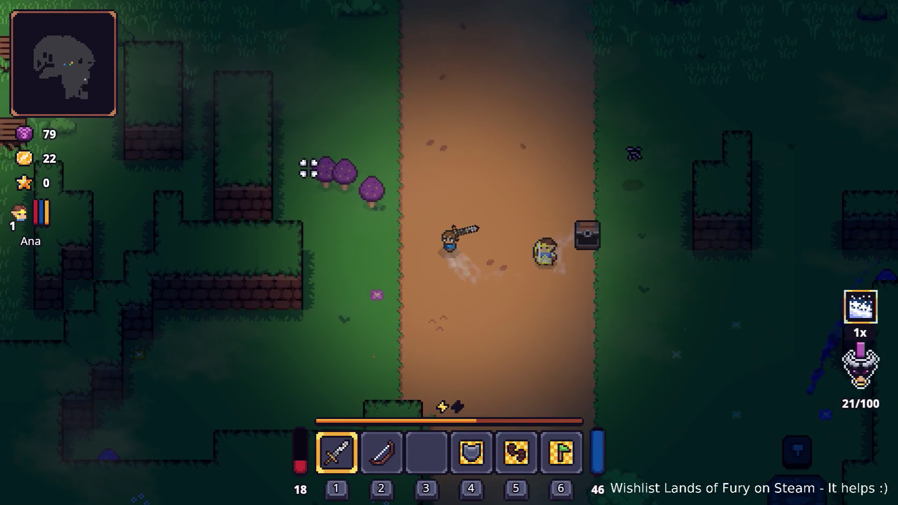
{"action": "key", "text": "space"}
{"action": "key", "text": "w"}
{"action": "left_click", "coordinate": [310, 159]}
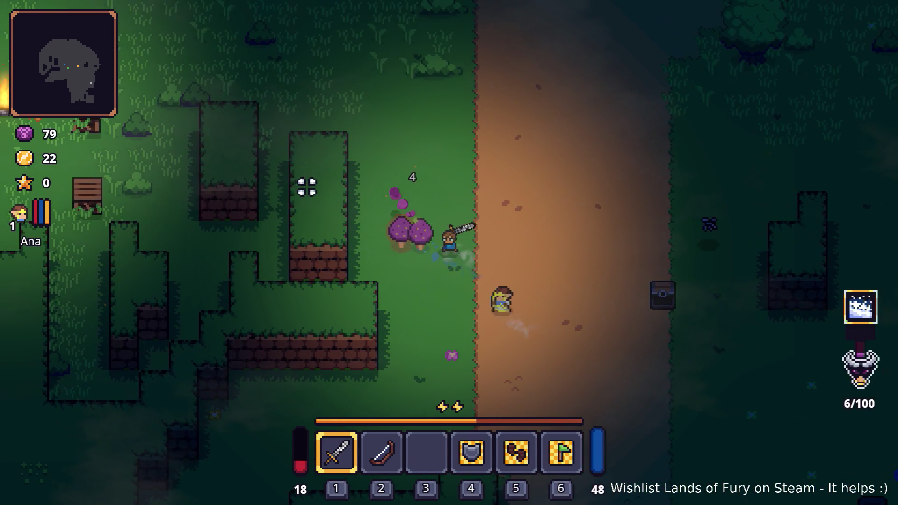
{"action": "key", "text": "w"}
{"action": "key", "text": "a"}
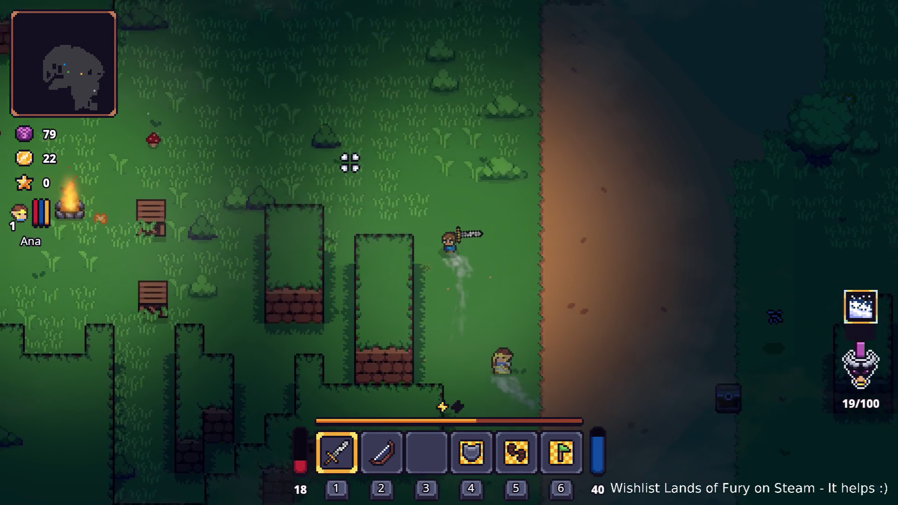
{"action": "key", "text": "a"}
{"action": "key", "text": "w"}
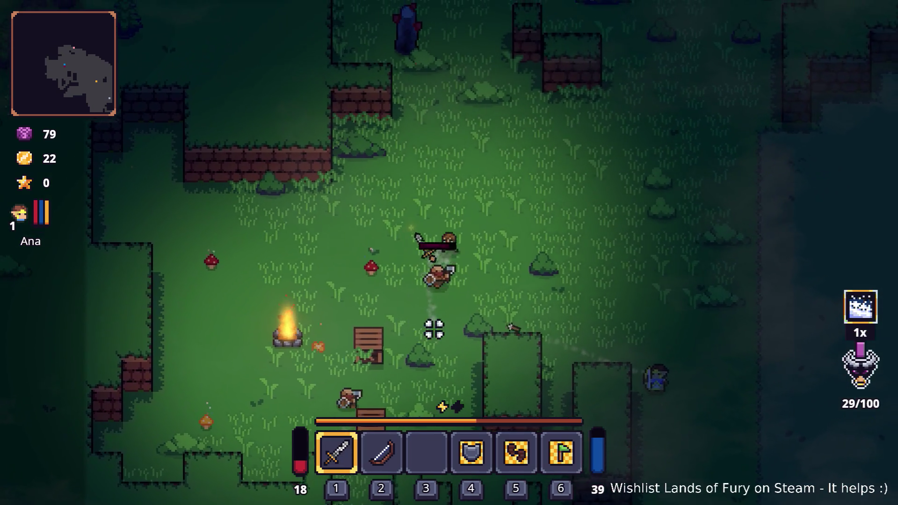
{"action": "key", "text": "d"}
{"action": "left_click", "coordinate": [404, 305]}
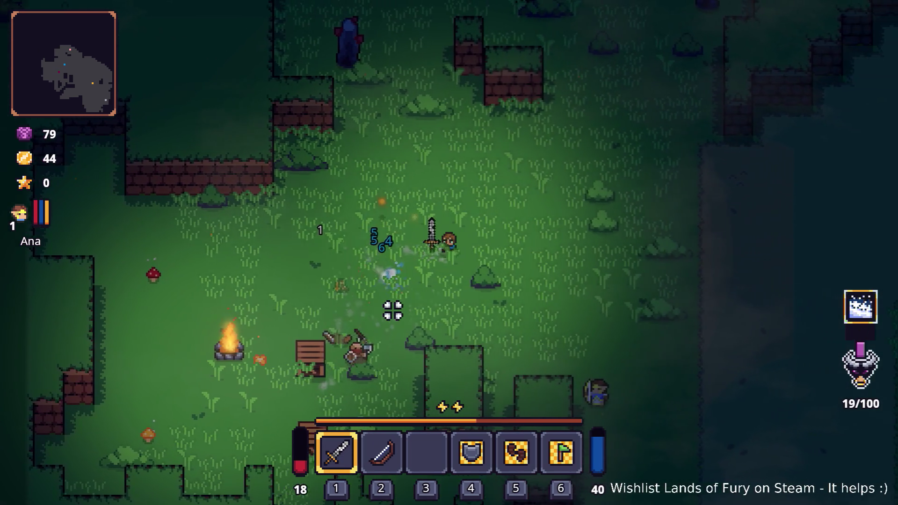
{"action": "key", "text": "d"}
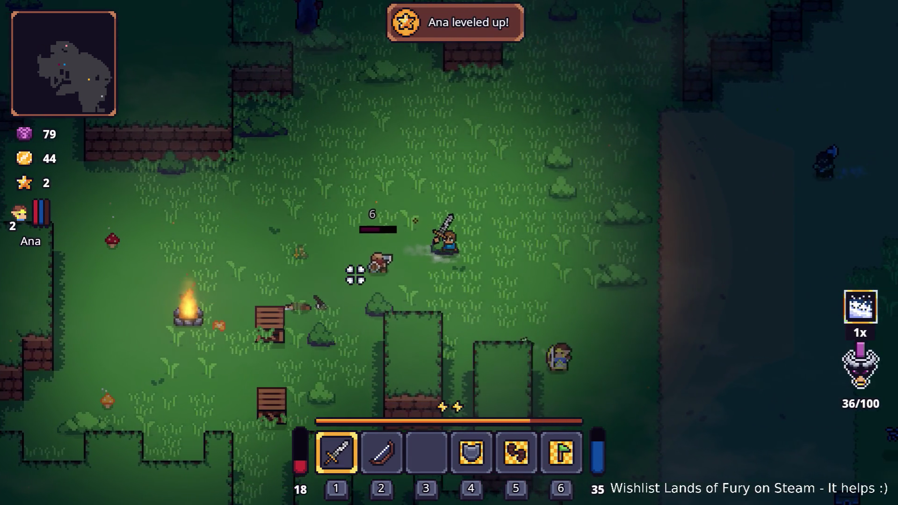
{"action": "key", "text": "Tab"}
Step: Spend a stat point raising Ana's Combat from 1 to 2 and confirm
{"action": "left_click", "coordinate": [234, 343]}
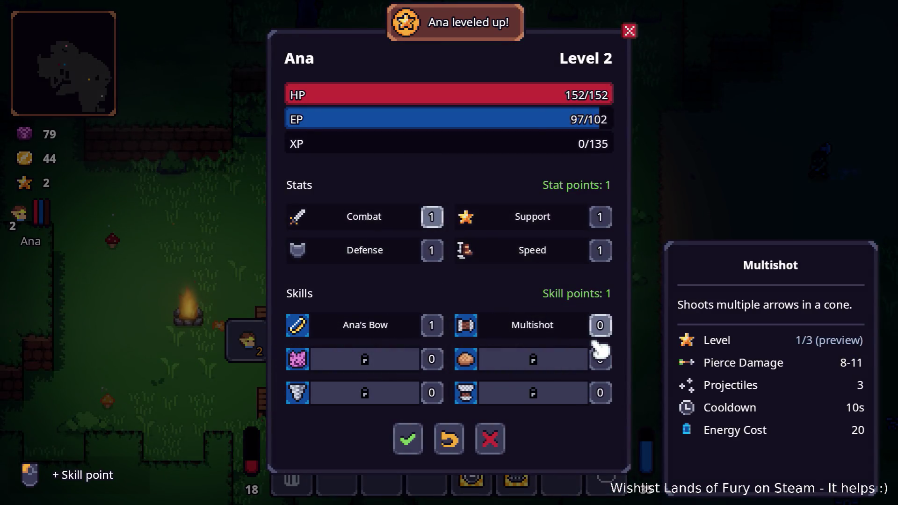
{"action": "left_click", "coordinate": [431, 217]}
{"action": "left_click", "coordinate": [409, 440]}
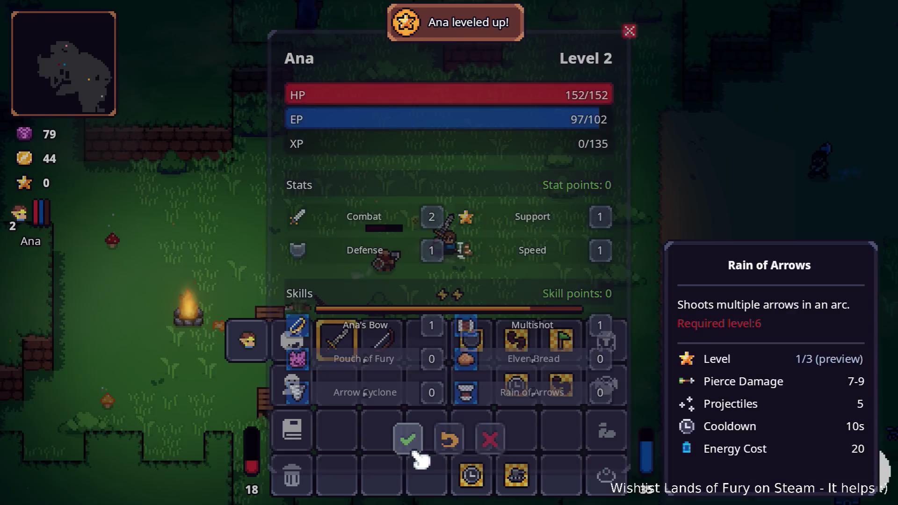
{"action": "key", "text": "Tab"}
Step: Fight the enemy on the road, then walk north-east up the road
{"action": "key", "text": "d"}
{"action": "key", "text": "s"}
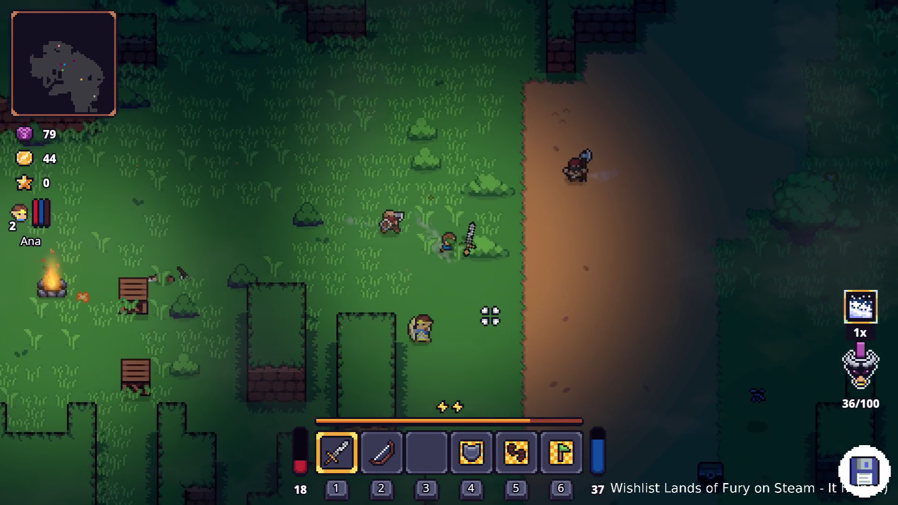
{"action": "left_click", "coordinate": [361, 223]}
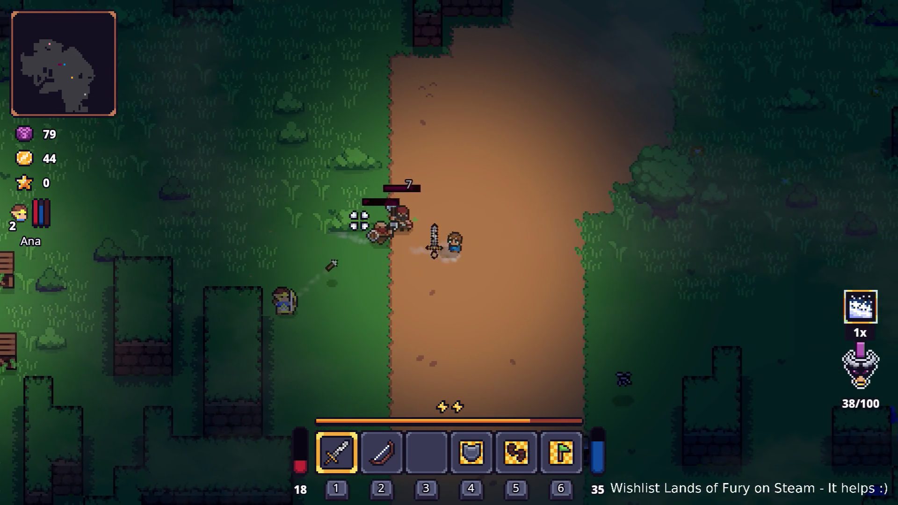
{"action": "left_click", "coordinate": [365, 206]}
{"action": "key", "text": "d"}
{"action": "left_click", "coordinate": [357, 212]}
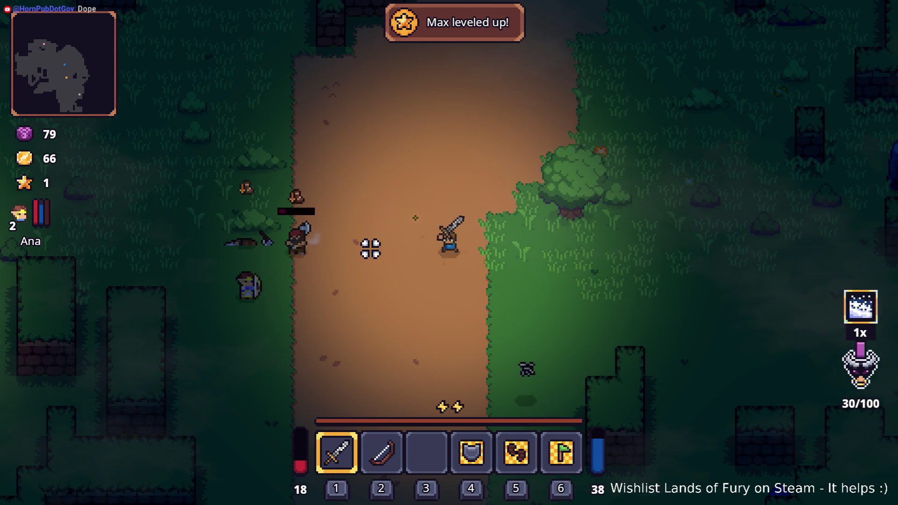
{"action": "key", "text": "a"}
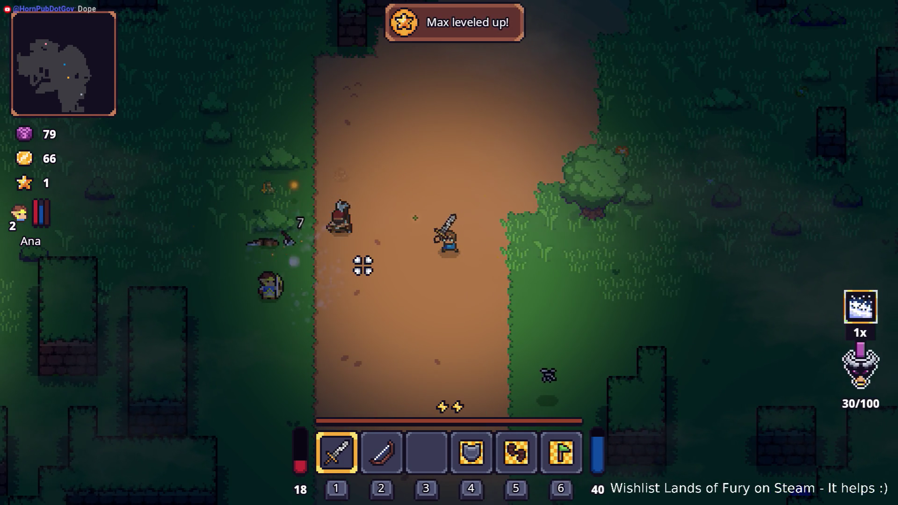
{"action": "key", "text": "w"}
{"action": "key", "text": "d"}
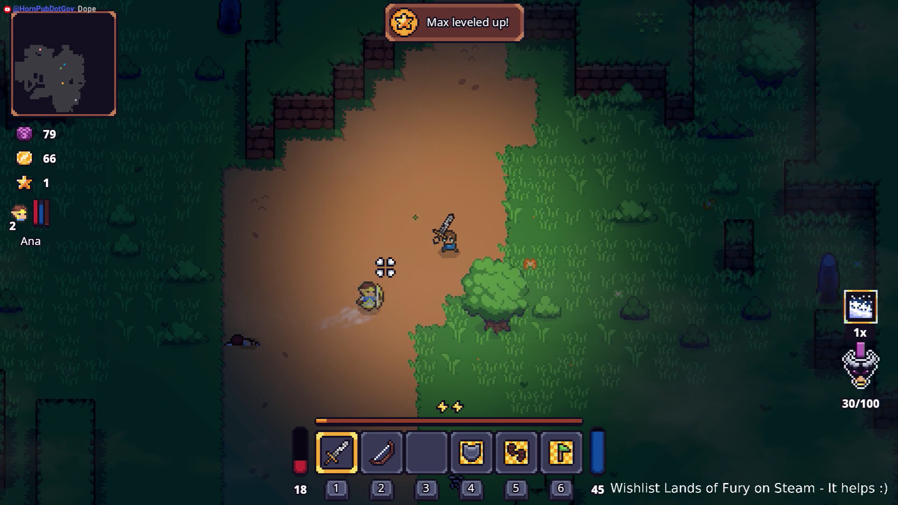
Step: Cross the grass to pick up the Hive item and return to the dirt path
{"action": "key", "text": "w"}
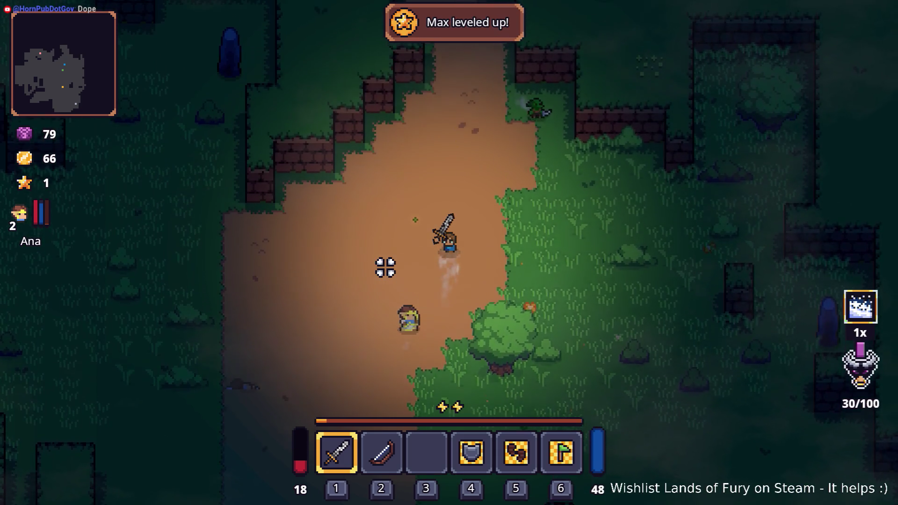
{"action": "key", "text": "d"}
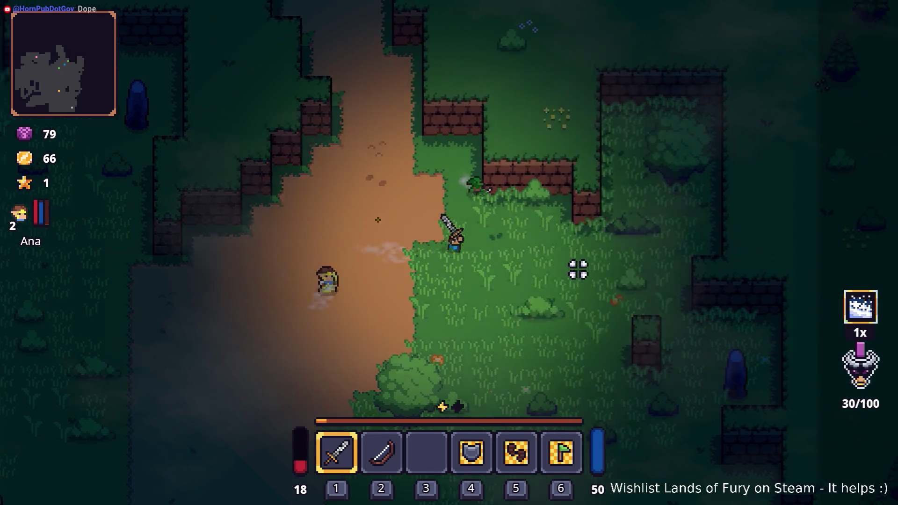
{"action": "key", "text": "d"}
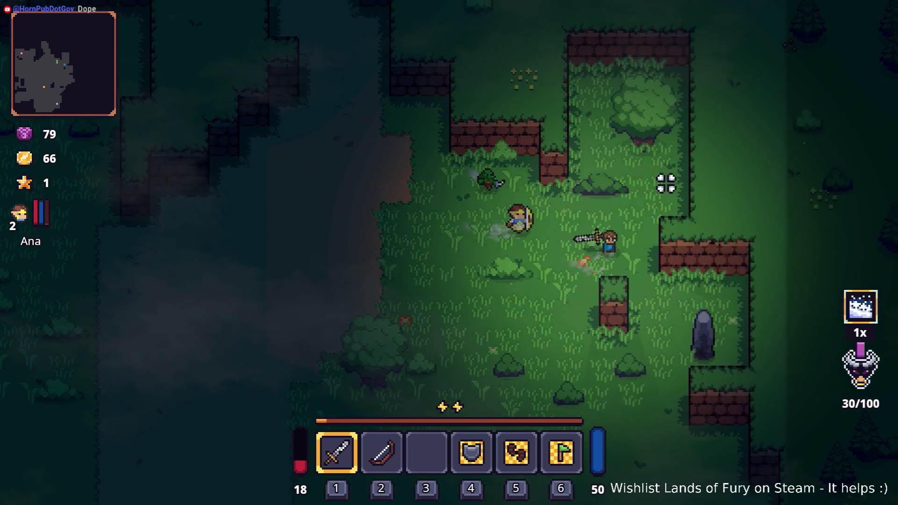
{"action": "key", "text": "w"}
{"action": "key", "text": "d"}
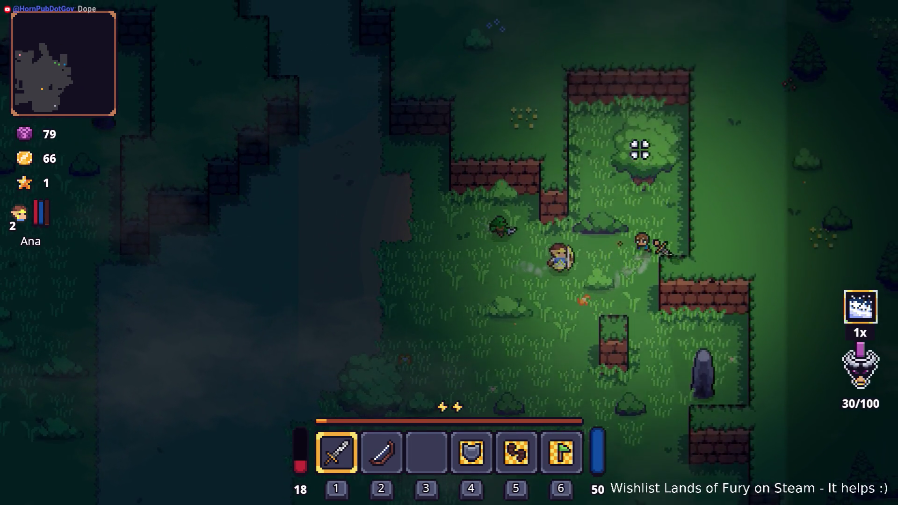
{"action": "key", "text": "e"}
{"action": "key", "text": "a"}
{"action": "key", "text": "s"}
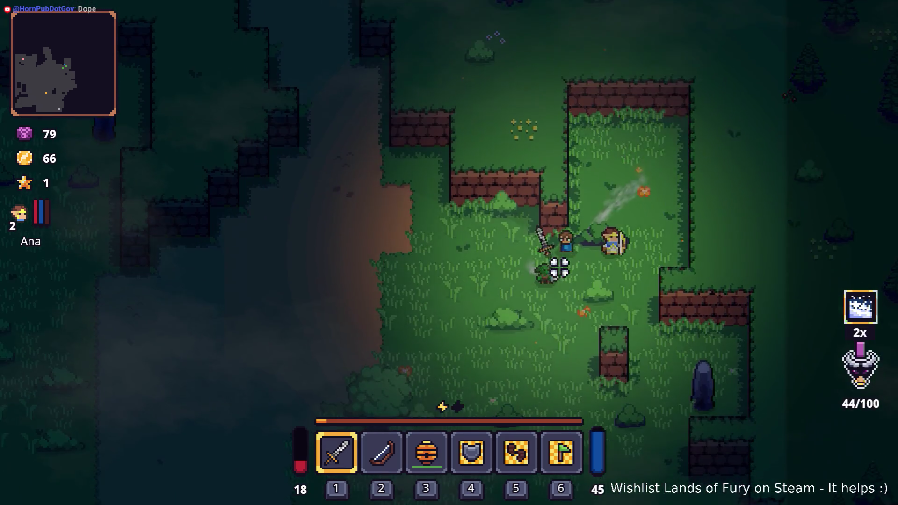
Step: Roam up and down the dirt path and past the campfire area
{"action": "key", "text": "w"}
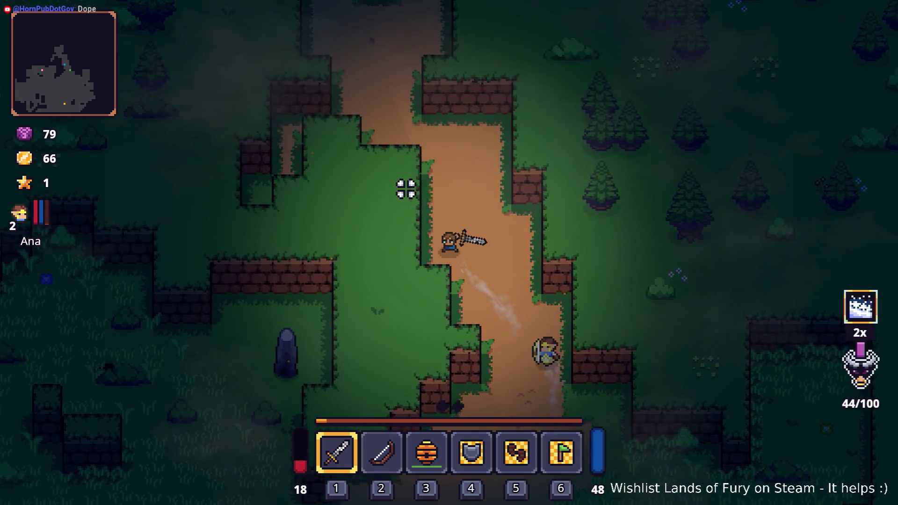
{"action": "key", "text": "w"}
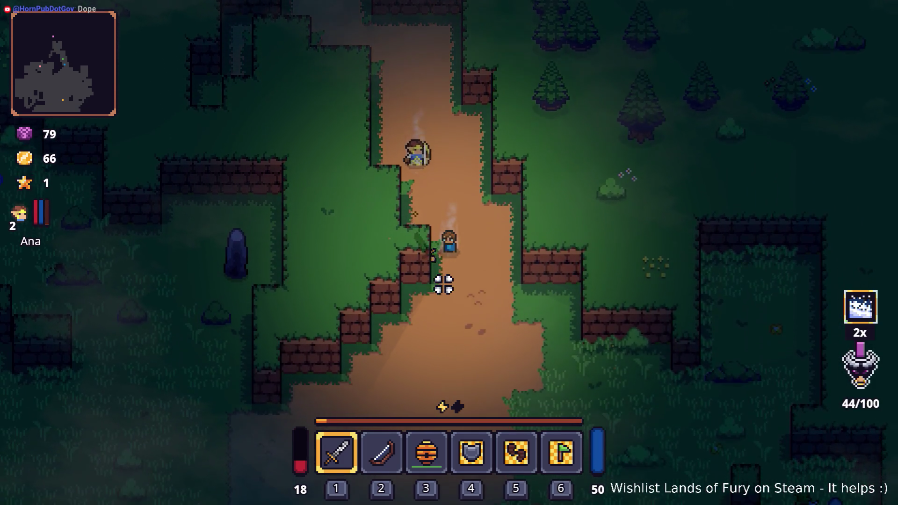
{"action": "key", "text": "s"}
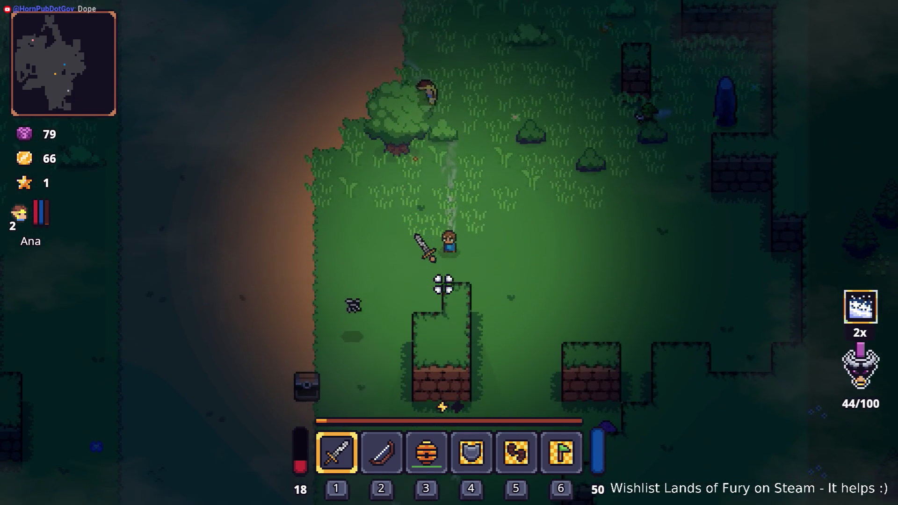
{"action": "key", "text": "s"}
{"action": "key", "text": "a"}
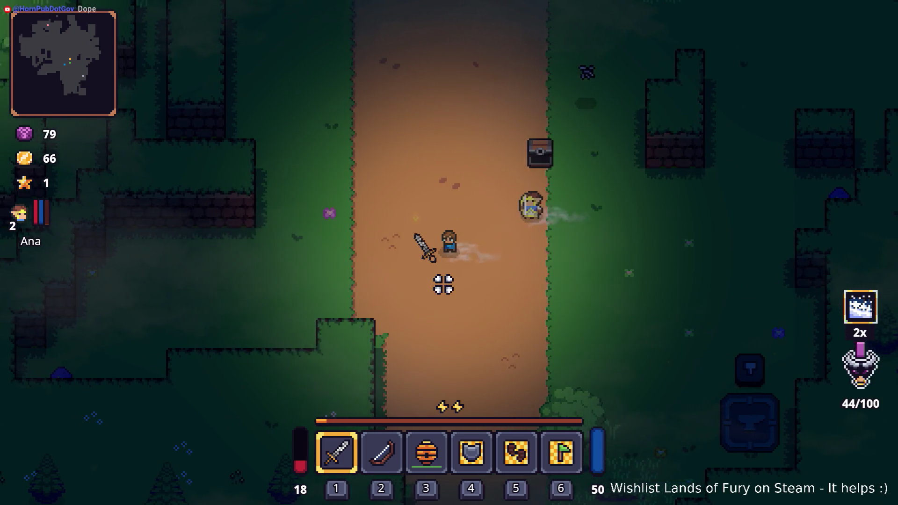
{"action": "key", "text": "w"}
{"action": "key", "text": "a"}
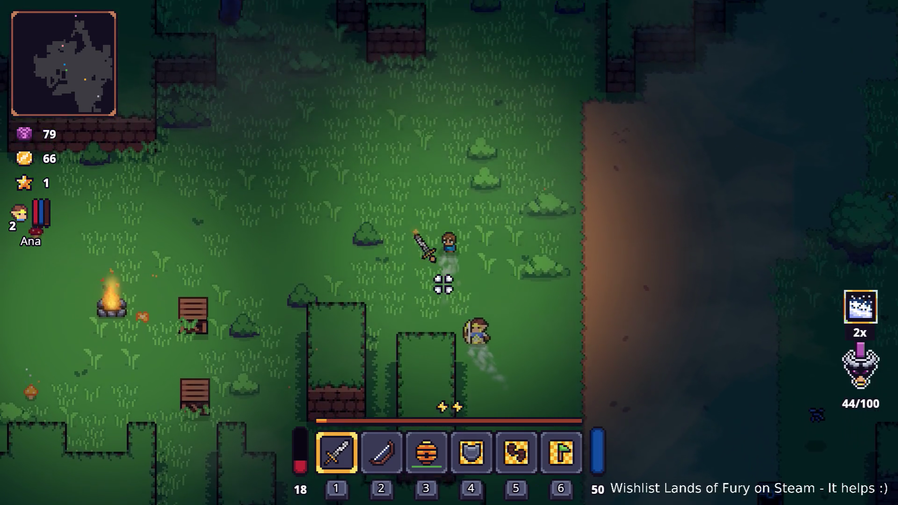
{"action": "key", "text": "w"}
{"action": "key", "text": "a"}
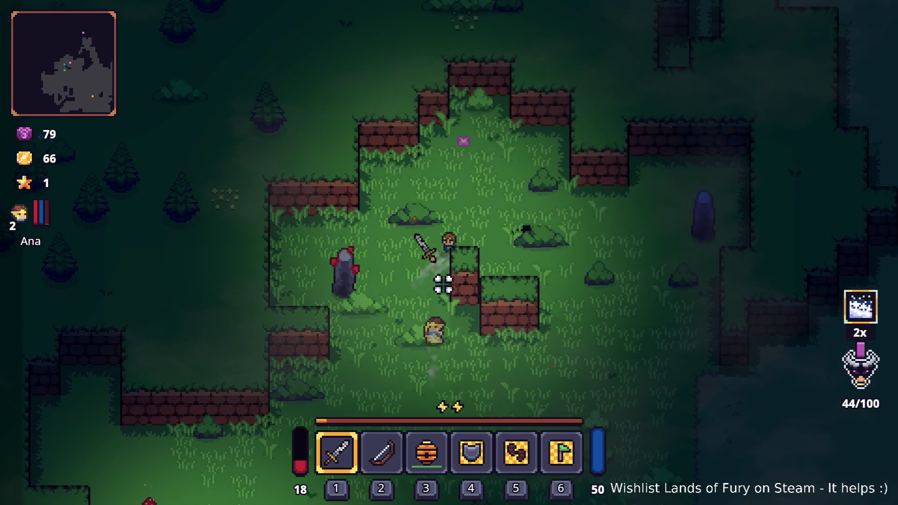
{"action": "key", "text": "d"}
{"action": "key", "text": "d"}
{"action": "key", "text": "s"}
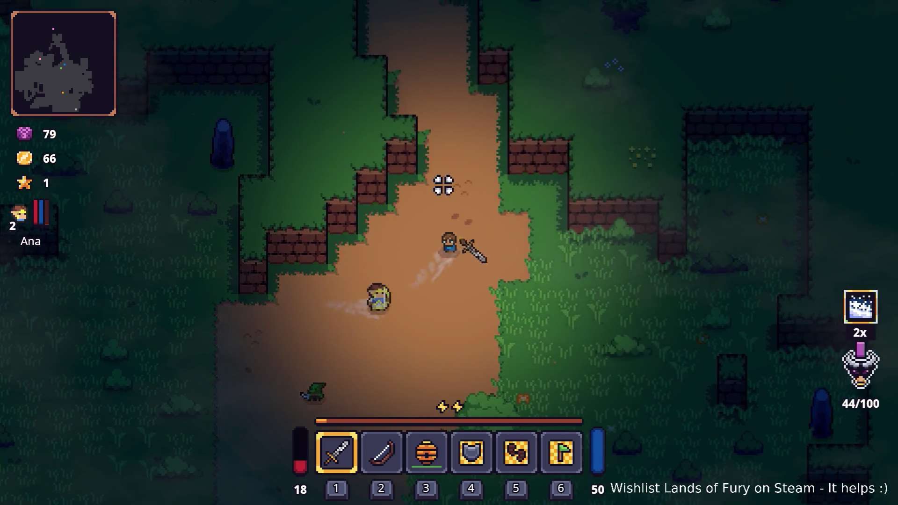
Step: Walk through the grass to the cave entrance and enter the Lesser Didra Cavern
{"action": "key", "text": "w"}
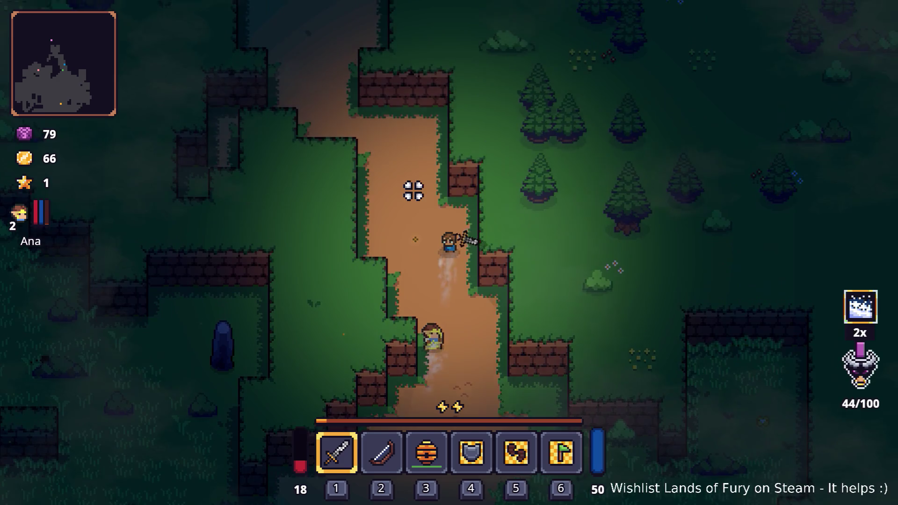
{"action": "key", "text": "w"}
{"action": "key", "text": "a"}
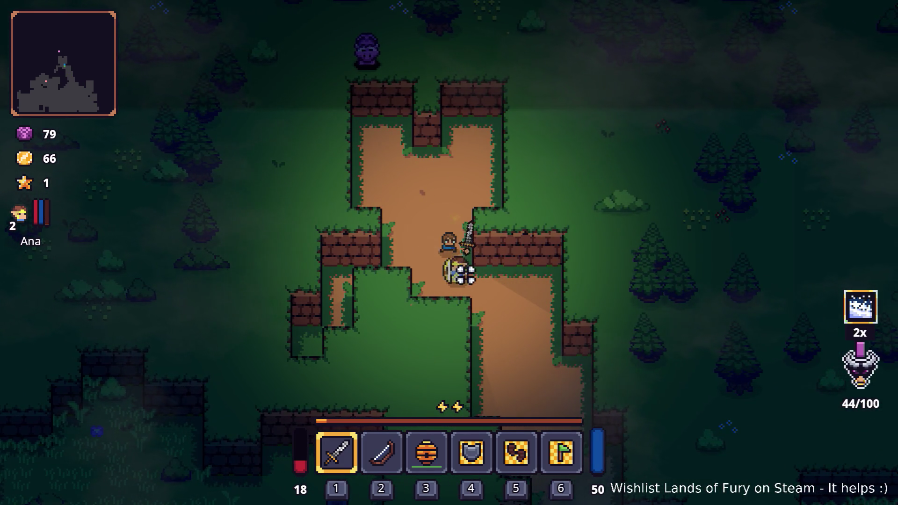
{"action": "key", "text": "s"}
{"action": "key", "text": "d"}
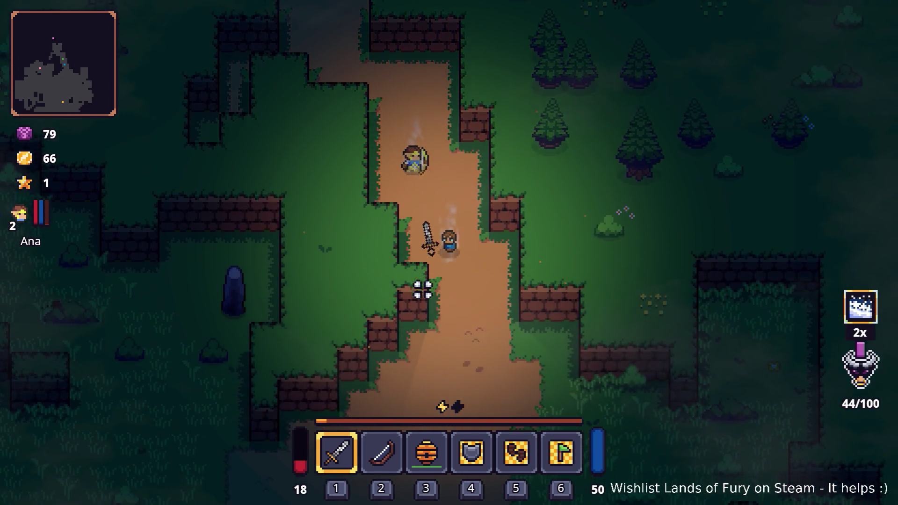
{"action": "key", "text": "s"}
{"action": "key", "text": "a"}
{"action": "key", "text": "s"}
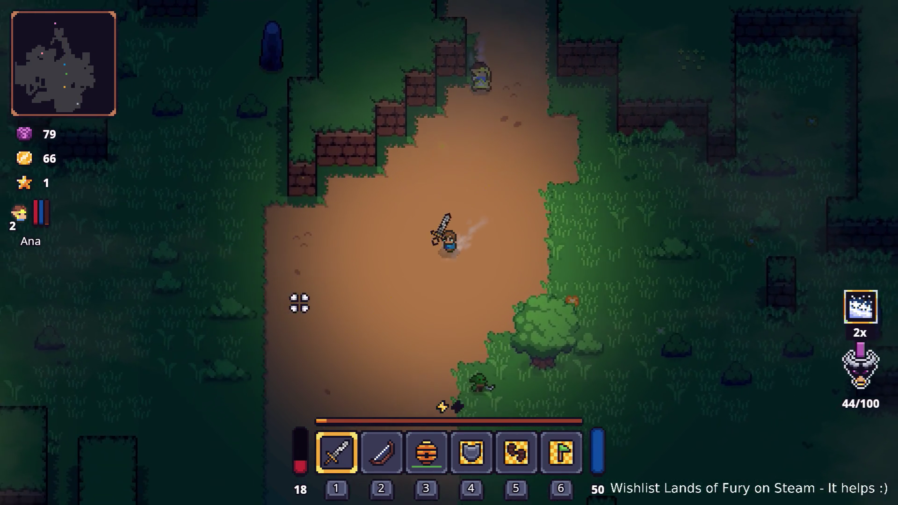
{"action": "key", "text": "a"}
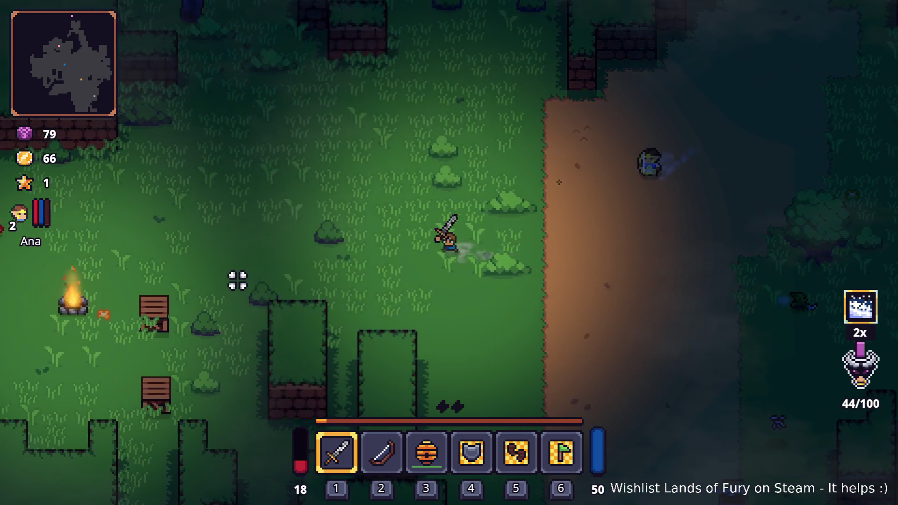
{"action": "key", "text": "w"}
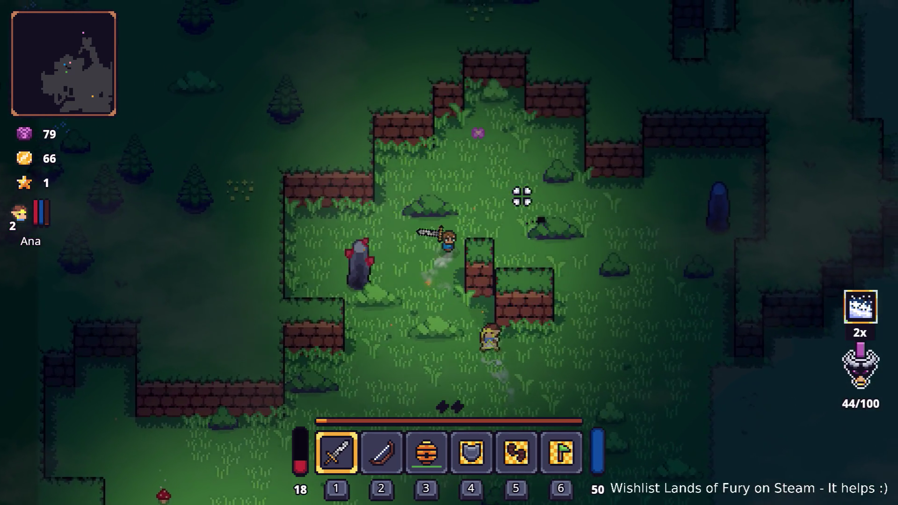
{"action": "key", "text": "d"}
{"action": "key", "text": "w"}
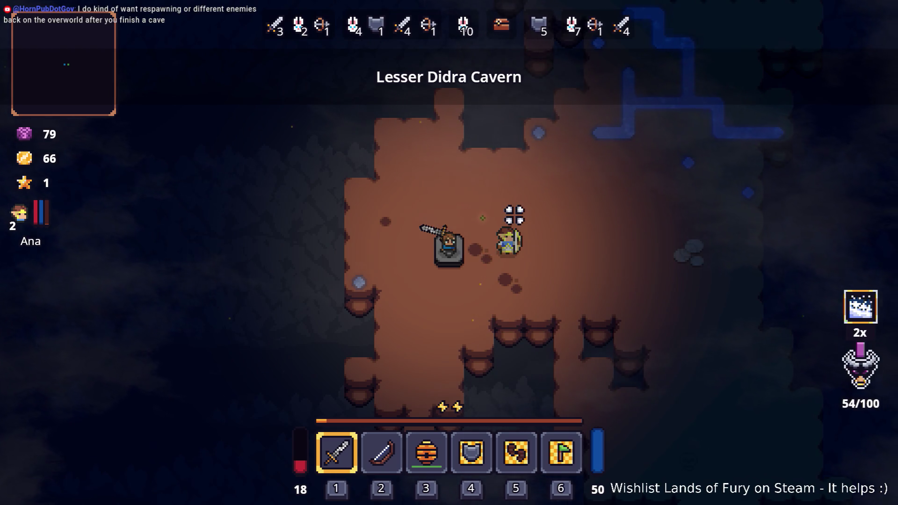
Step: Step off the spawn pad to start Wave 1/5 and briefly check the inventory grid
{"action": "key", "text": "d"}
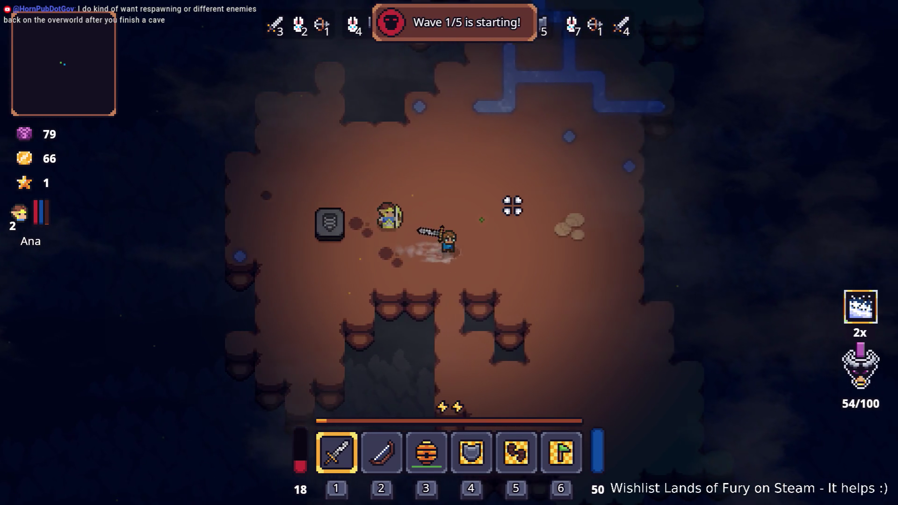
{"action": "key", "text": "d"}
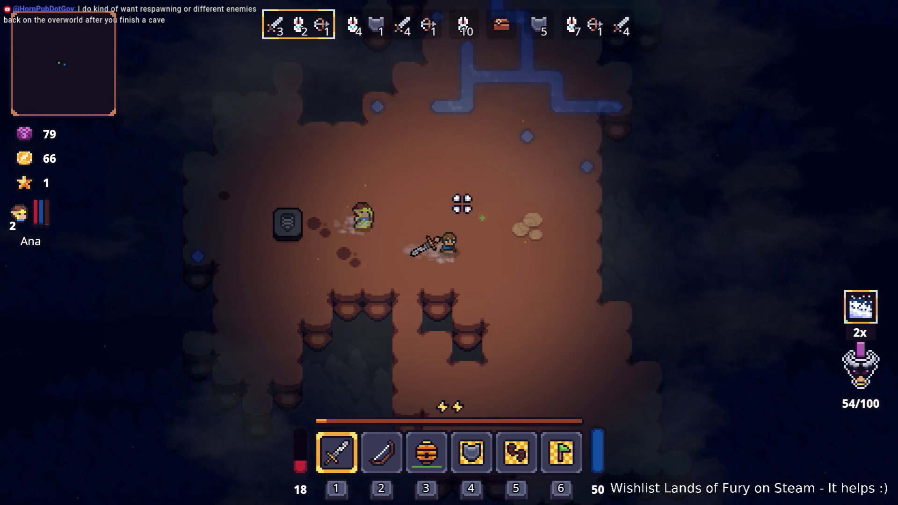
{"action": "key", "text": "Tab"}
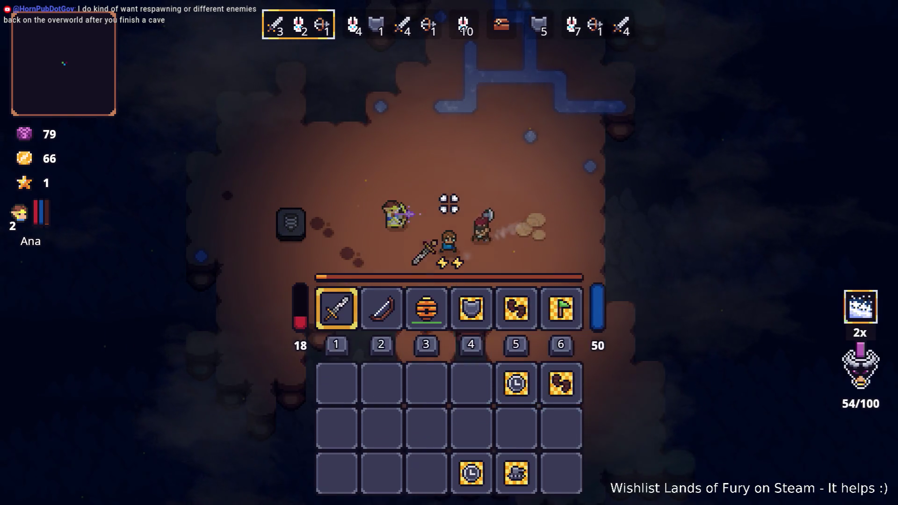
{"action": "key", "text": "Tab"}
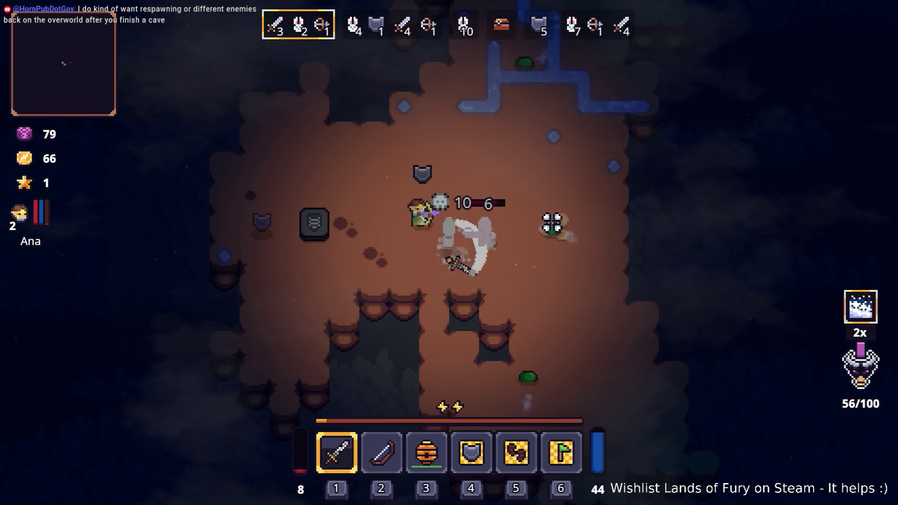
Step: Chase down the wave 1 enemies with sword swings until wave 2/5 begins
{"action": "key", "text": "d"}
{"action": "left_click", "coordinate": [530, 185]}
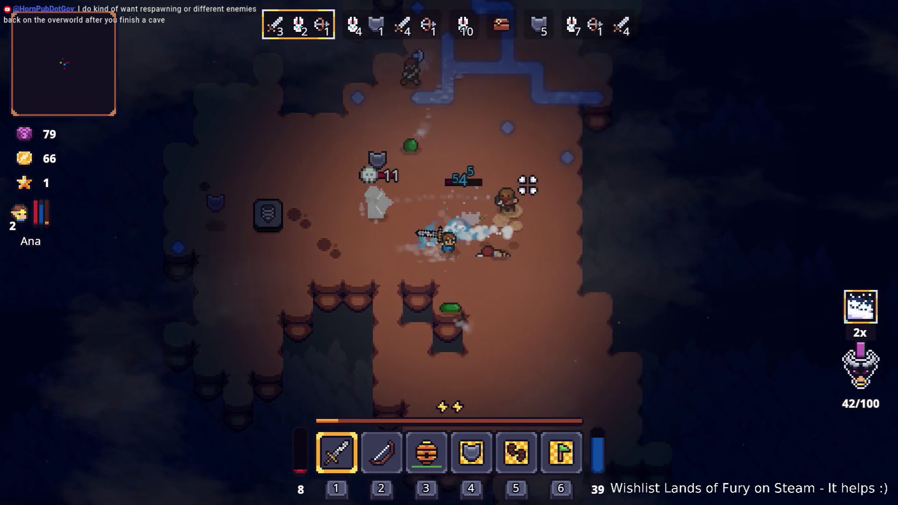
{"action": "key", "text": "d"}
{"action": "key", "text": "w"}
{"action": "left_click", "coordinate": [368, 292]}
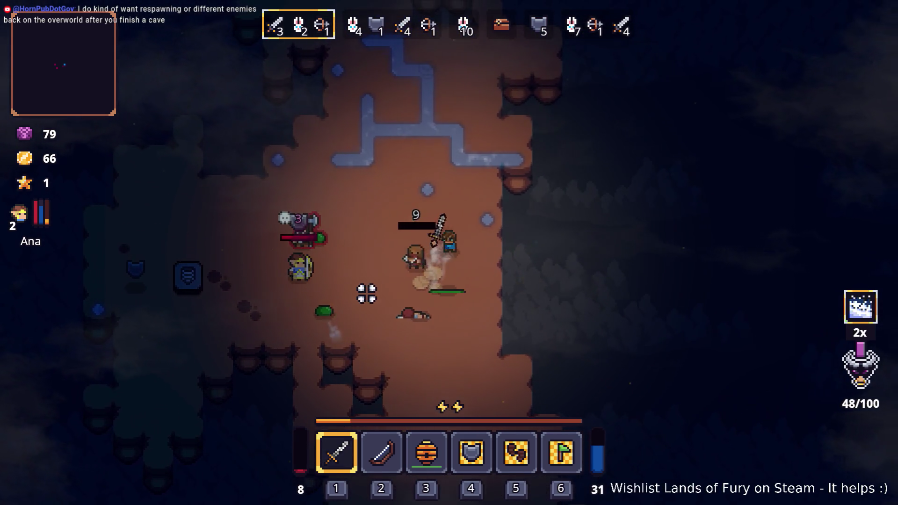
{"action": "key", "text": "a"}
{"action": "left_click", "coordinate": [340, 319]}
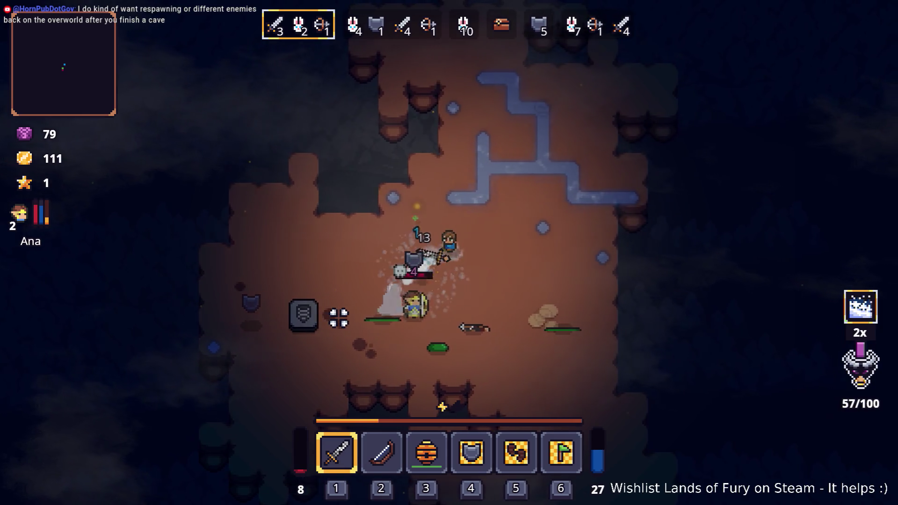
{"action": "key", "text": "s"}
{"action": "left_click", "coordinate": [340, 318]}
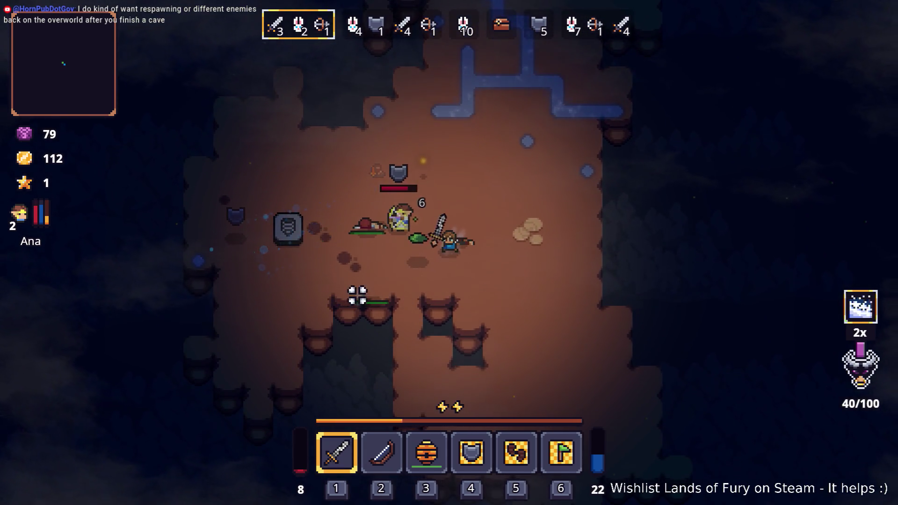
{"action": "key", "text": "a"}
{"action": "key", "text": "d"}
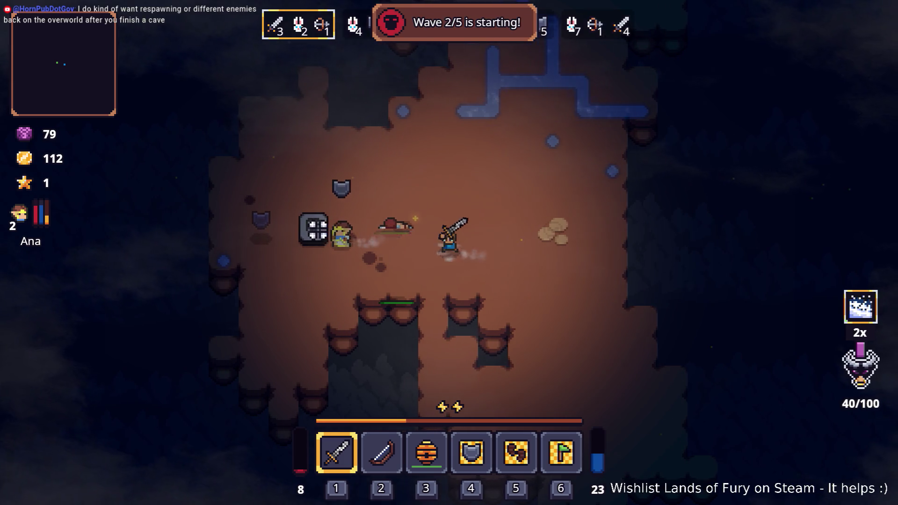
Step: Move through the cave toward the wave 2 enemies and glance at the inventory
{"action": "key", "text": "w"}
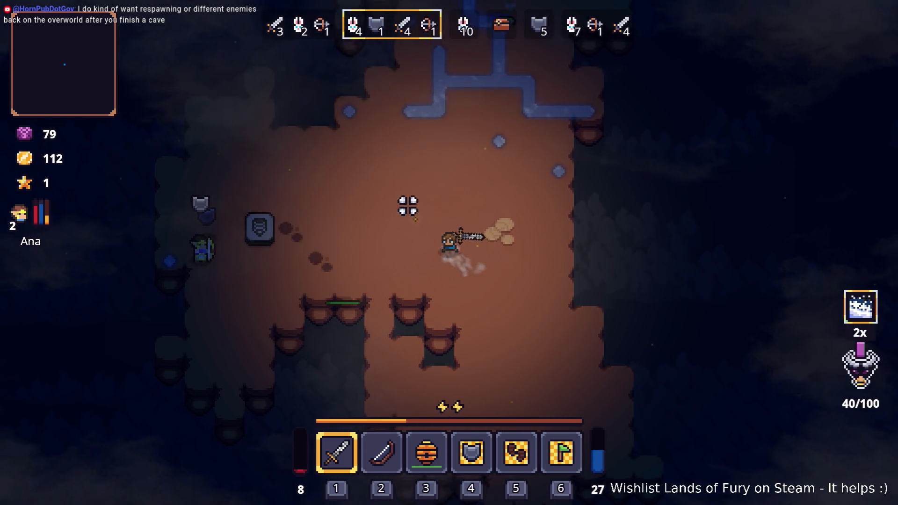
{"action": "key", "text": "a"}
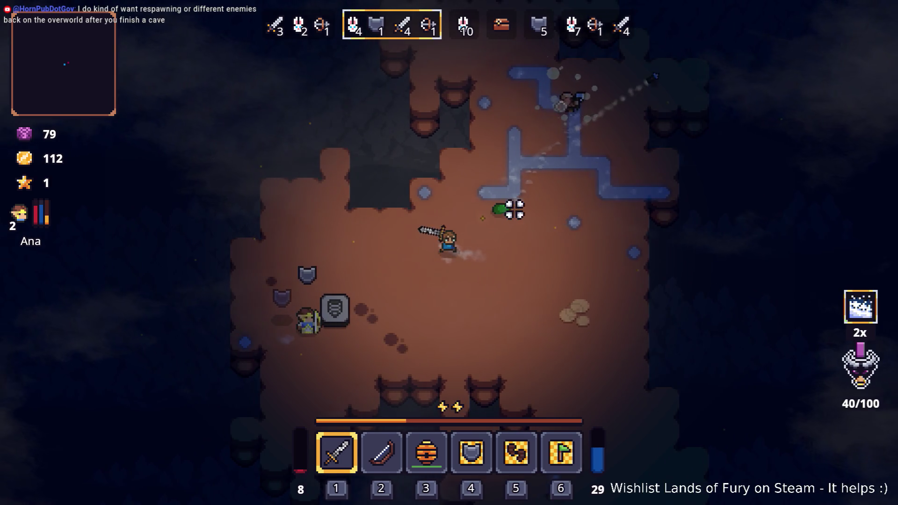
{"action": "key", "text": "s"}
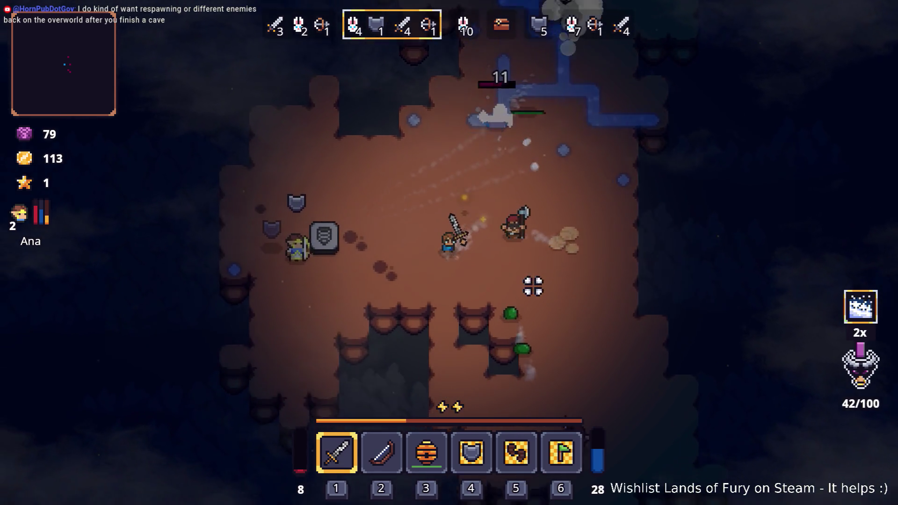
{"action": "key", "text": "a"}
{"action": "key", "text": "a"}
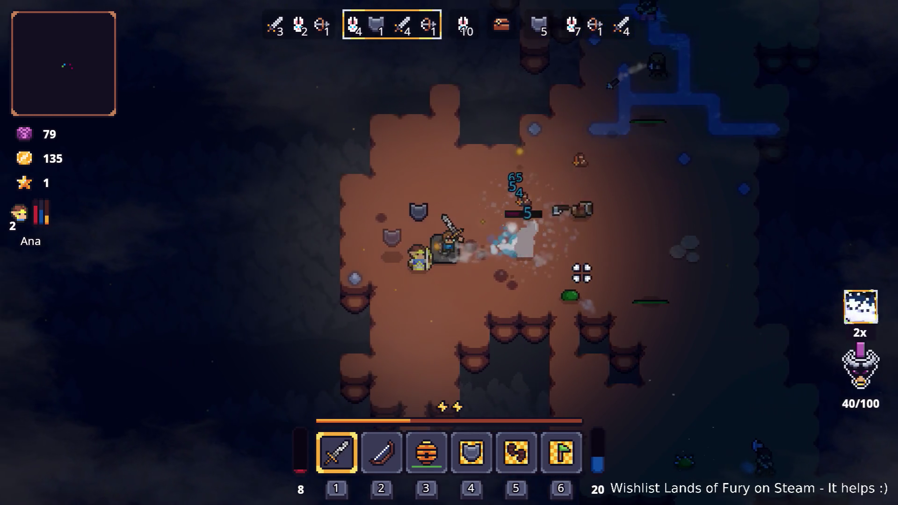
{"action": "key", "text": "Tab"}
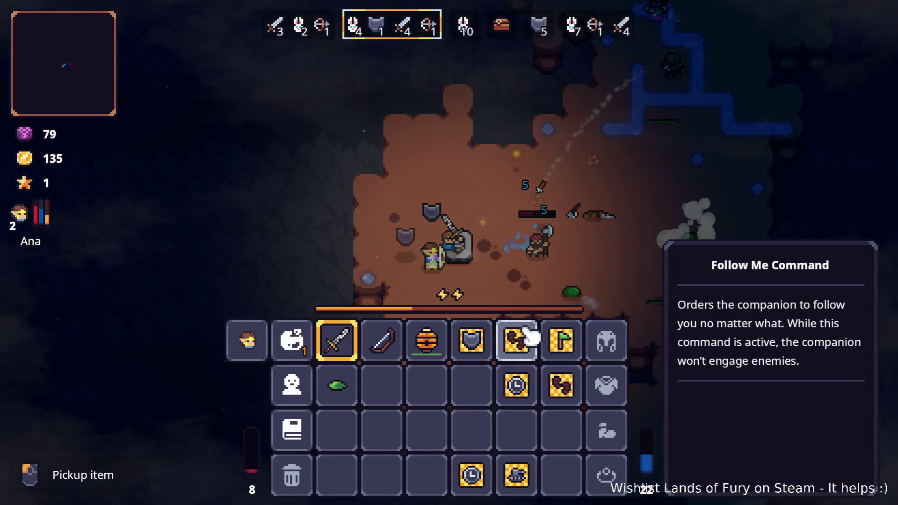
{"action": "key", "text": "Tab"}
Step: Throw the hive from hotbar slot 3, then switch back to the sword in slot 1
{"action": "key", "text": "w"}
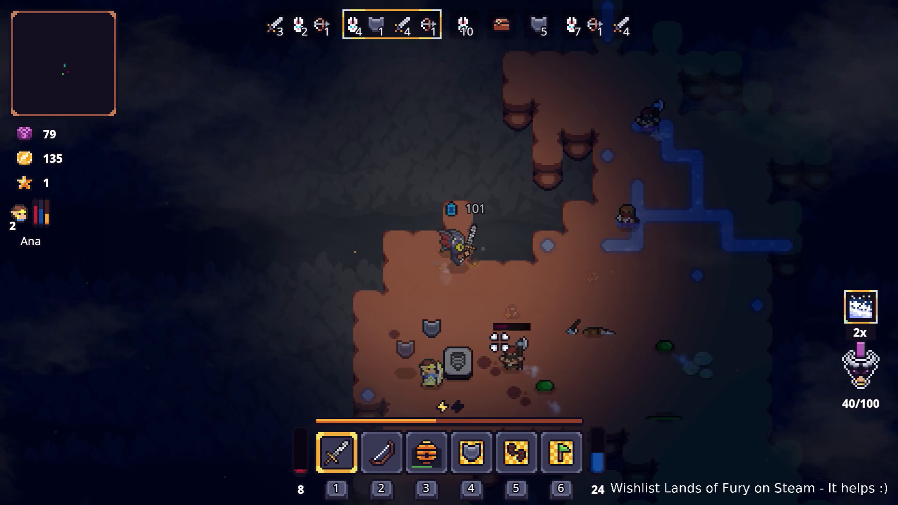
{"action": "key", "text": "s"}
{"action": "key", "text": "a"}
{"action": "key", "text": "3"}
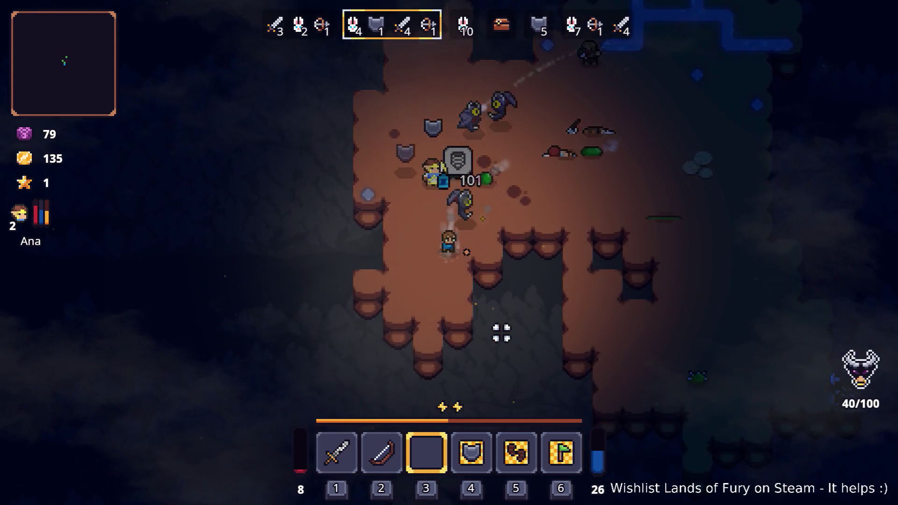
{"action": "key", "text": "w"}
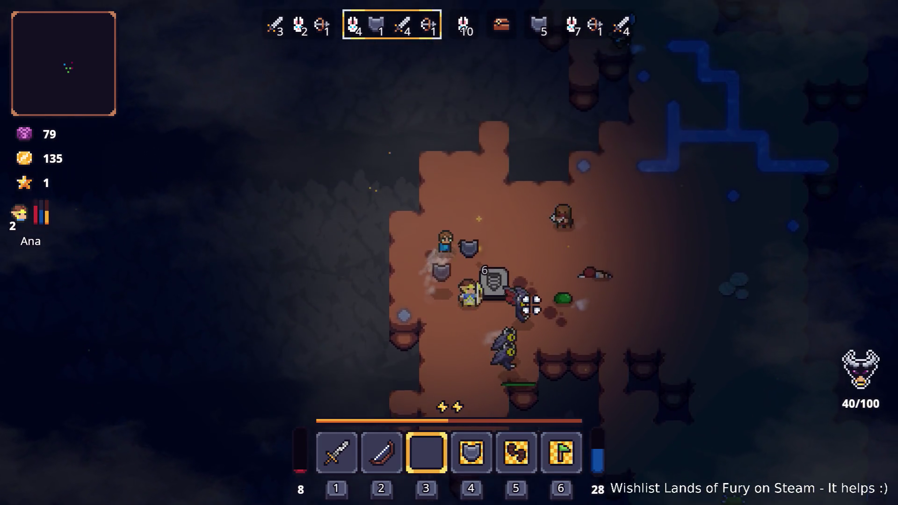
{"action": "key", "text": "d"}
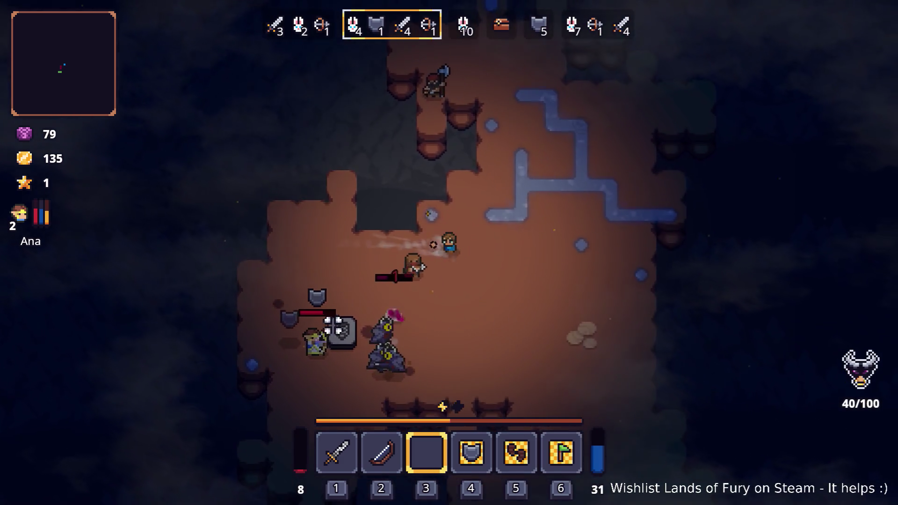
{"action": "key", "text": "1"}
Step: Dodge and chase the remaining wave 2 enemies, using the ice special attack to finish them
{"action": "key", "text": "s"}
{"action": "key", "text": "a"}
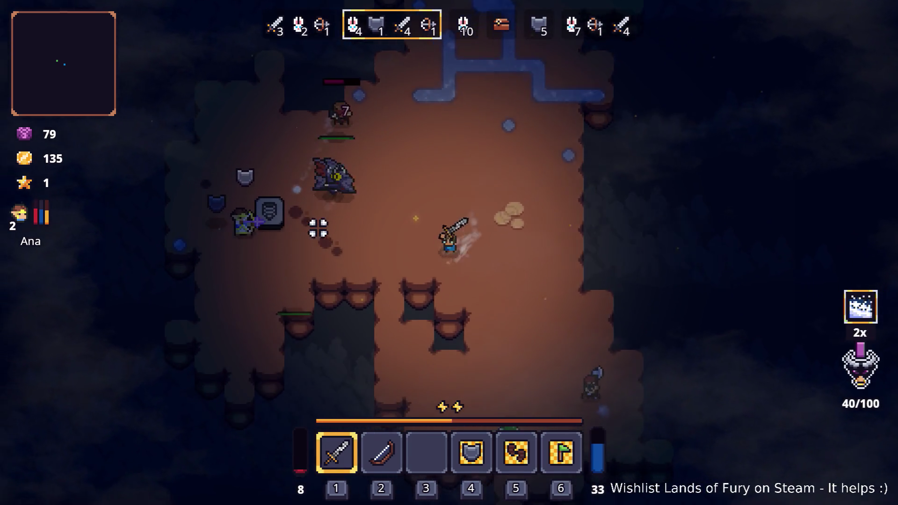
{"action": "key", "text": "w"}
{"action": "key", "text": "d"}
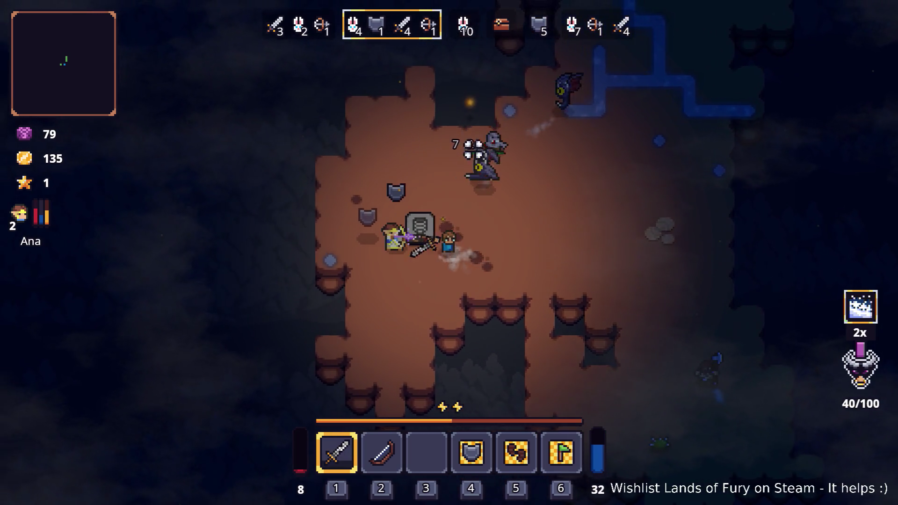
{"action": "key", "text": "w"}
{"action": "key", "text": "d"}
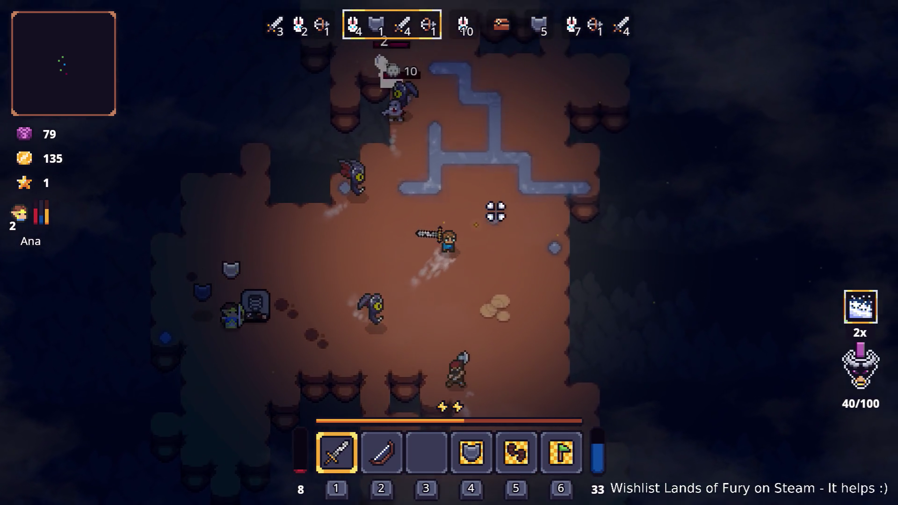
{"action": "key", "text": "w"}
{"action": "key", "text": "w"}
{"action": "key", "text": "a"}
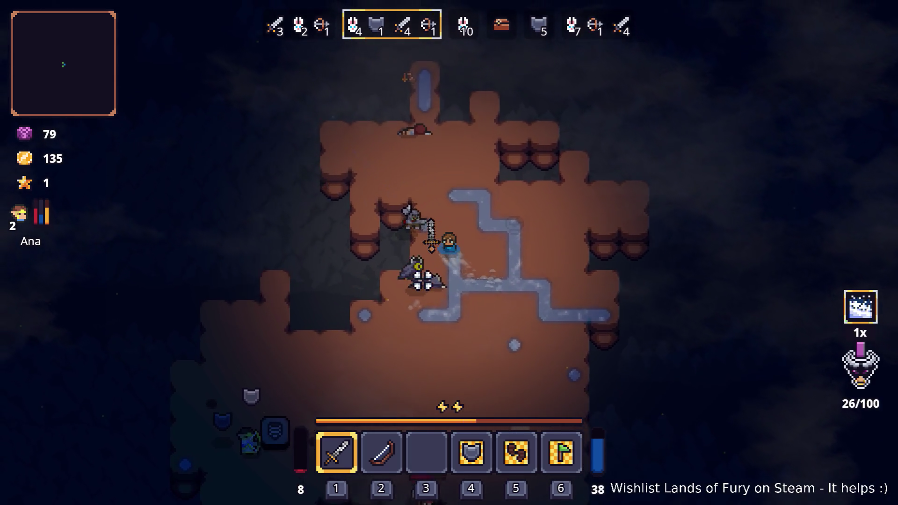
{"action": "key", "text": "a"}
{"action": "key", "text": "s"}
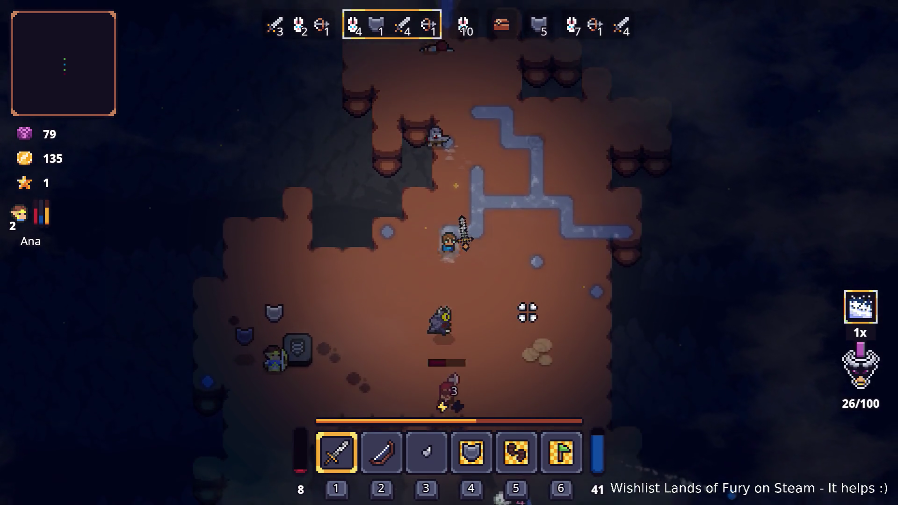
{"action": "key", "text": "s"}
{"action": "key", "text": "d"}
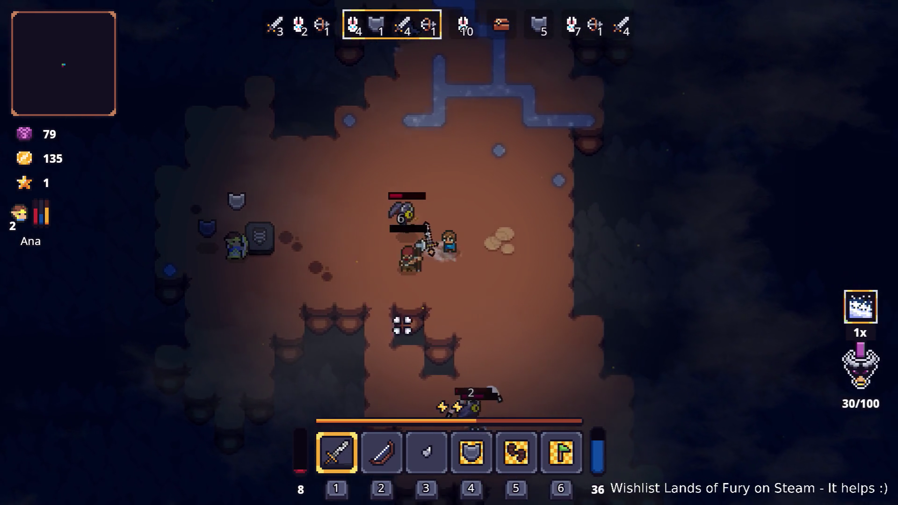
{"action": "key", "text": "s"}
{"action": "key", "text": "d"}
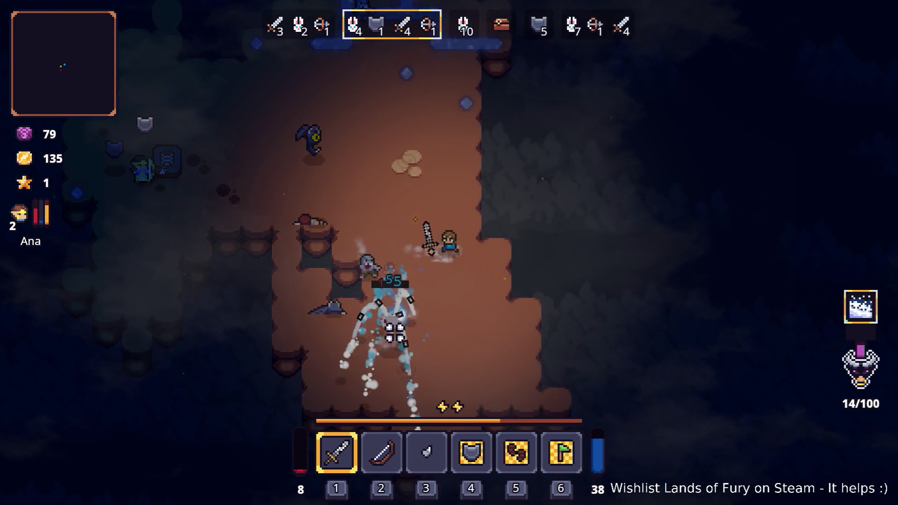
{"action": "key", "text": "a"}
{"action": "key", "text": "s"}
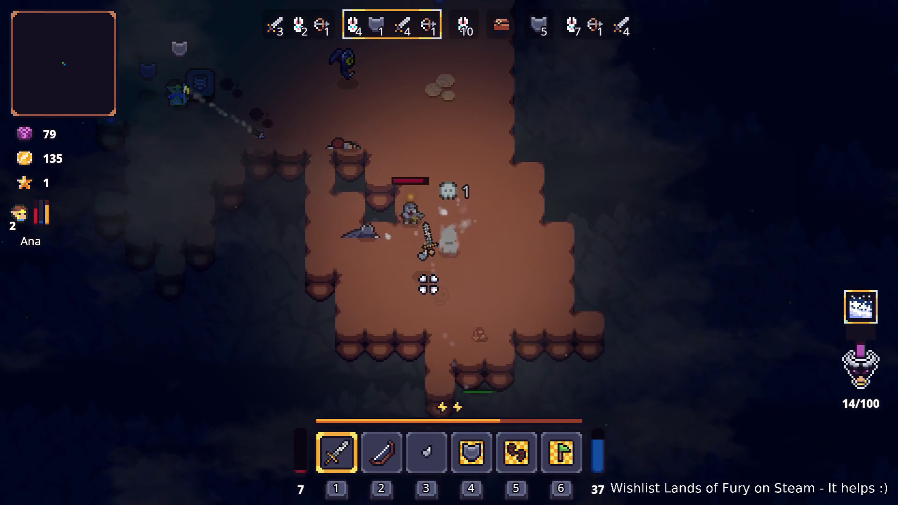
Step: Fight off the wave 3 slimes, collecting gold while moving around the cave
{"action": "key", "text": "s"}
{"action": "key", "text": "w"}
{"action": "key", "text": "a"}
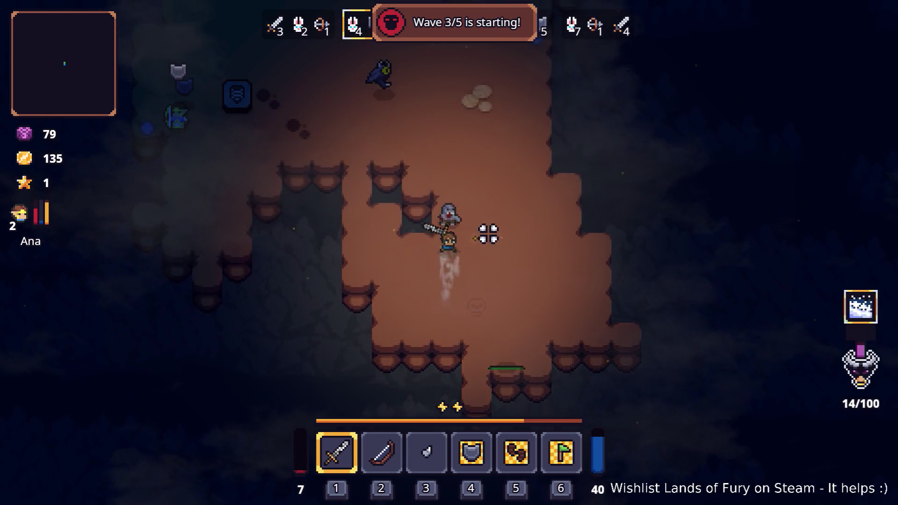
{"action": "key", "text": "w"}
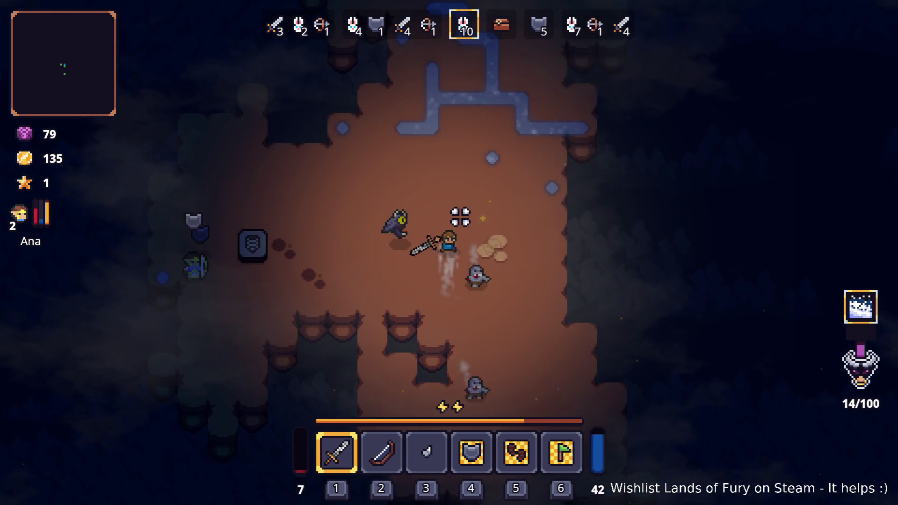
{"action": "key", "text": "s"}
{"action": "key", "text": "d"}
{"action": "key", "text": "s"}
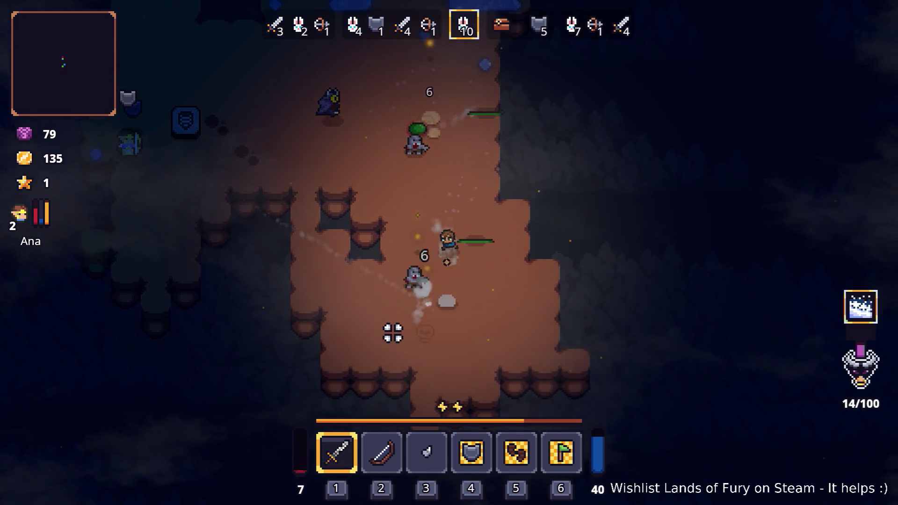
{"action": "key", "text": "a"}
{"action": "key", "text": "w"}
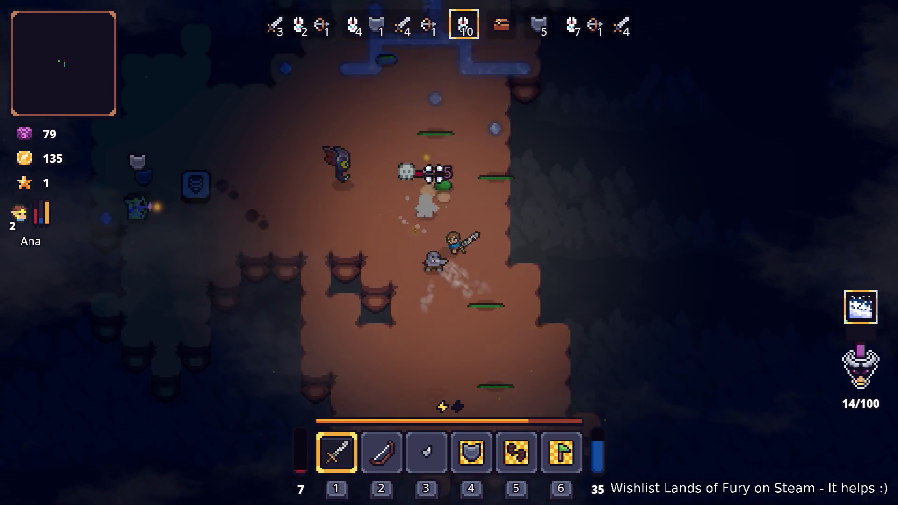
{"action": "key", "text": "w"}
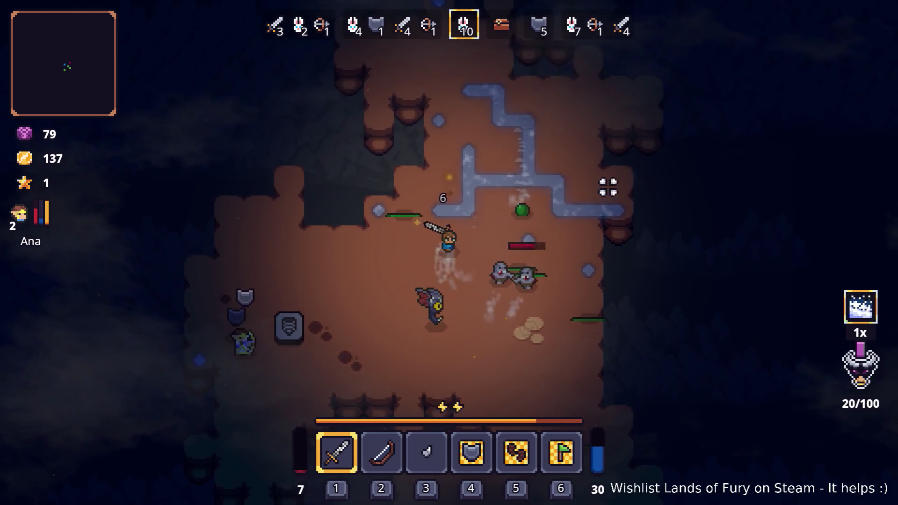
{"action": "key", "text": "s"}
{"action": "key", "text": "a"}
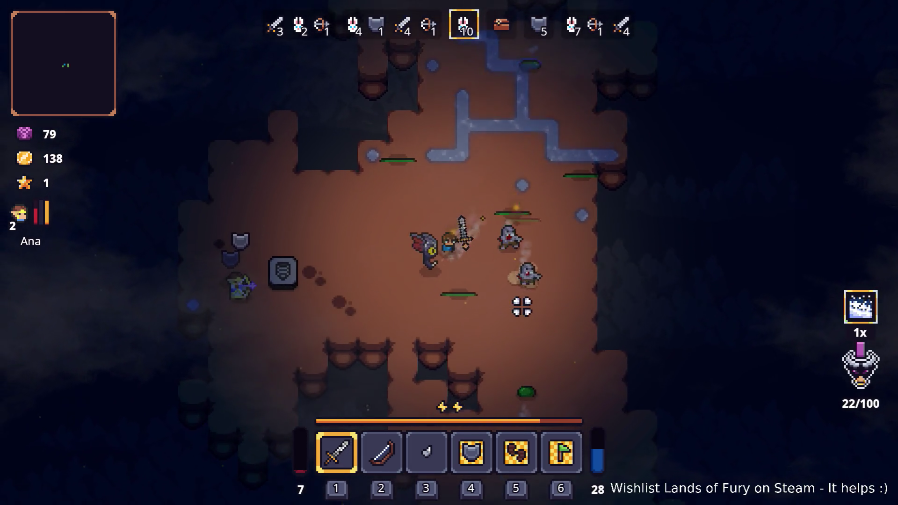
{"action": "key", "text": "d"}
{"action": "key", "text": "s"}
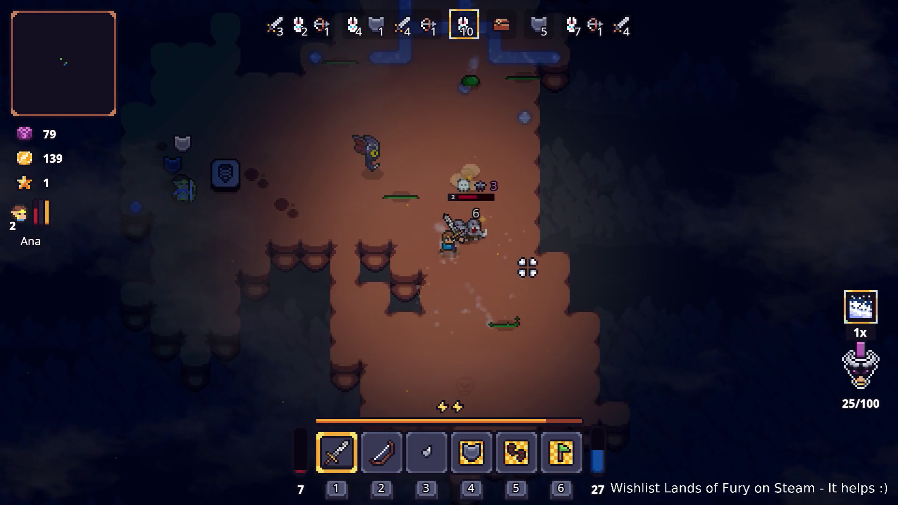
{"action": "key", "text": "w"}
{"action": "key", "text": "w"}
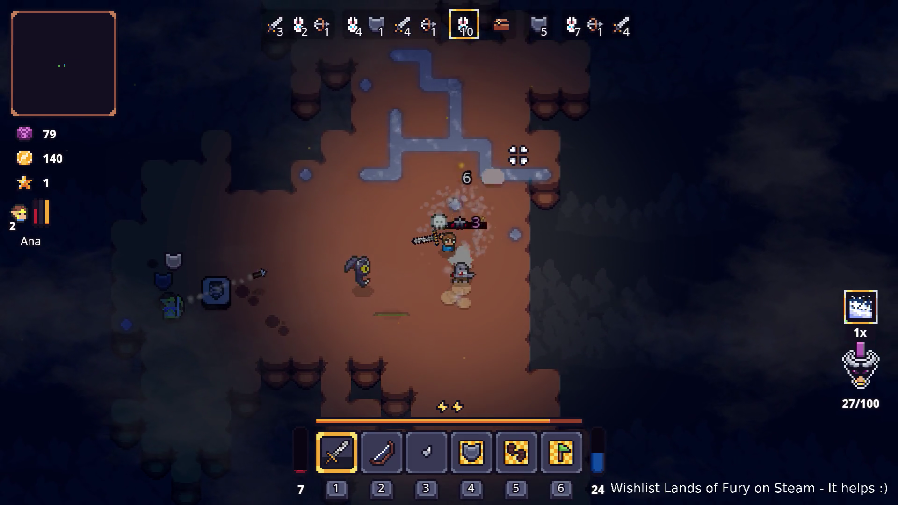
{"action": "key", "text": "a"}
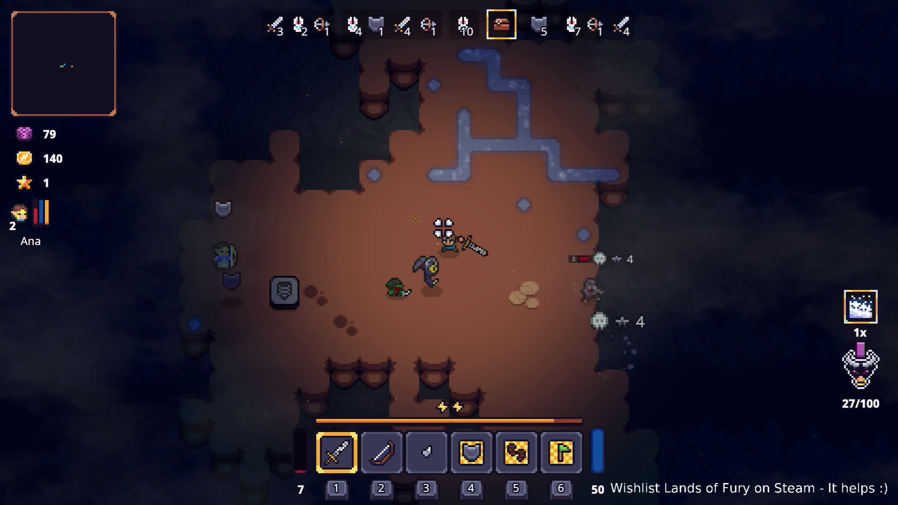
Step: Walk over to the merchant Snap and open his trade window
{"action": "key", "text": "d"}
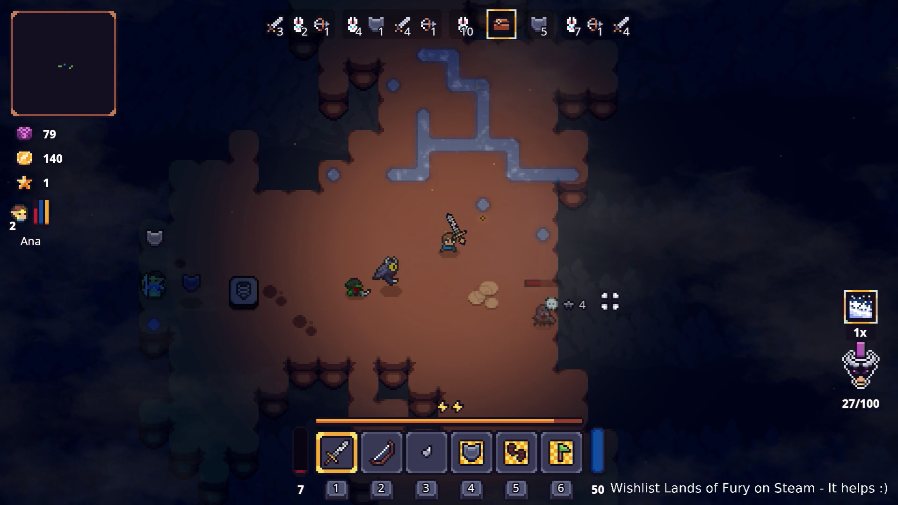
{"action": "key", "text": "a"}
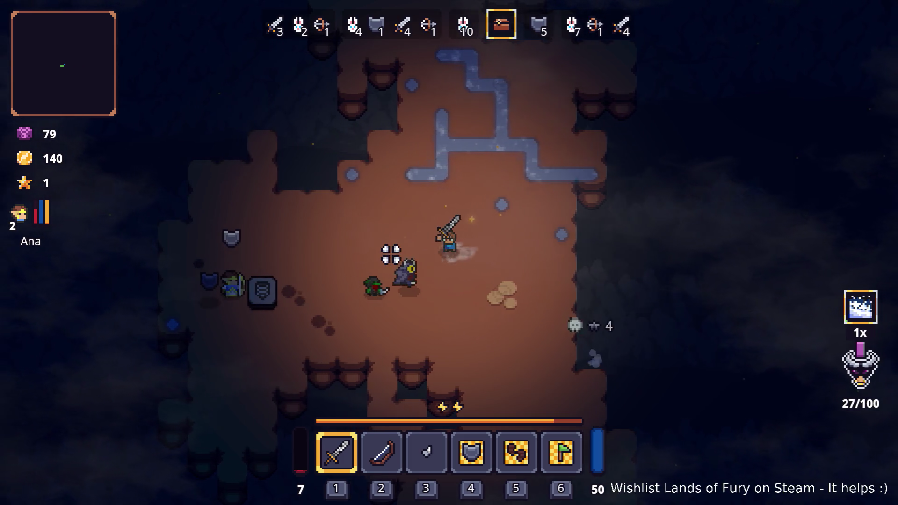
{"action": "key", "text": "e"}
{"action": "key", "text": "e"}
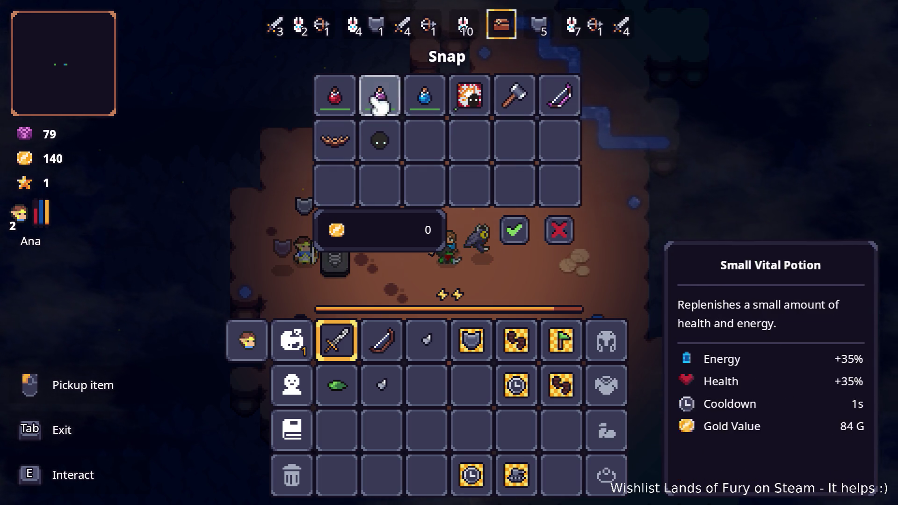
Step: Buy a red health potion from Snap and place it in the hotbar
{"action": "left_click", "coordinate": [336, 96]}
{"action": "left_click", "coordinate": [445, 375]}
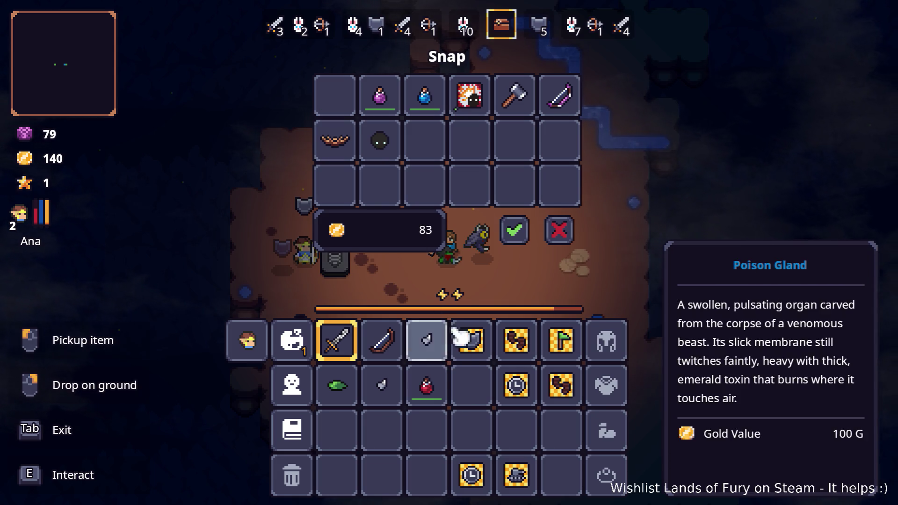
{"action": "left_click", "coordinate": [514, 230]}
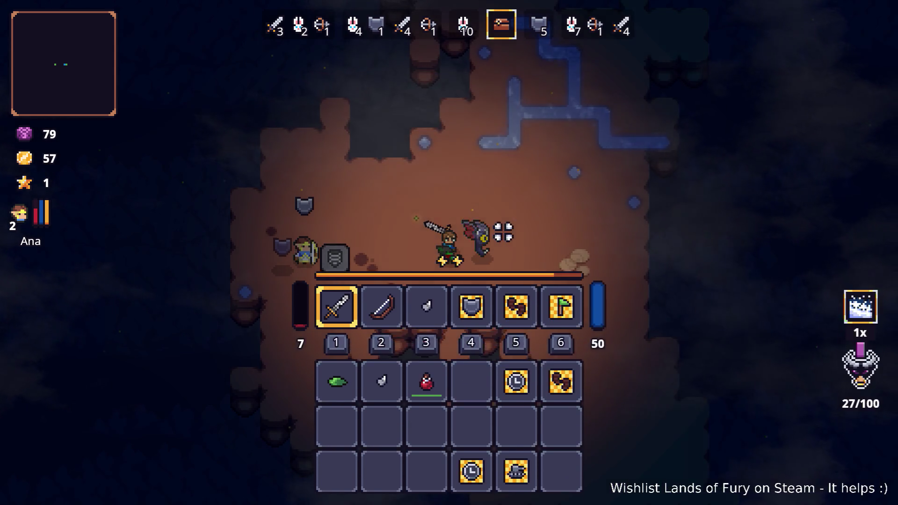
{"action": "key", "text": "Tab"}
{"action": "mouse_move", "coordinate": [438, 391]}
{"action": "left_mouse_down"}
{"action": "mouse_move", "coordinate": [401, 345]}
{"action": "mouse_move", "coordinate": [429, 349]}
{"action": "left_mouse_up"}
Step: Spend ALMA's available skill point on Second Wind
{"action": "left_click", "coordinate": [308, 344]}
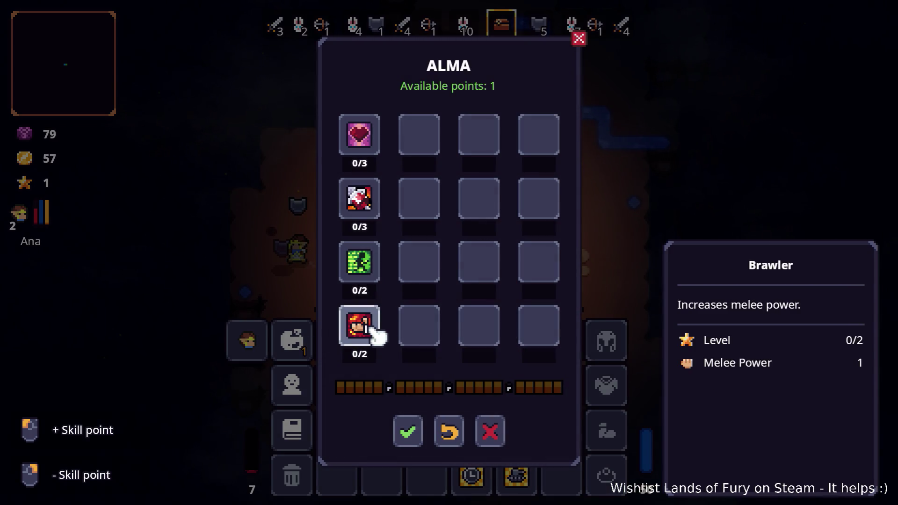
{"action": "left_click", "coordinate": [364, 205]}
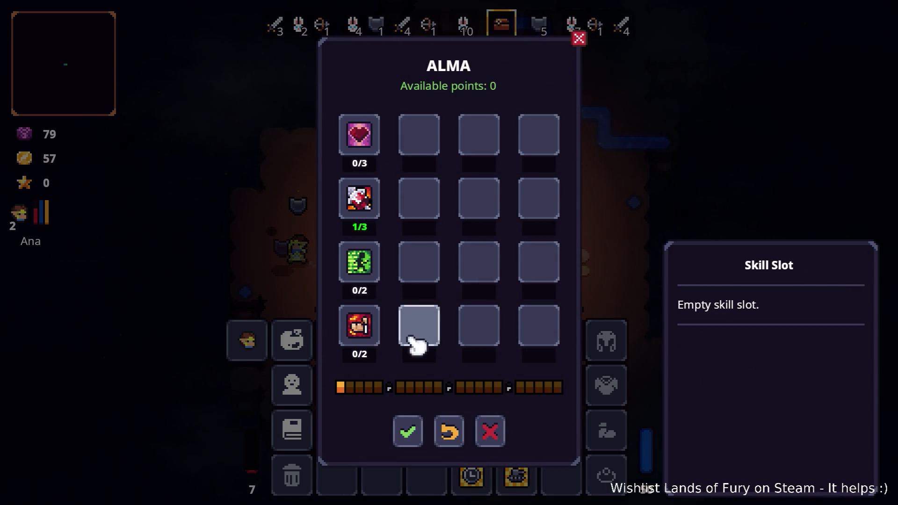
{"action": "left_click", "coordinate": [414, 428]}
Step: Revisit Snap's shop, drink the small health potion from slot 3, and head to the gravestone
{"action": "left_click", "coordinate": [445, 345]}
{"action": "key", "text": "Escape"}
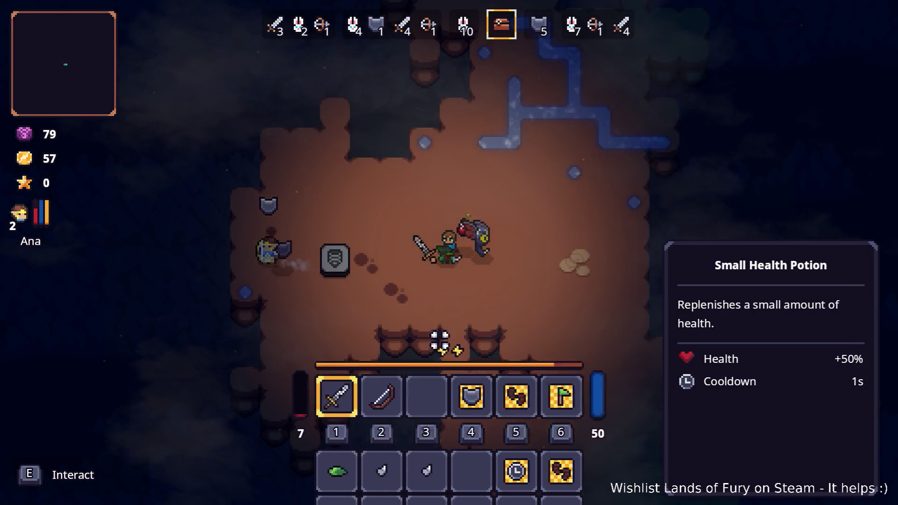
{"action": "key", "text": "e"}
{"action": "key", "text": "e"}
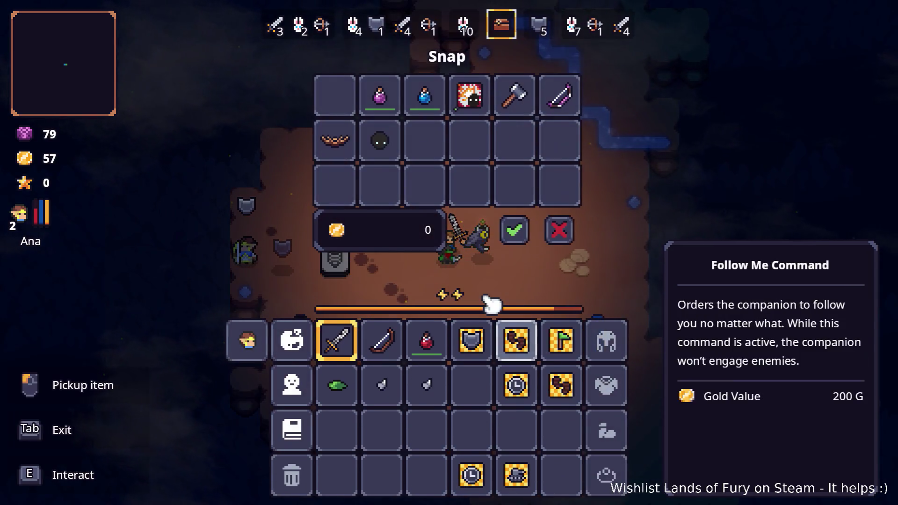
{"action": "key", "text": "Escape"}
{"action": "key", "text": "d"}
{"action": "key", "text": "i"}
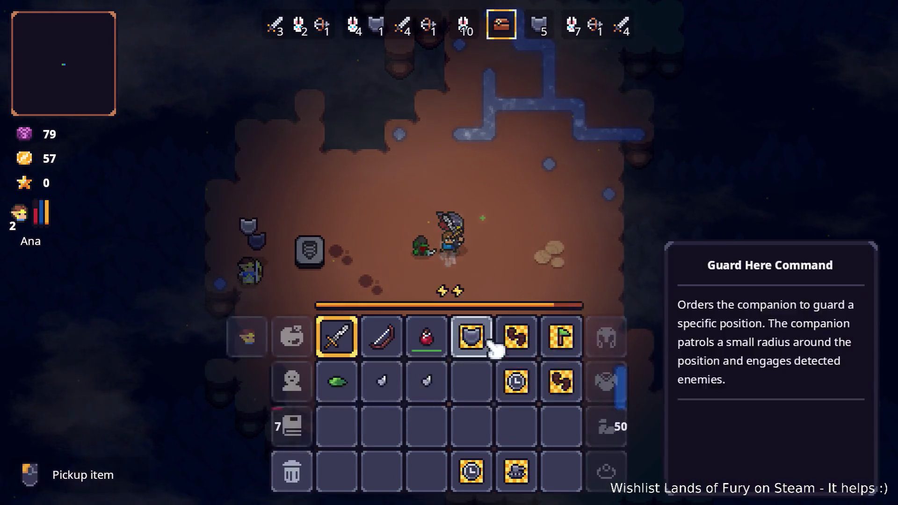
{"action": "key", "text": "i"}
{"action": "key", "text": "3"}
{"action": "key", "text": "a"}
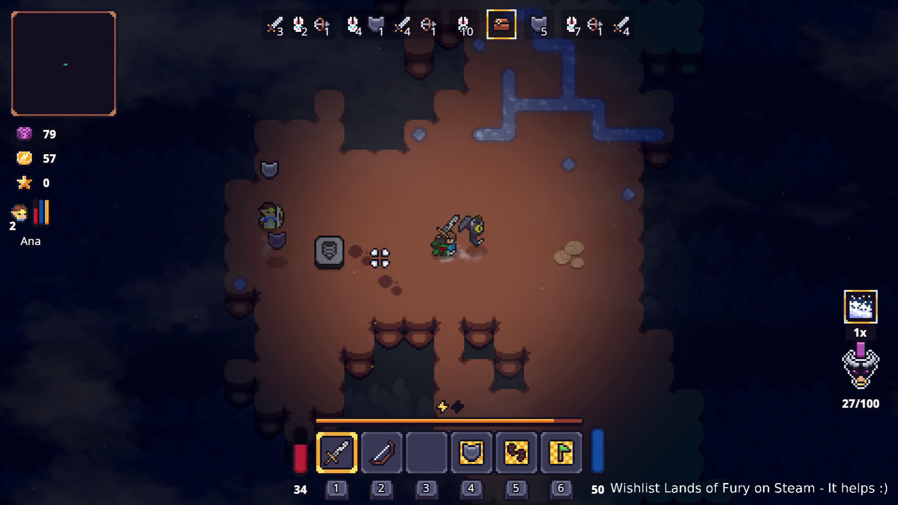
{"action": "key", "text": "a"}
{"action": "key", "text": "s"}
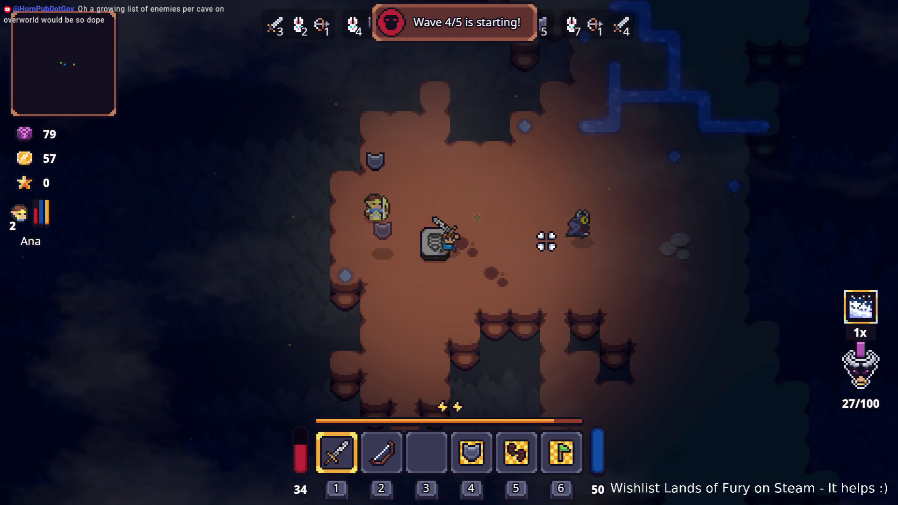
Step: Defeat the wave 4/5 enemies with repeated sword swings, levelling Ana up to level 3
{"action": "key", "text": "d"}
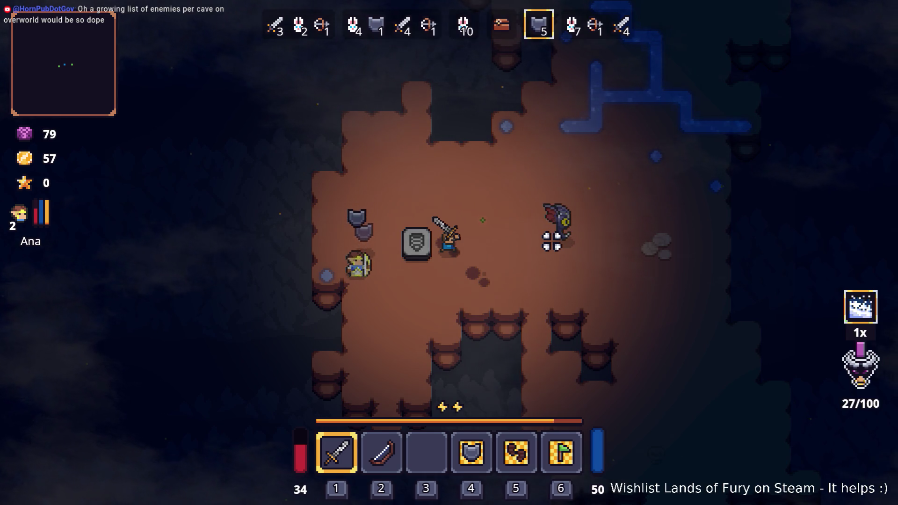
{"action": "key", "text": "d"}
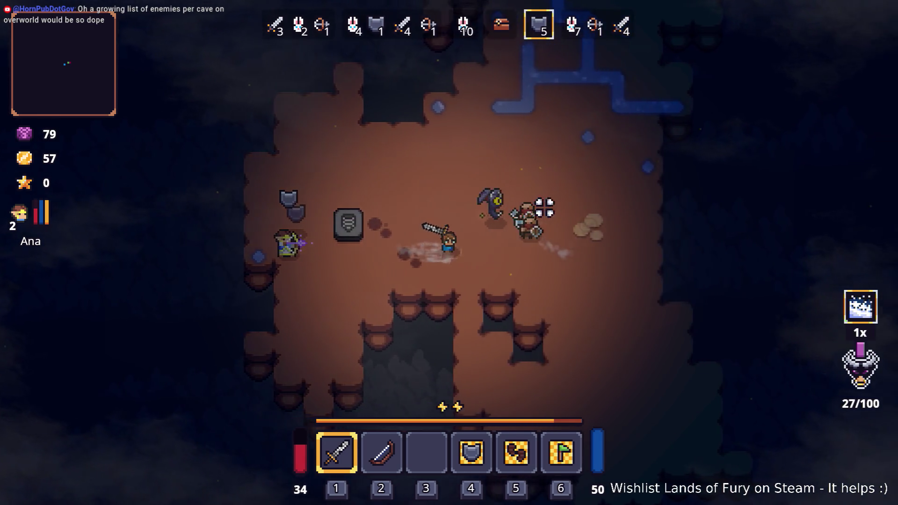
{"action": "key", "text": "d"}
{"action": "left_click", "coordinate": [457, 185]}
{"action": "key", "text": "a"}
{"action": "left_click", "coordinate": [604, 205]}
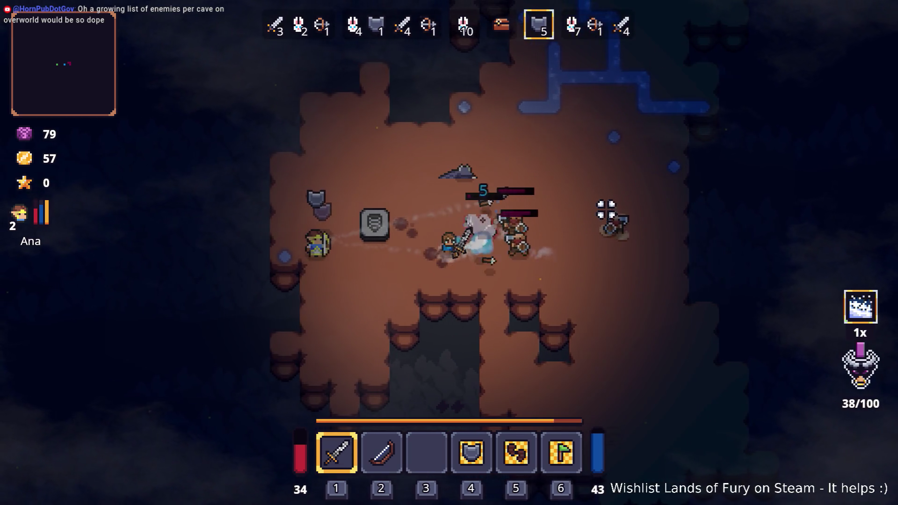
{"action": "left_click", "coordinate": [608, 227]}
{"action": "key", "text": "a"}
{"action": "left_click", "coordinate": [604, 237]}
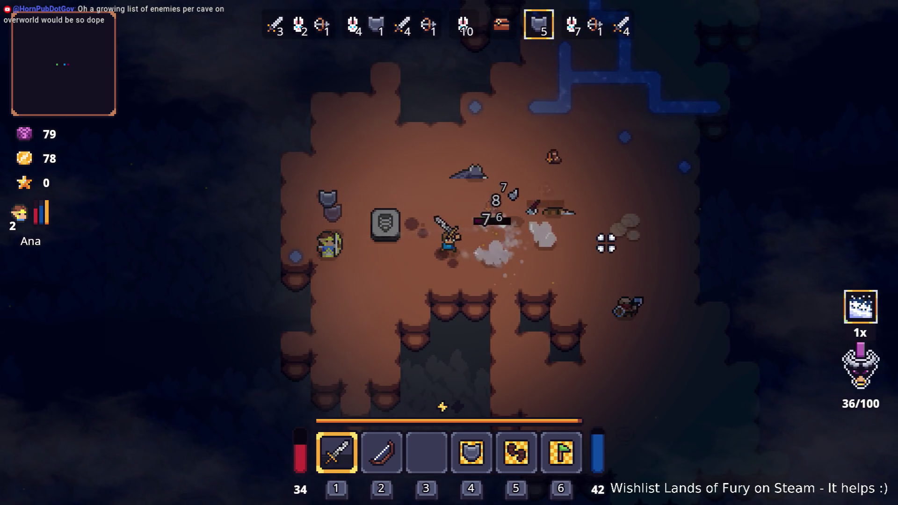
{"action": "left_click", "coordinate": [606, 251]}
{"action": "key", "text": "d"}
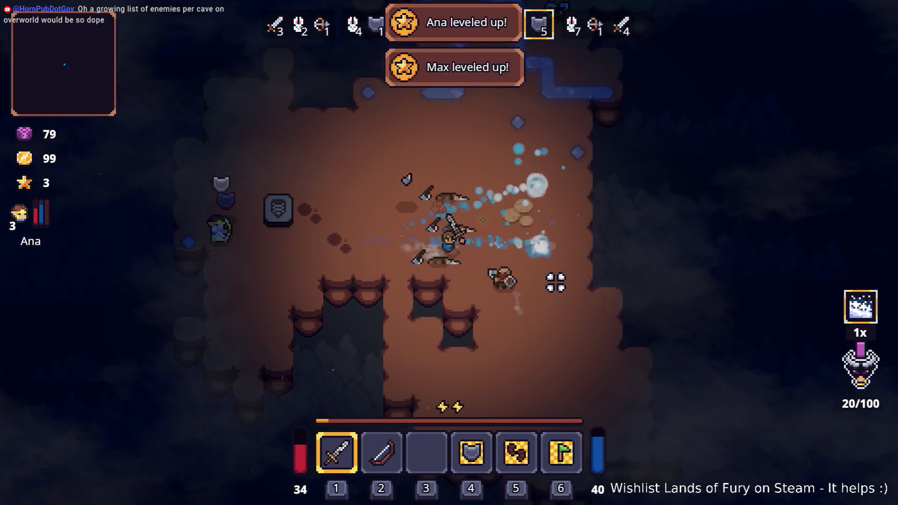
{"action": "left_click", "coordinate": [557, 281]}
{"action": "key", "text": "Tab"}
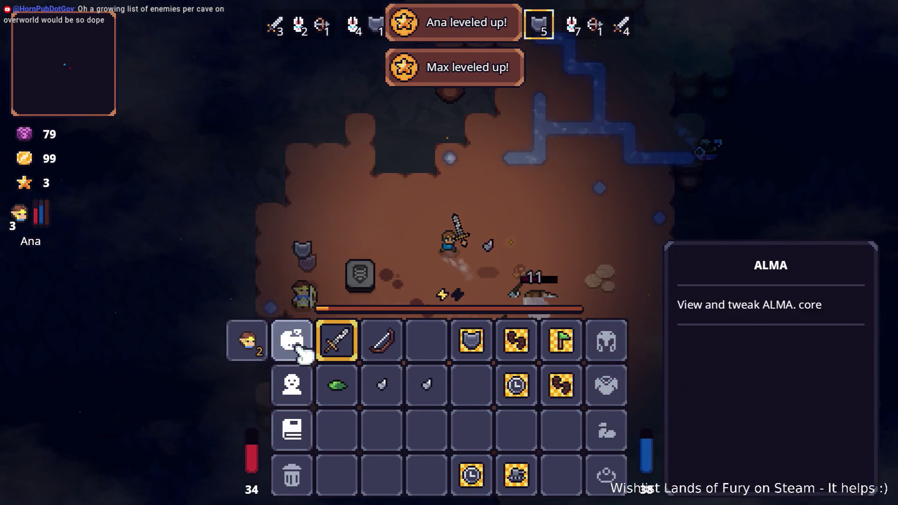
Step: Upgrade ALMA's Brawler to 1/2 and Ana's Pouch of Fury to level 1, then close the inventory
{"action": "left_click", "coordinate": [294, 340]}
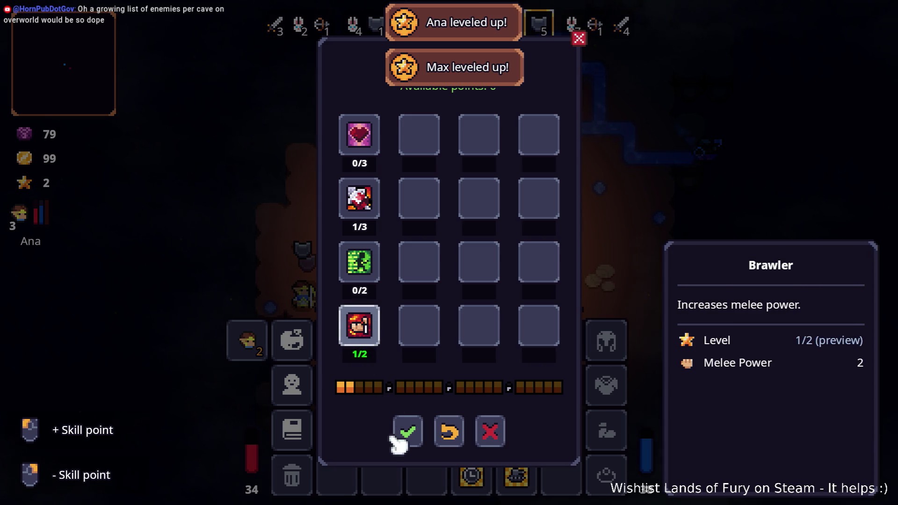
{"action": "left_click", "coordinate": [398, 440]}
{"action": "left_click", "coordinate": [260, 349]}
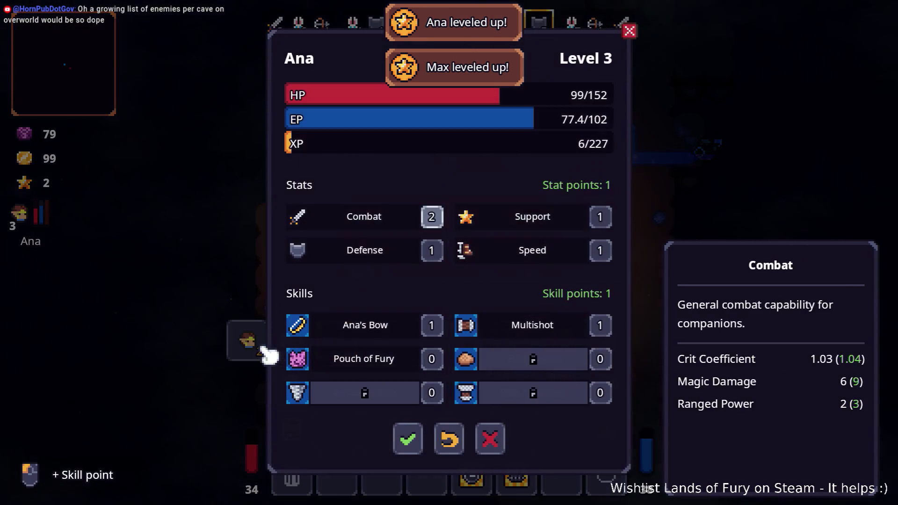
{"action": "left_click", "coordinate": [432, 359]}
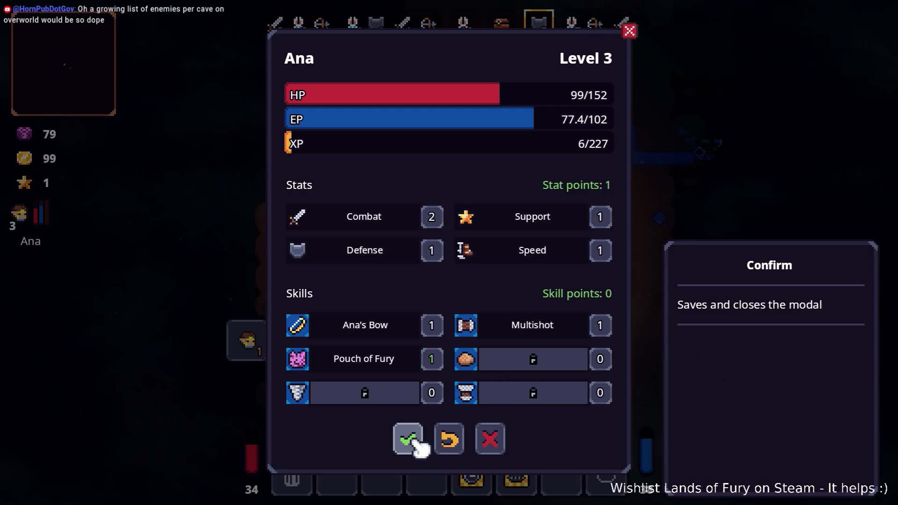
{"action": "left_click", "coordinate": [412, 442]}
{"action": "key", "text": "Tab"}
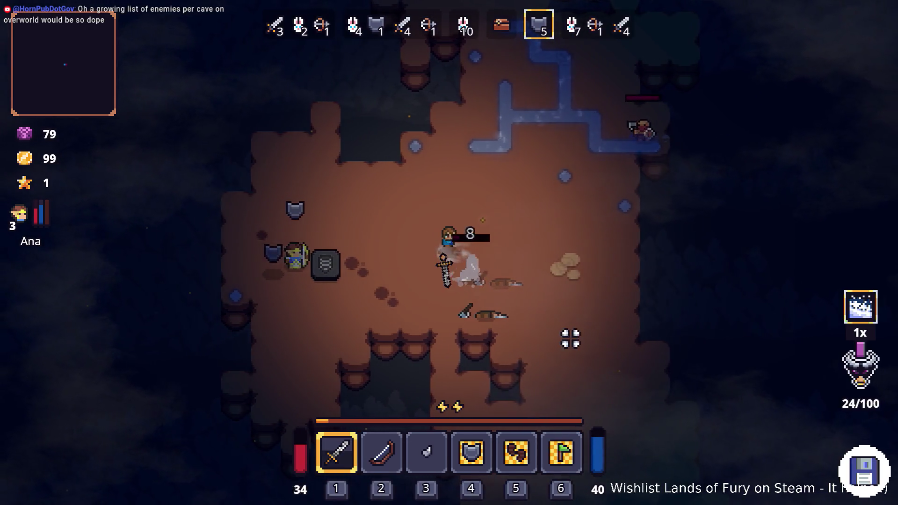
Step: Cross the cave and slash the enemies approaching from the right and above
{"action": "key", "text": "d"}
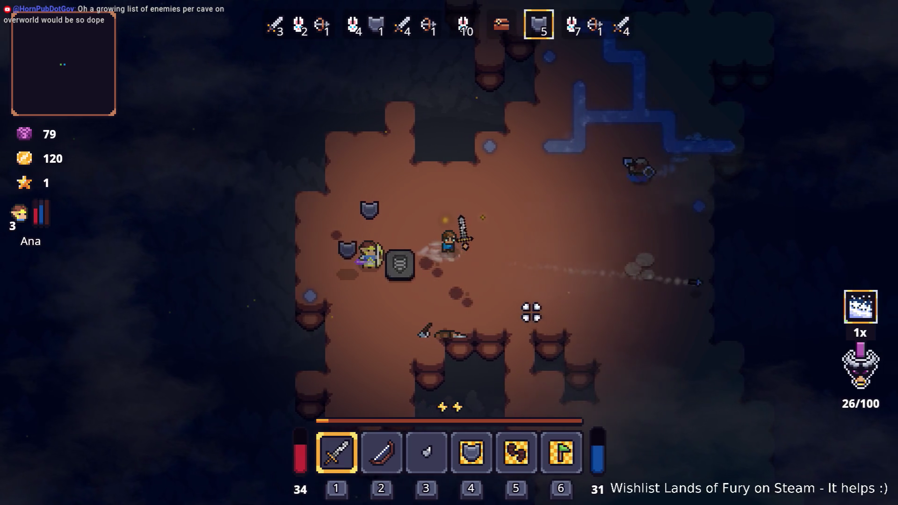
{"action": "key", "text": "d"}
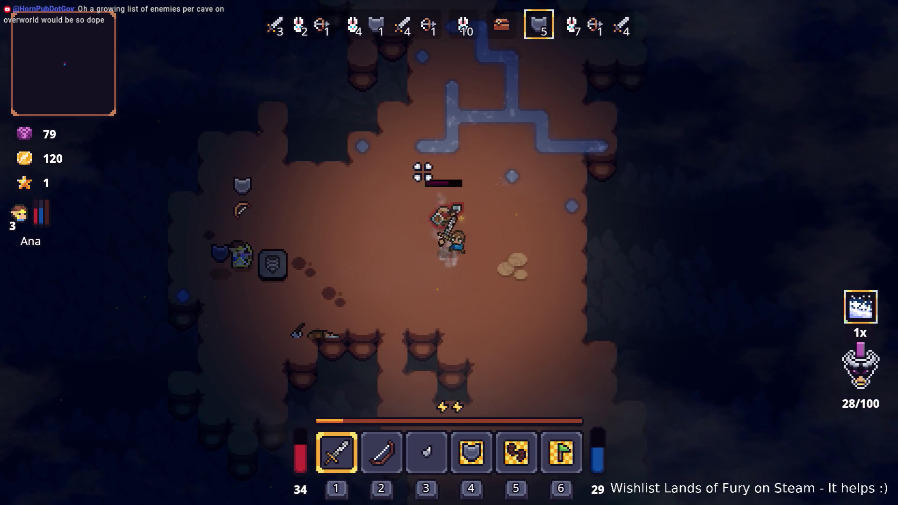
{"action": "left_click", "coordinate": [423, 172]}
{"action": "key", "text": "w"}
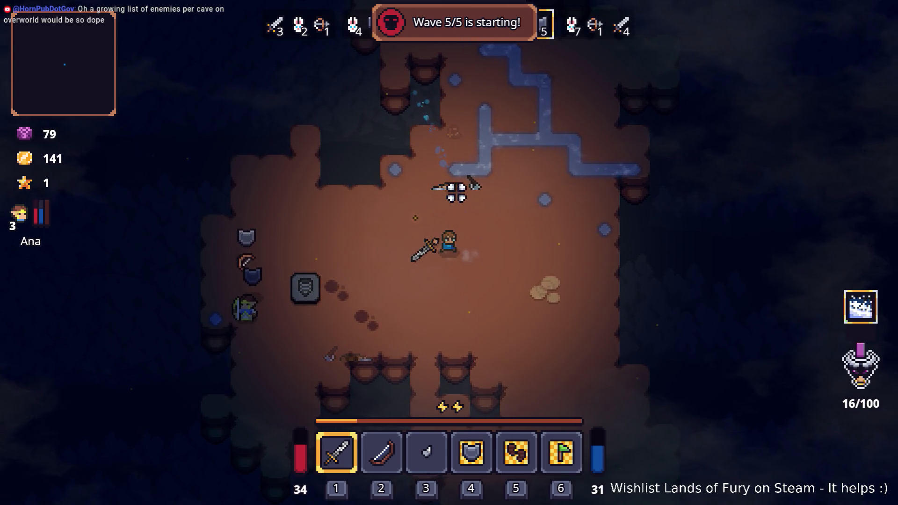
{"action": "key", "text": "d"}
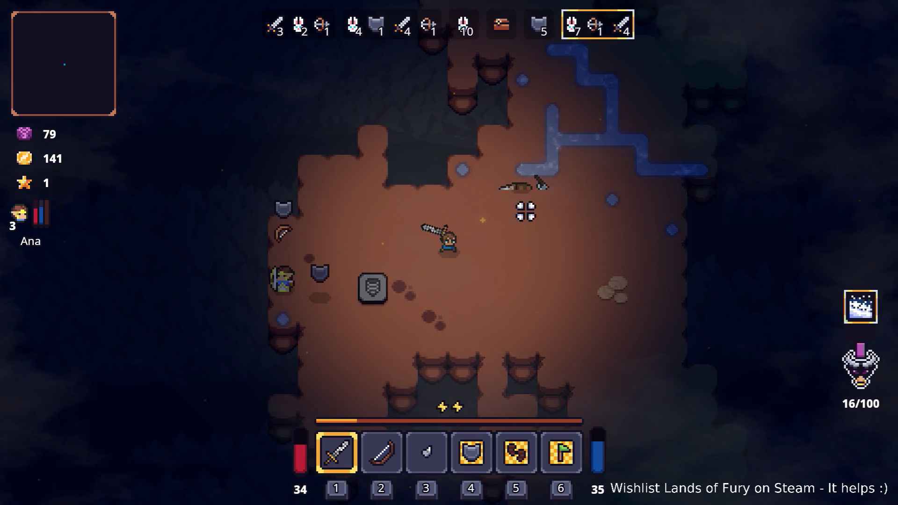
{"action": "key", "text": "w"}
{"action": "key", "text": "d"}
{"action": "key", "text": "s"}
{"action": "left_click", "coordinate": [482, 287]}
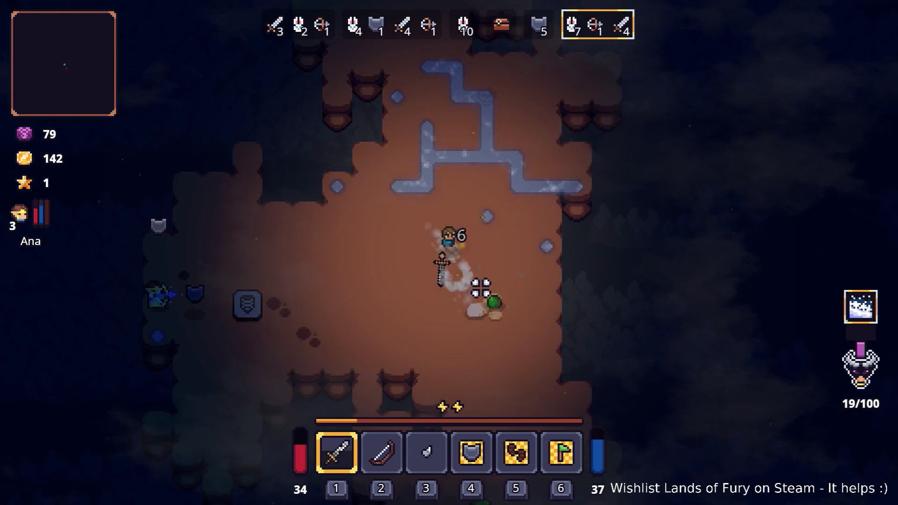
{"action": "key", "text": "w"}
{"action": "left_click", "coordinate": [467, 177]}
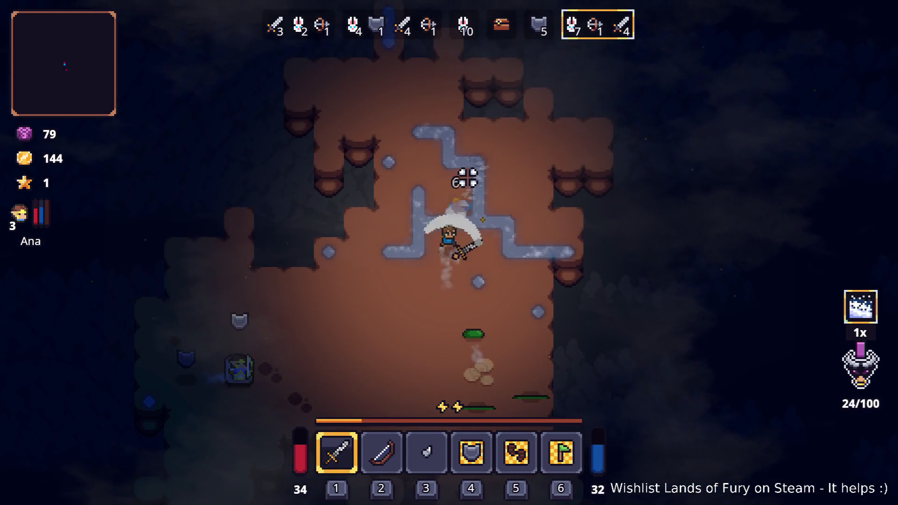
Step: Strike down the axe enemy and advance toward the remaining slimes
{"action": "key", "text": "s"}
{"action": "key", "text": "s"}
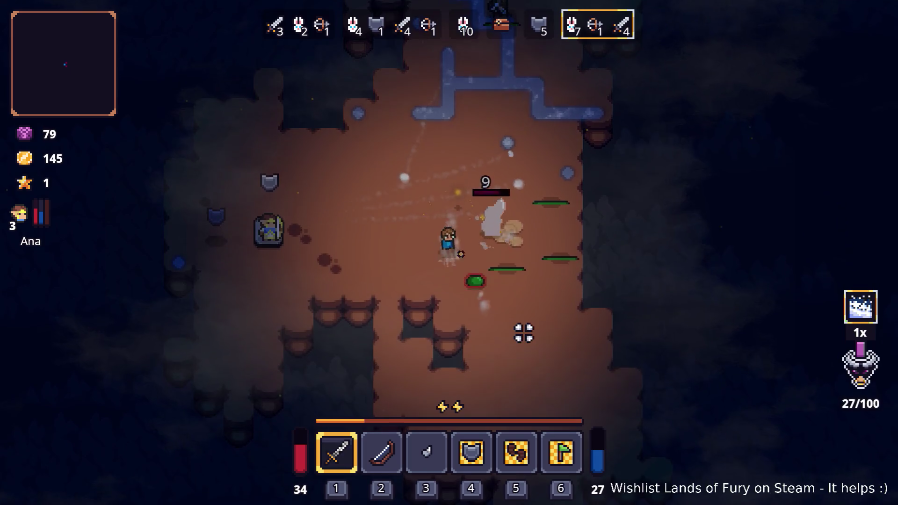
{"action": "key", "text": "a"}
{"action": "left_click", "coordinate": [585, 230]}
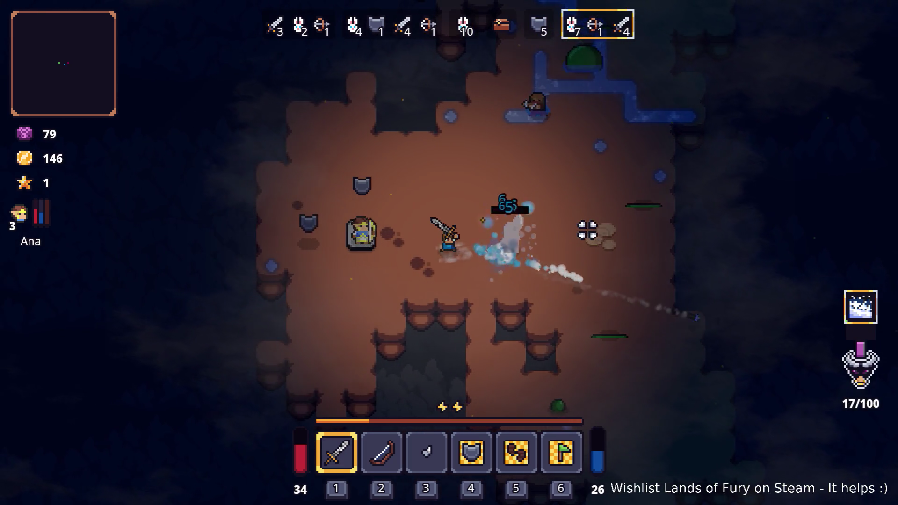
{"action": "key", "text": "w"}
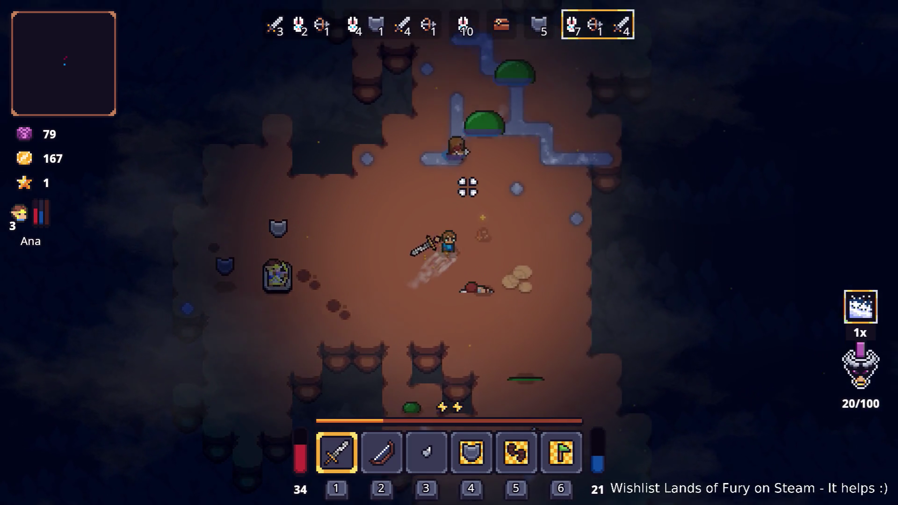
{"action": "key", "text": "d"}
{"action": "left_click", "coordinate": [560, 178]}
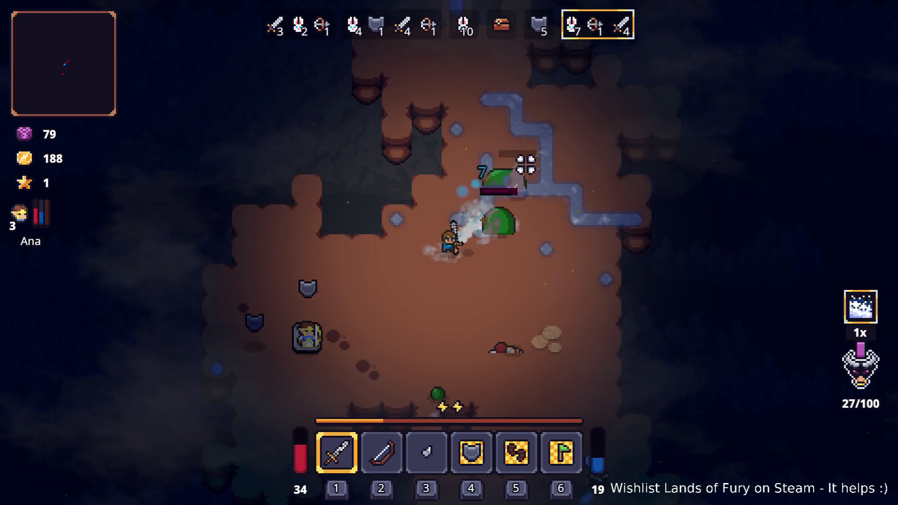
{"action": "key", "text": "a"}
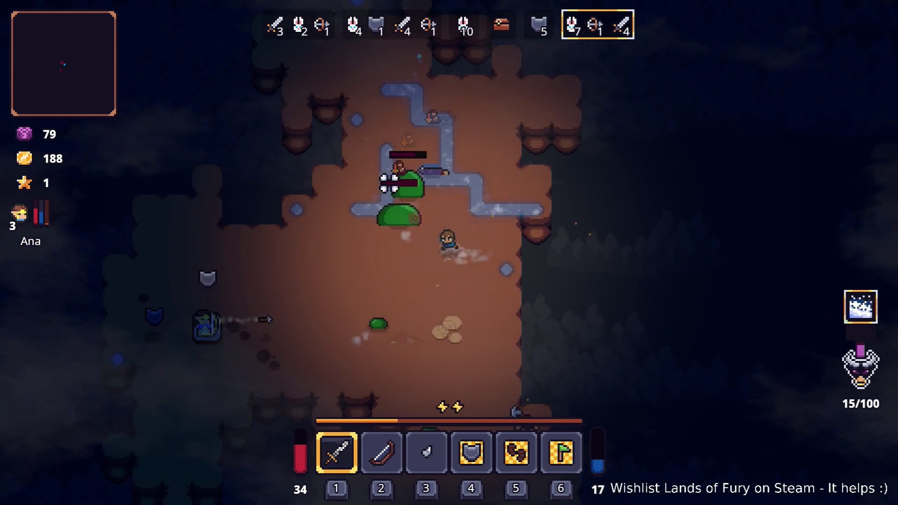
{"action": "key", "text": "d"}
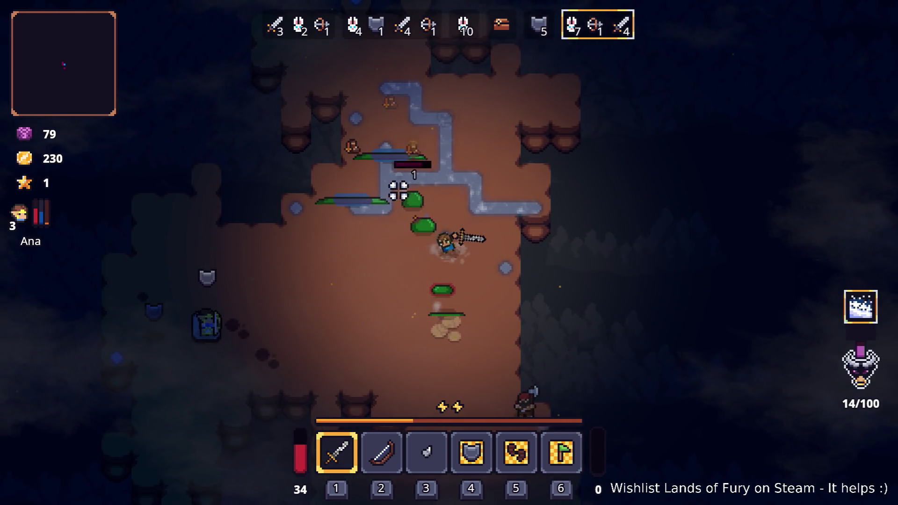
Step: Fight the slimes, collect the gold, and pick up the dropped Void Sphere Rune
{"action": "key", "text": "a"}
{"action": "key", "text": "s"}
{"action": "key", "text": "a"}
{"action": "key", "text": "w"}
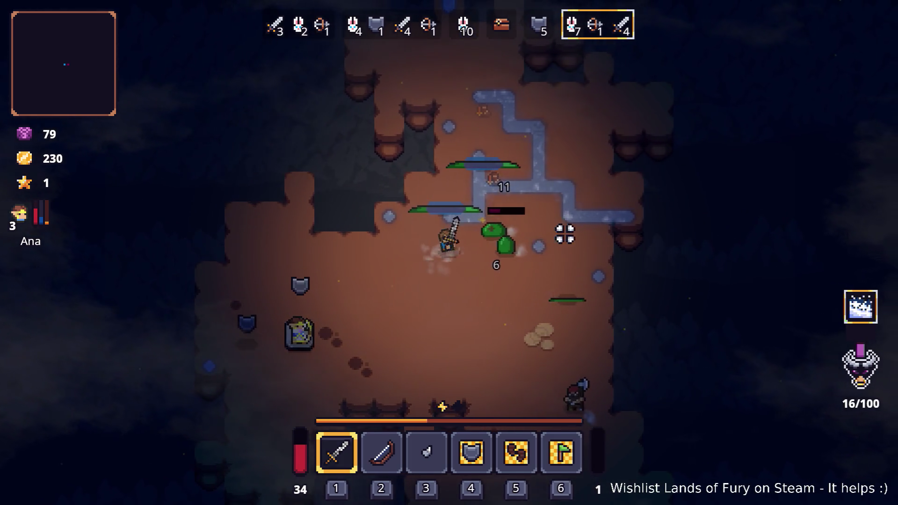
{"action": "key", "text": "a"}
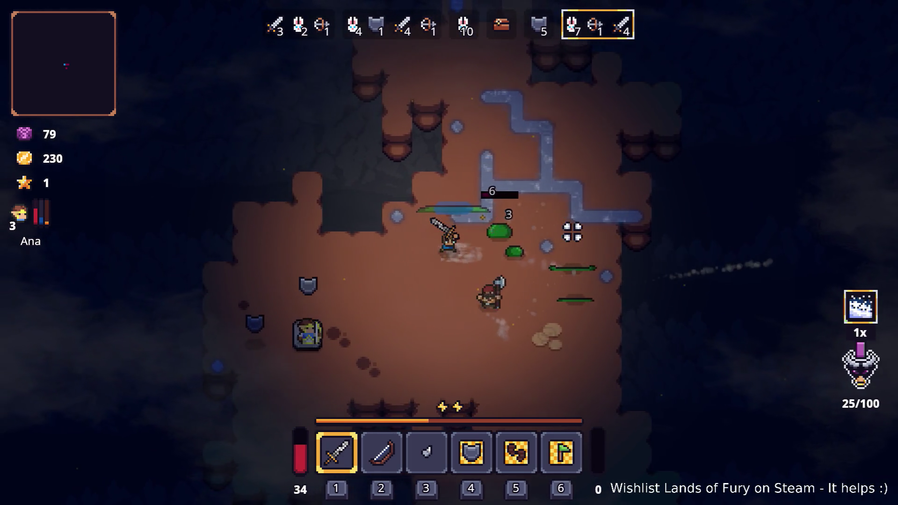
{"action": "key", "text": "a"}
{"action": "key", "text": "s"}
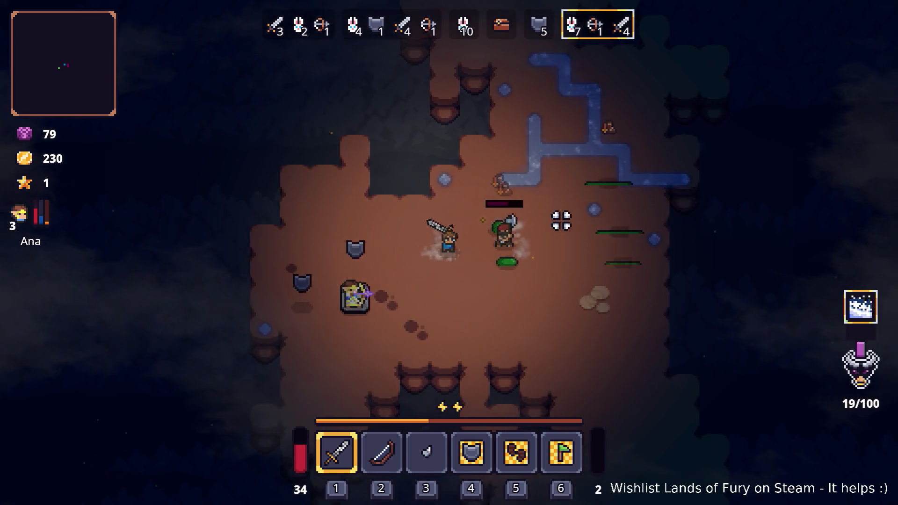
{"action": "key", "text": "d"}
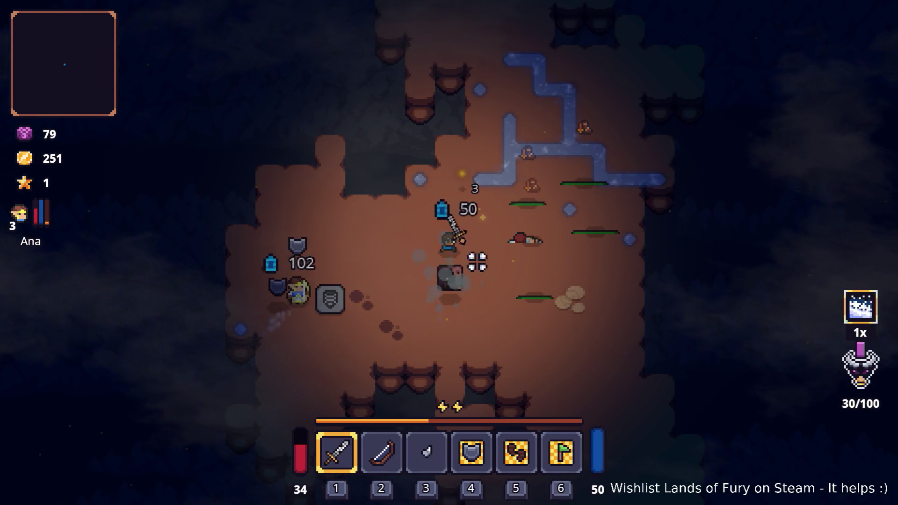
{"action": "key", "text": "a"}
{"action": "key", "text": "s"}
{"action": "key", "text": "d"}
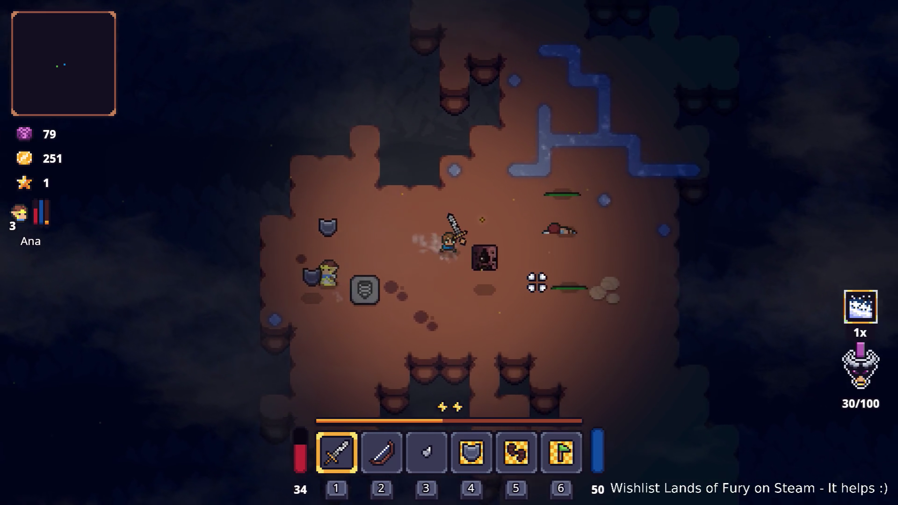
{"action": "key", "text": "e"}
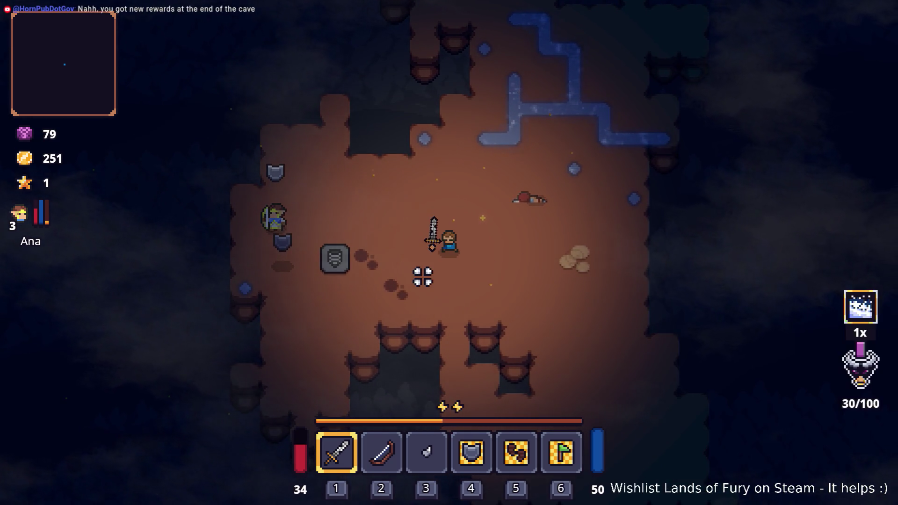
Step: Leave the cave via the stone tablet and defeat the stone enemy and the next enemy
{"action": "key", "text": "a"}
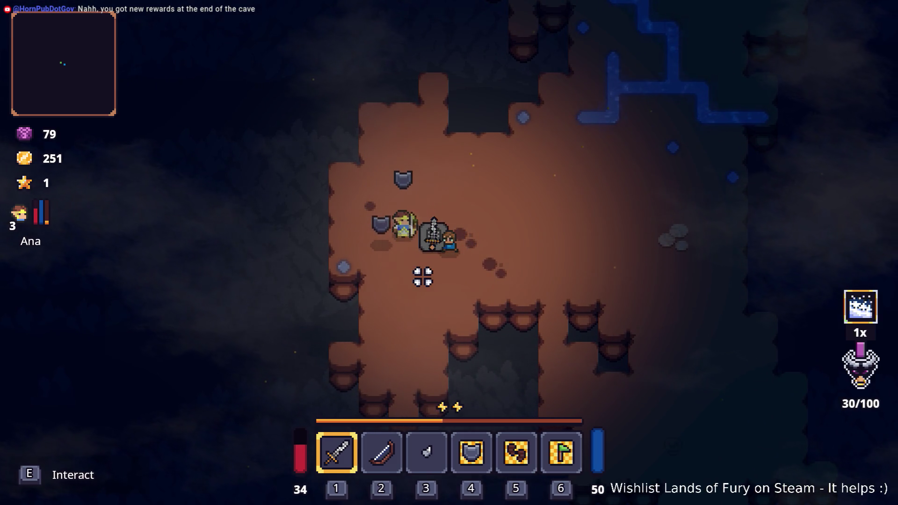
{"action": "key", "text": "e"}
{"action": "key", "text": "a"}
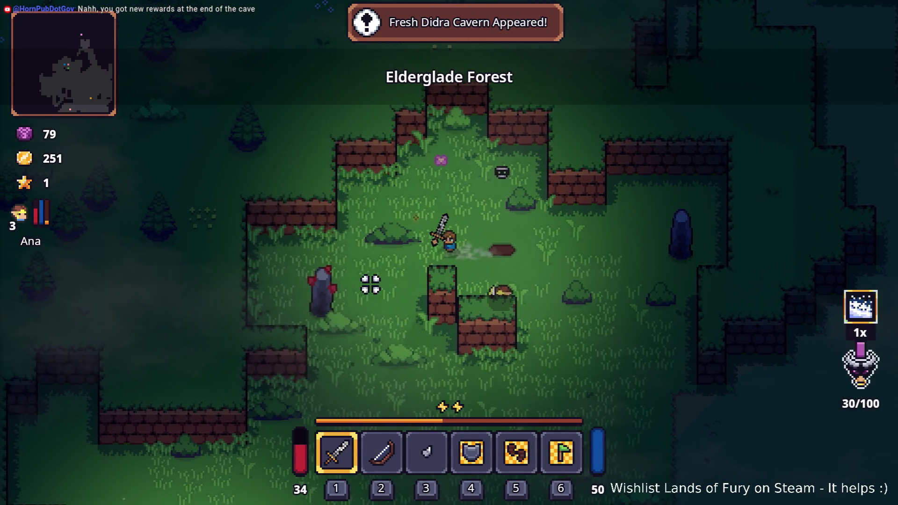
{"action": "key", "text": "s"}
{"action": "left_click", "coordinate": [332, 272]}
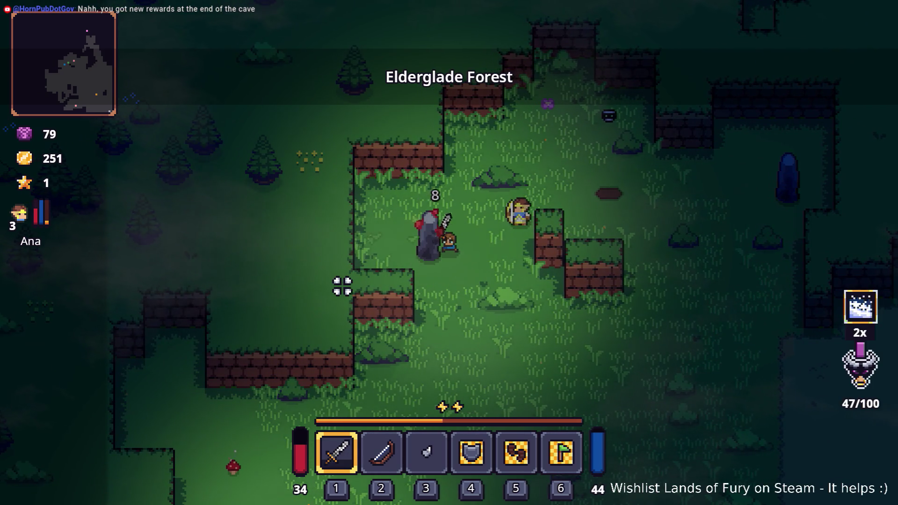
{"action": "left_click", "coordinate": [345, 293]}
{"action": "key", "text": "d"}
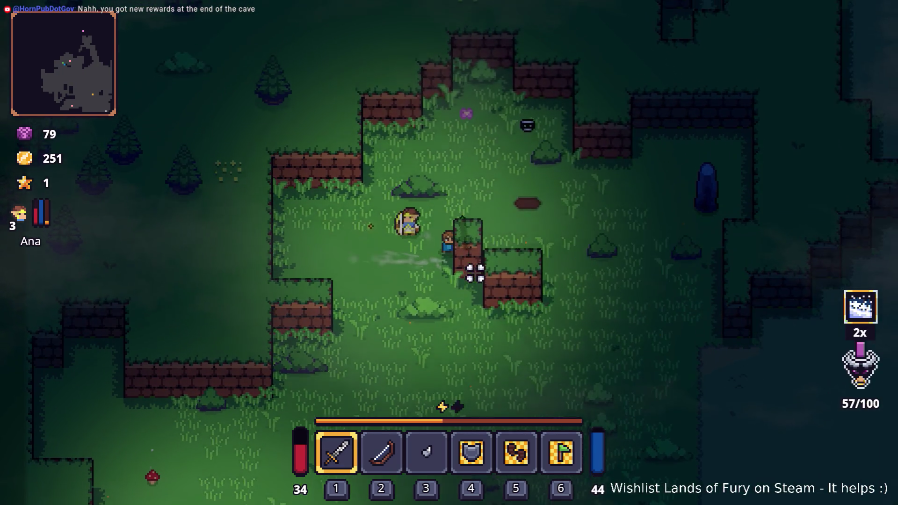
{"action": "key", "text": "d"}
{"action": "left_click", "coordinate": [585, 246]}
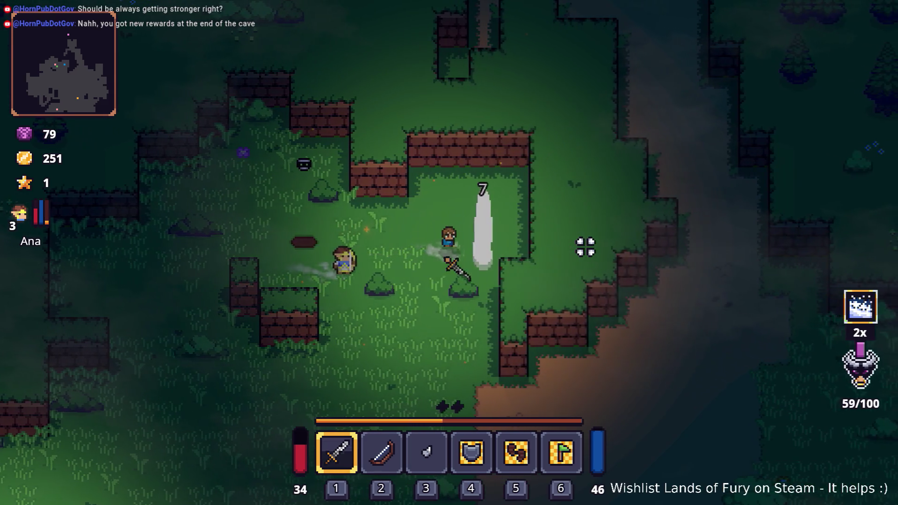
{"action": "left_click", "coordinate": [585, 247]}
{"action": "key", "text": "d"}
{"action": "left_click", "coordinate": [582, 247]}
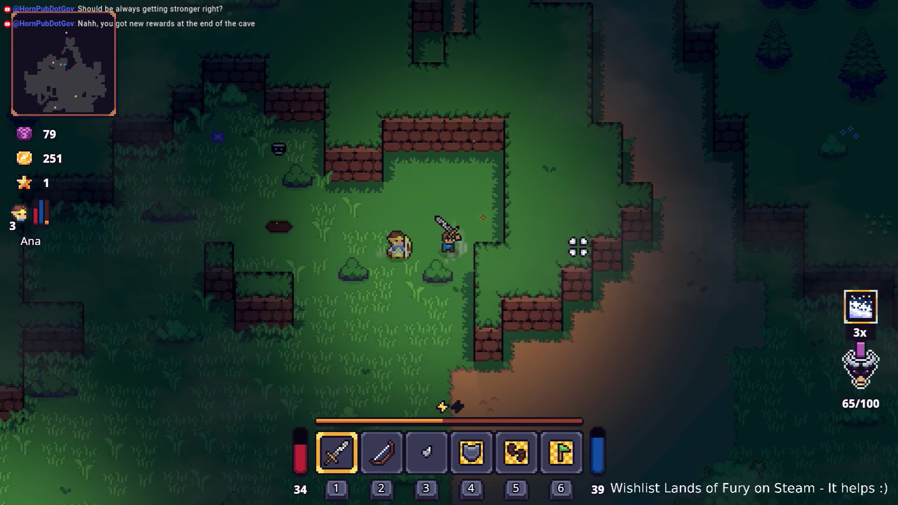
Step: Walk southwest and destroy the campfire and the red mushroom
{"action": "key", "text": "s"}
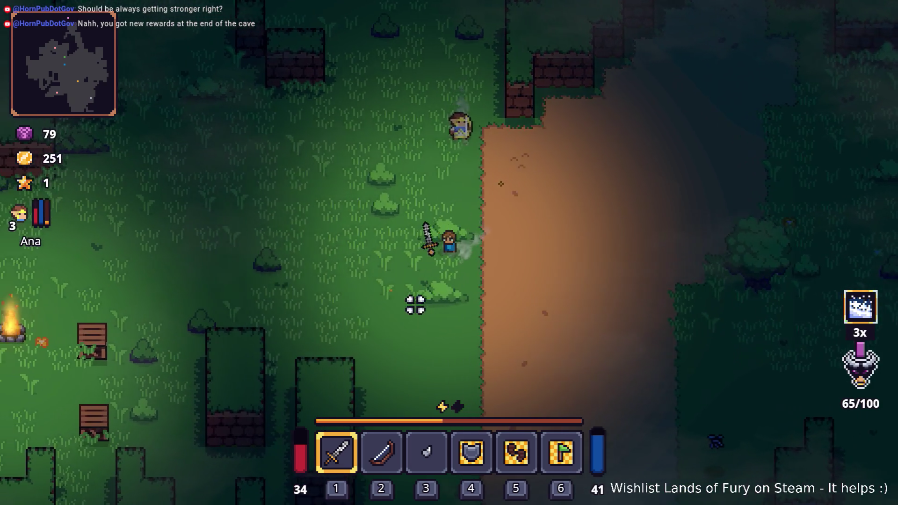
{"action": "key", "text": "a"}
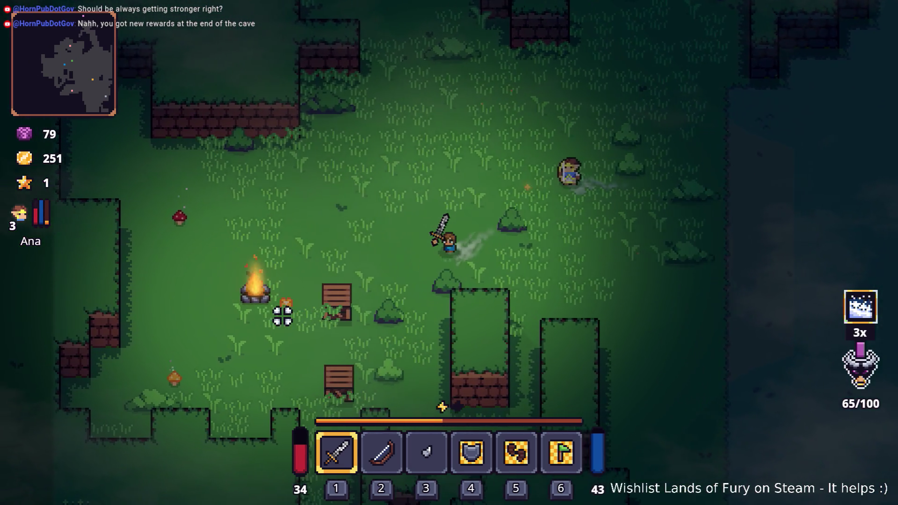
{"action": "key", "text": "s"}
{"action": "left_click", "coordinate": [282, 317]}
{"action": "key", "text": "a"}
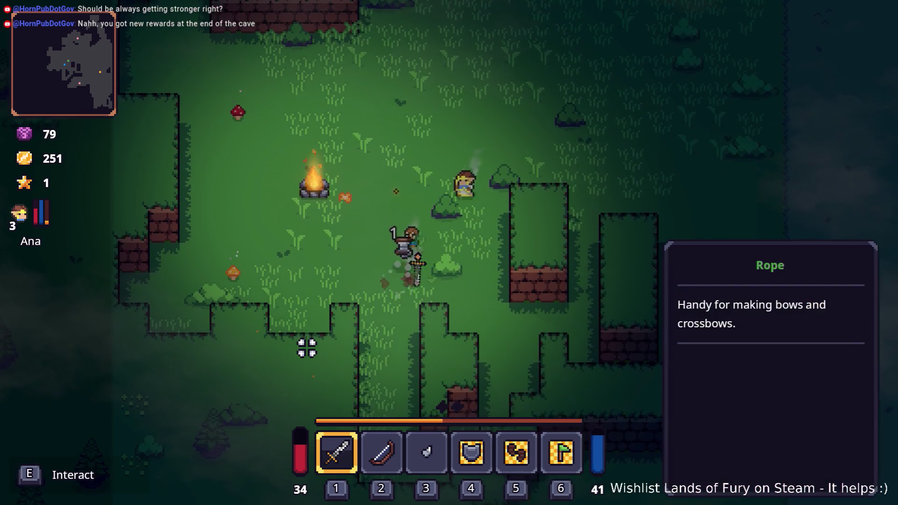
{"action": "key", "text": "w"}
{"action": "left_click", "coordinate": [189, 253]}
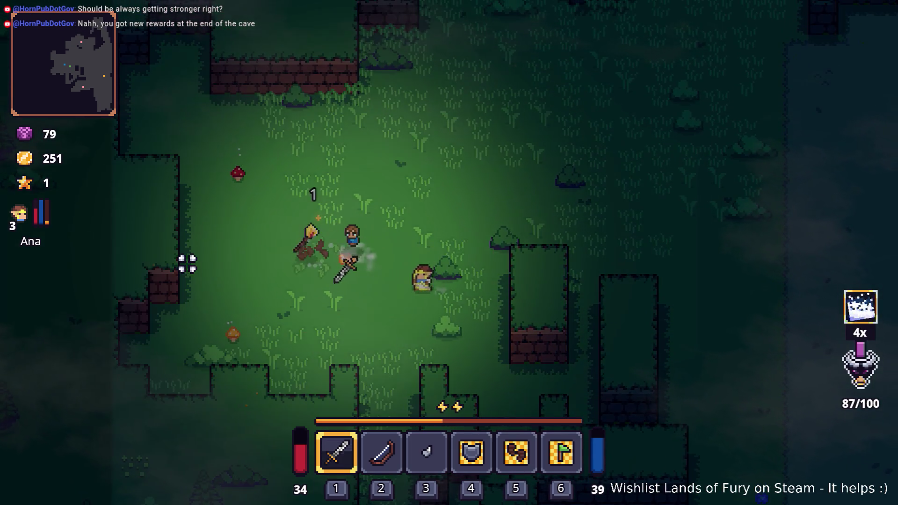
{"action": "key", "text": "w"}
{"action": "left_click", "coordinate": [180, 159]}
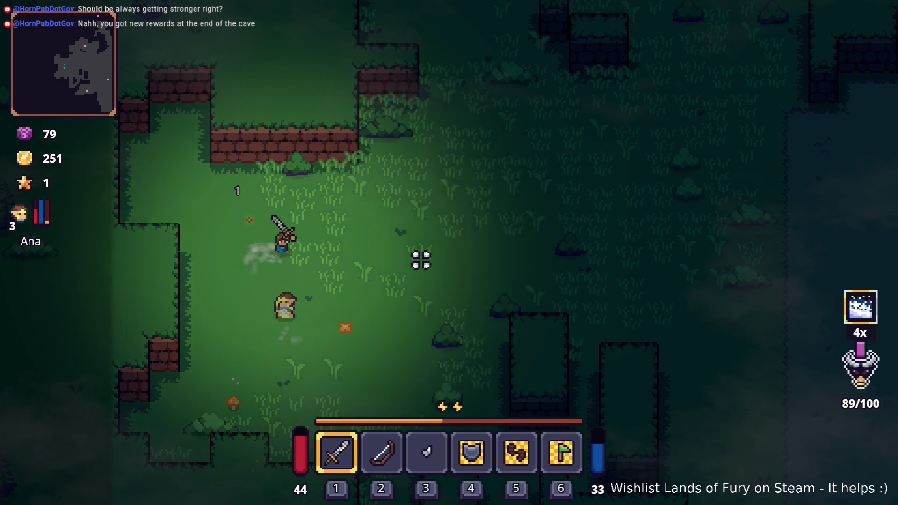
Step: Cross the dirt path and grass, chop down the tree, and attack the ghost by the right wall
{"action": "key", "text": "d"}
{"action": "key", "text": "s"}
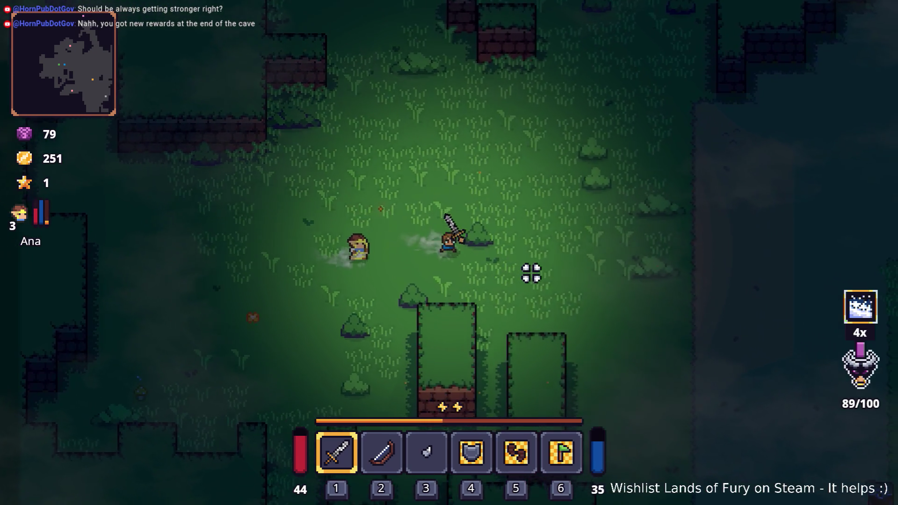
{"action": "key", "text": "d"}
{"action": "key", "text": "s"}
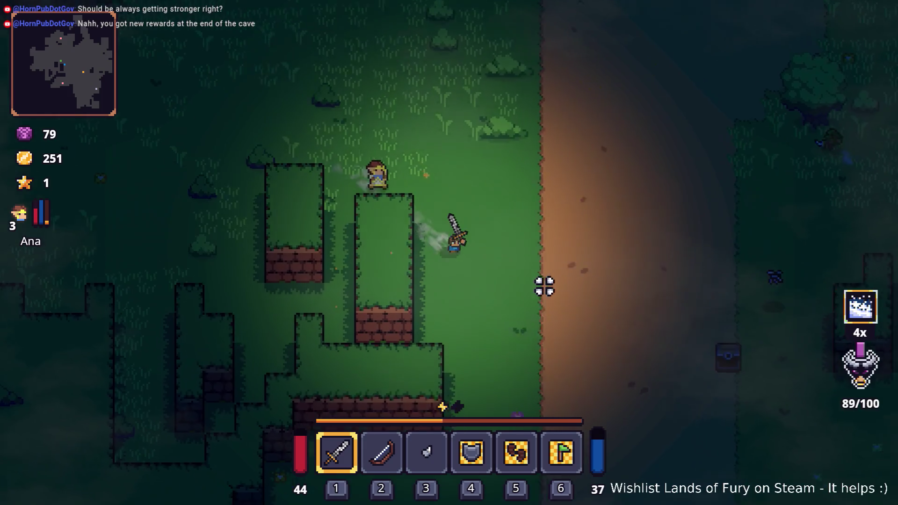
{"action": "key", "text": "d"}
{"action": "key", "text": "w"}
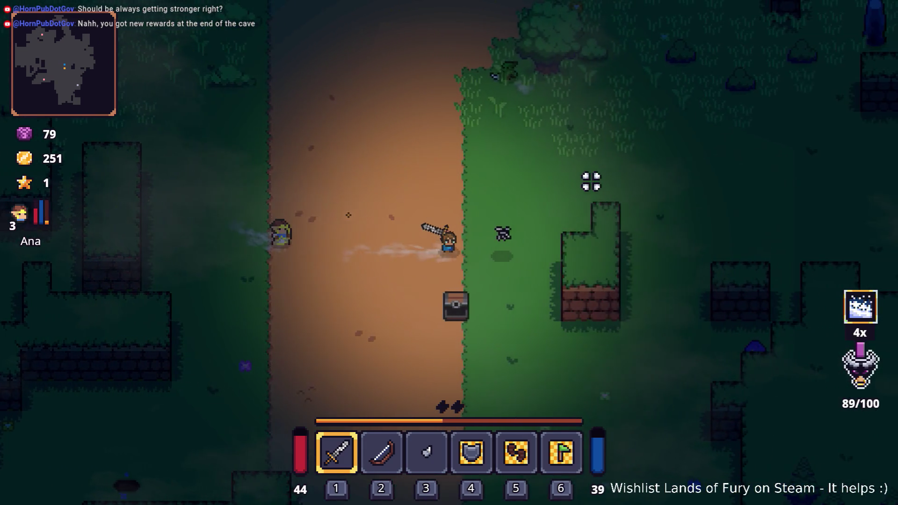
{"action": "key", "text": "w"}
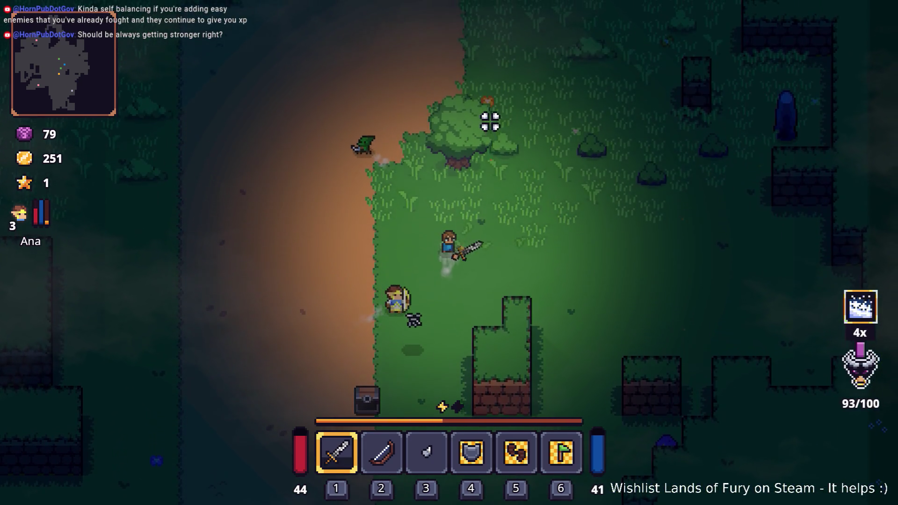
{"action": "key", "text": "w"}
{"action": "left_click", "coordinate": [488, 127]}
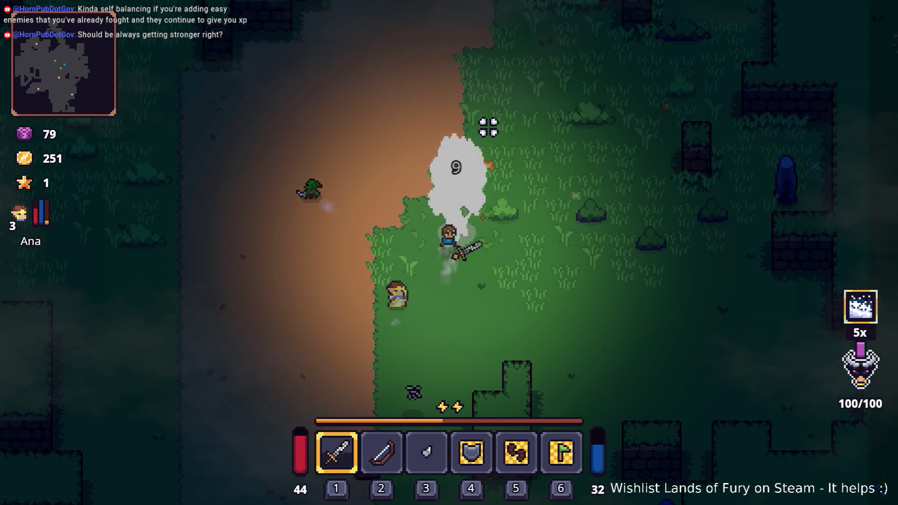
{"action": "key", "text": "d"}
{"action": "key", "text": "w"}
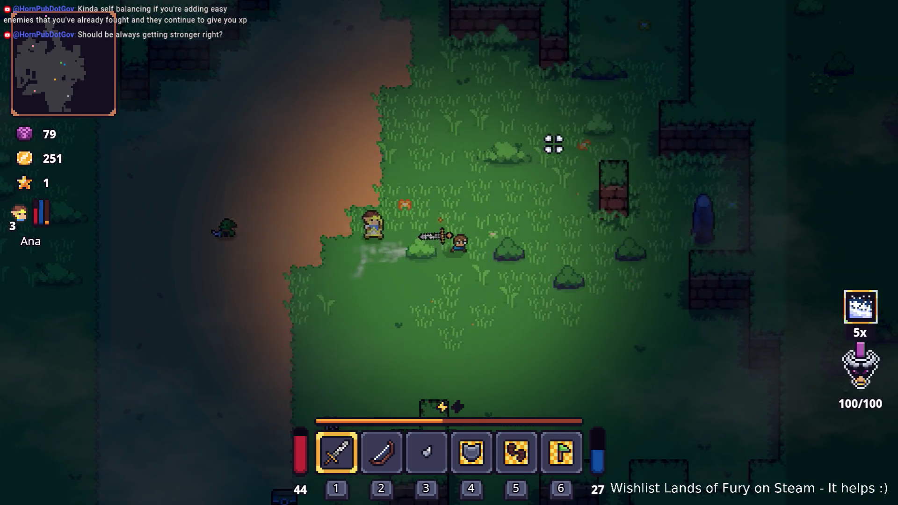
{"action": "key", "text": "d"}
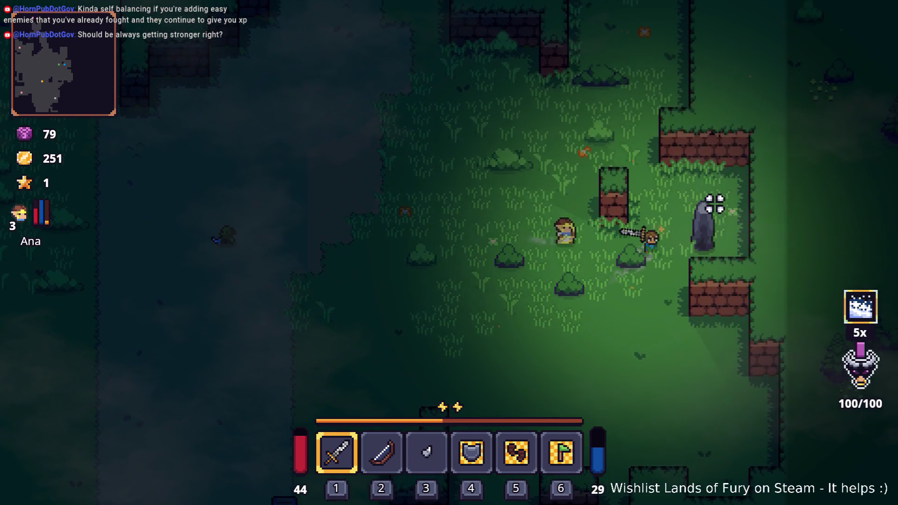
{"action": "left_click", "coordinate": [721, 207]}
Step: Evade the slime, return to the anvil, and open the inventory there
{"action": "key", "text": "a"}
{"action": "key", "text": "s"}
{"action": "key", "text": "a"}
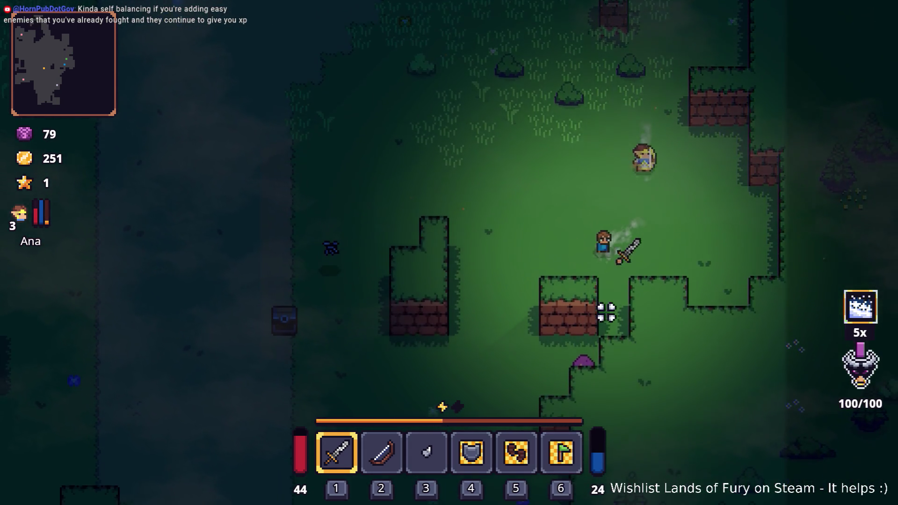
{"action": "key", "text": "s"}
{"action": "key", "text": "s"}
{"action": "key", "text": "d"}
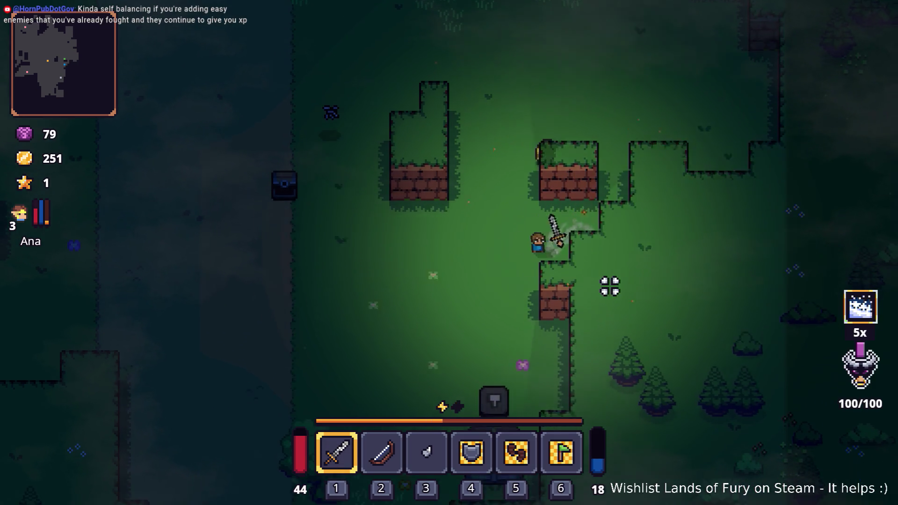
{"action": "key", "text": "s"}
{"action": "key", "text": "a"}
{"action": "key", "text": "s"}
{"action": "key", "text": "a"}
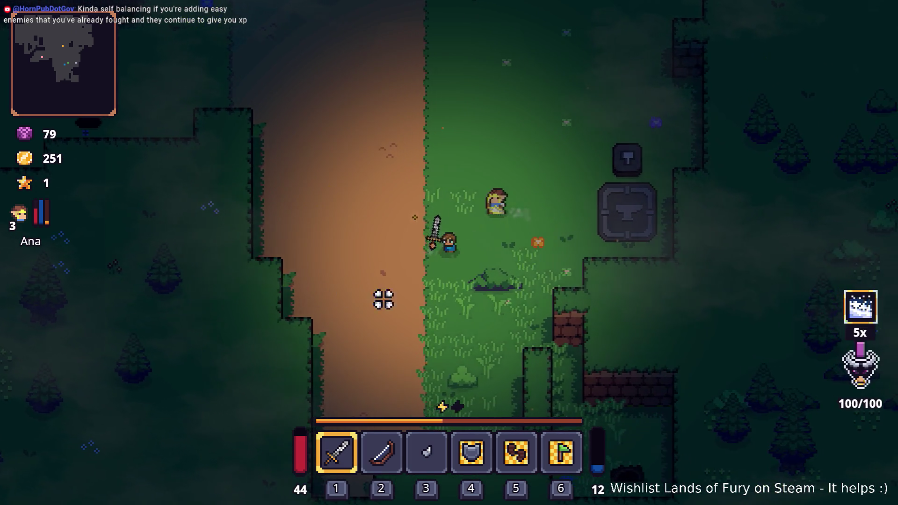
{"action": "key", "text": "d"}
{"action": "key", "text": "Tab"}
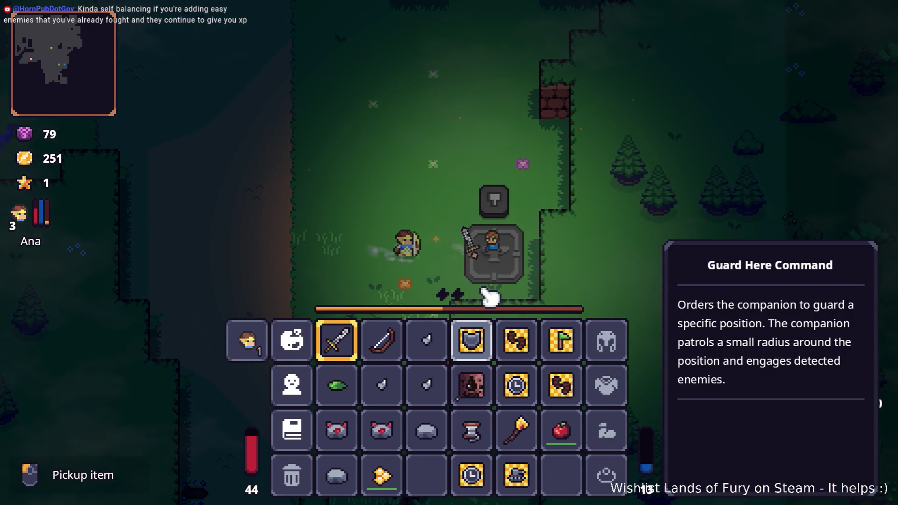
Step: Place the Wooden Bow and a small item on the anvil and step onto it
{"action": "right_click", "coordinate": [393, 346]}
{"action": "right_click", "coordinate": [427, 340]}
{"action": "key", "text": "Tab"}
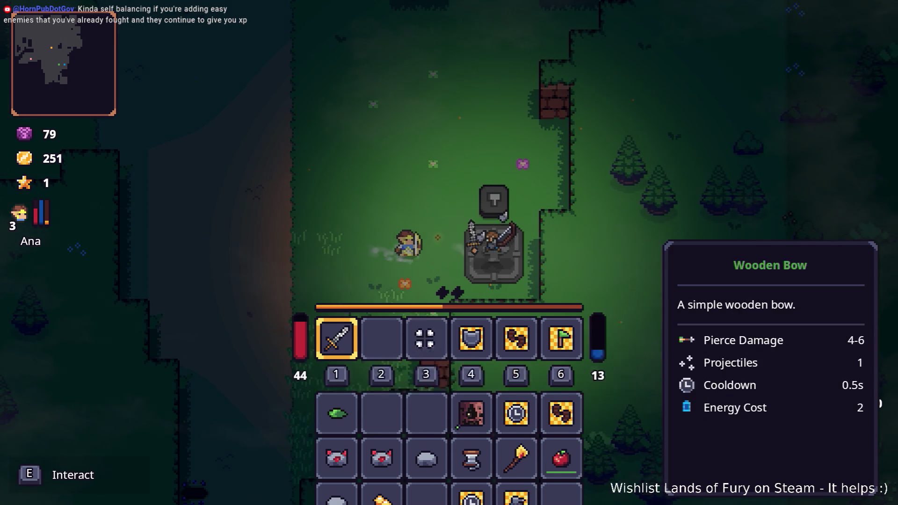
{"action": "key", "text": "s"}
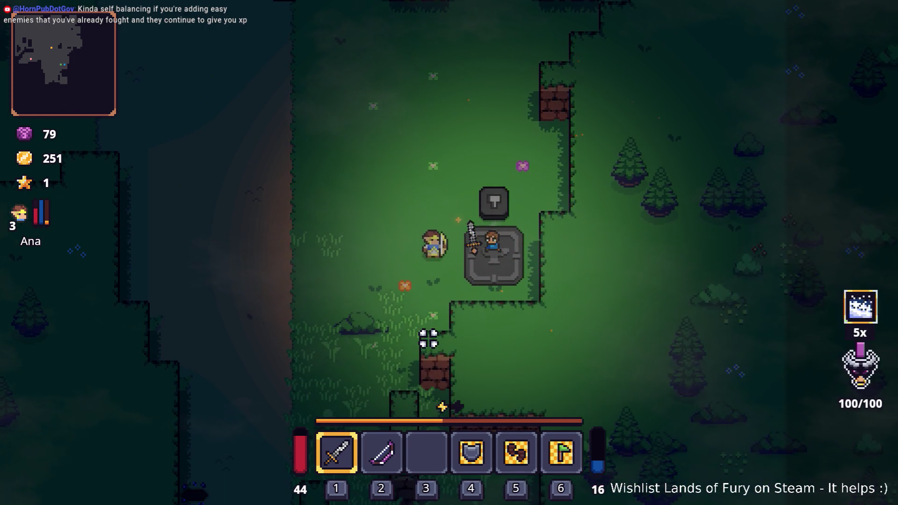
{"action": "key", "text": "Tab"}
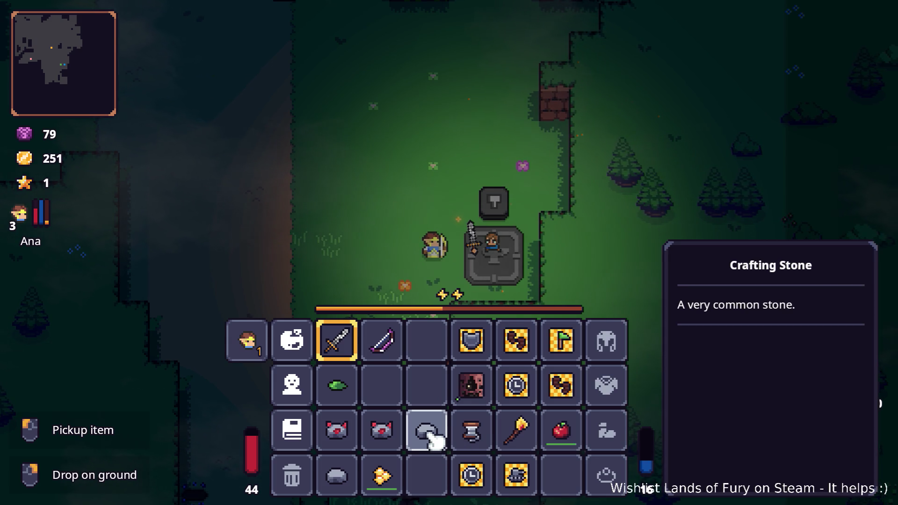
Step: Drop the stones and two dyno ores by the crafting stone, then forge and collect a mine
{"action": "right_click", "coordinate": [428, 433]}
{"action": "right_click", "coordinate": [381, 430]}
{"action": "right_click", "coordinate": [337, 475]}
{"action": "right_click", "coordinate": [337, 430]}
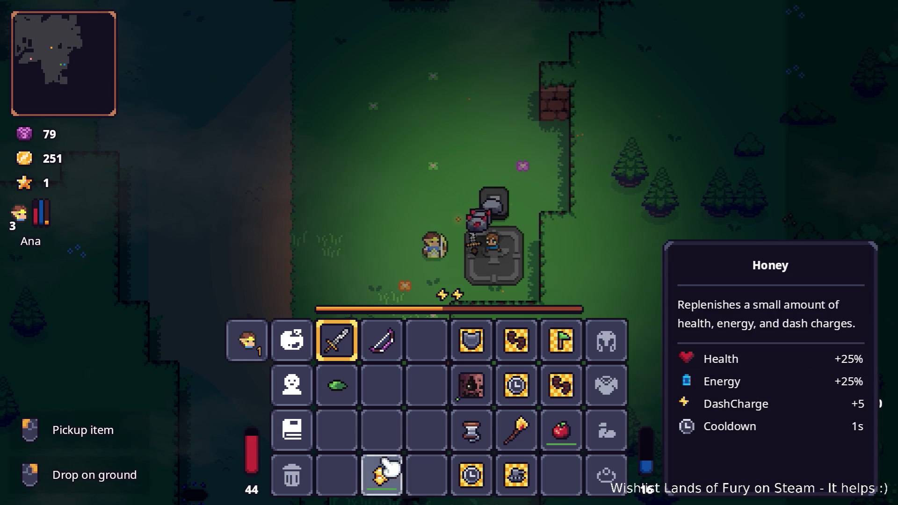
{"action": "key", "text": "Tab"}
{"action": "key", "text": "w"}
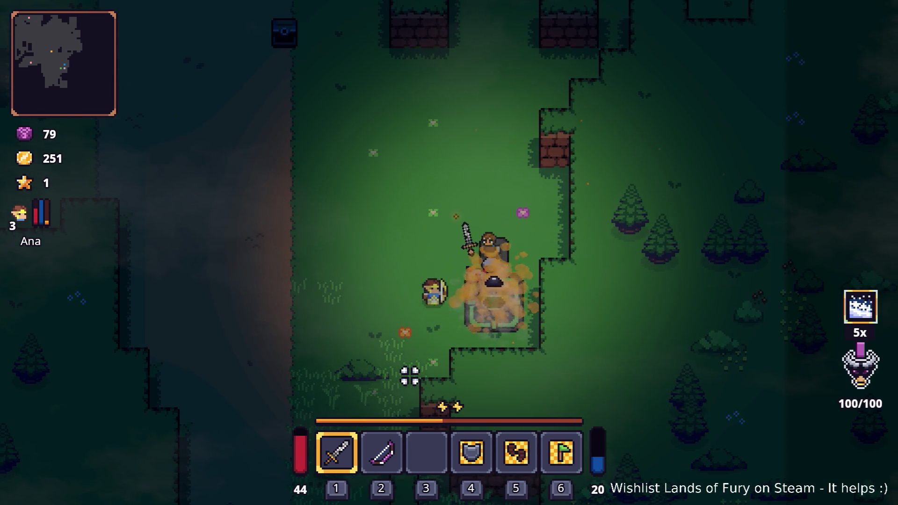
{"action": "key", "text": "d"}
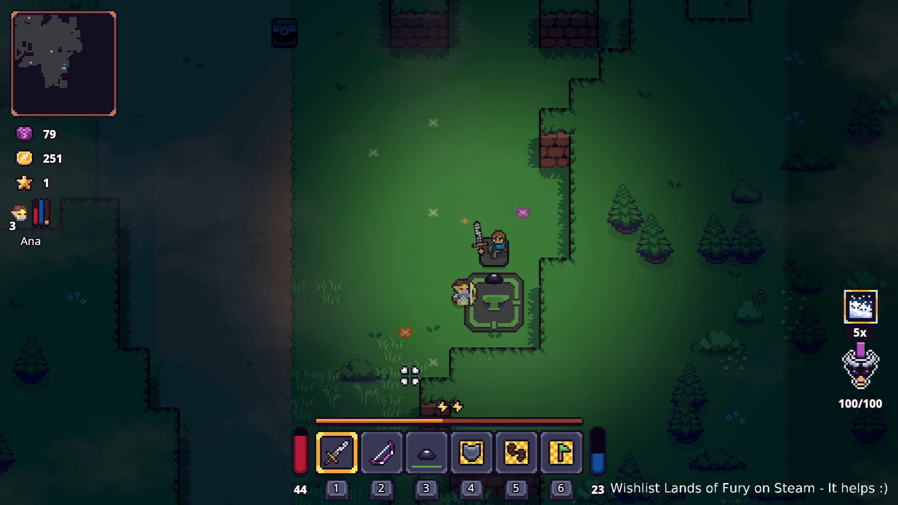
Step: Rearrange the inventory: discard Attack Move Command, equip the Mine, swap shield and boots, relocate apple
{"action": "key", "text": "a"}
{"action": "key", "text": "Tab"}
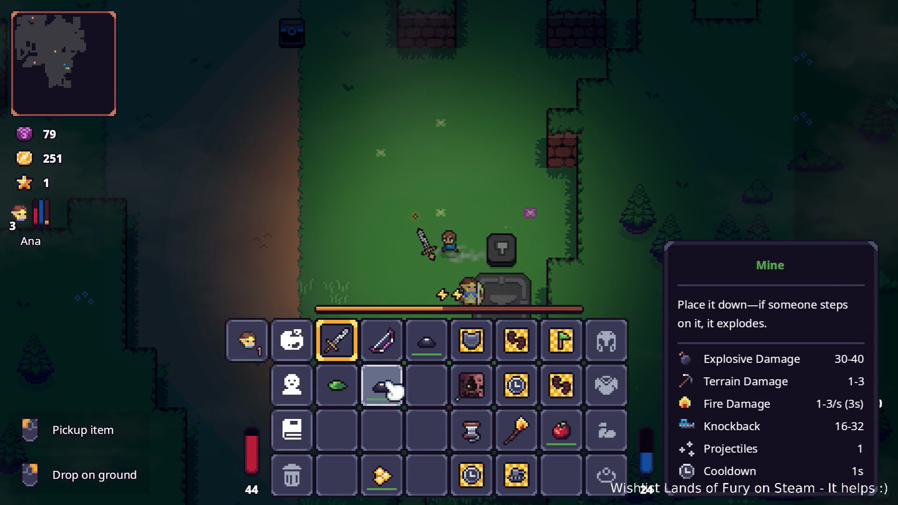
{"action": "left_click_drag", "start_coordinate": [474, 477], "coordinate": [330, 475]}
{"action": "left_click_drag", "start_coordinate": [519, 475], "coordinate": [294, 477]}
{"action": "left_click_drag", "start_coordinate": [397, 400], "coordinate": [467, 349]}
{"action": "mouse_move", "coordinate": [470, 386]}
{"action": "left_mouse_down"}
{"action": "mouse_move", "coordinate": [407, 411]}
{"action": "mouse_move", "coordinate": [393, 398]}
{"action": "left_mouse_up"}
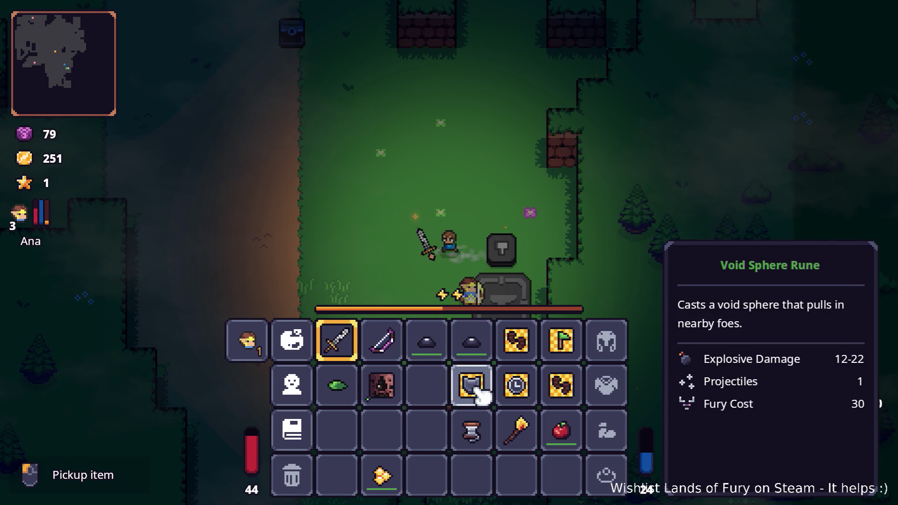
{"action": "left_click_drag", "start_coordinate": [478, 390], "coordinate": [520, 356]}
{"action": "key", "text": "i"}
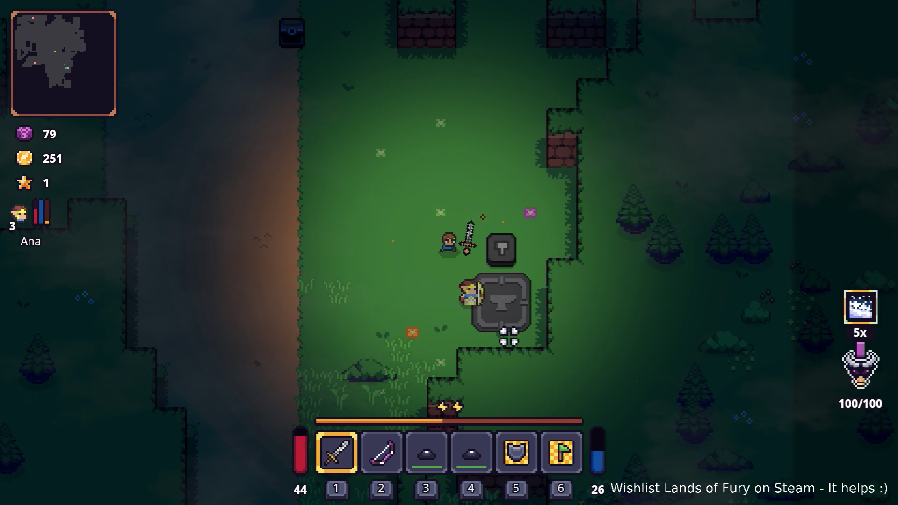
{"action": "key", "text": "i"}
{"action": "mouse_move", "coordinate": [564, 427]}
{"action": "left_mouse_down"}
{"action": "mouse_move", "coordinate": [580, 344]}
{"action": "mouse_move", "coordinate": [568, 384]}
{"action": "mouse_move", "coordinate": [538, 395]}
{"action": "mouse_move", "coordinate": [427, 385]}
{"action": "left_mouse_up"}
Step: Close the inventory, walk from the anvil across the grass by the path, and Alt+Tab toward Godot
{"action": "key", "text": "i"}
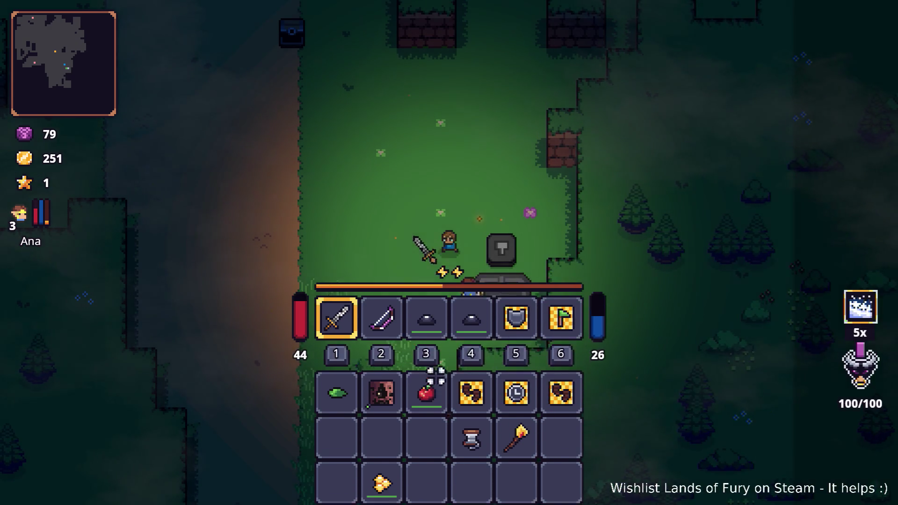
{"action": "key", "text": "w"}
{"action": "key", "text": "a"}
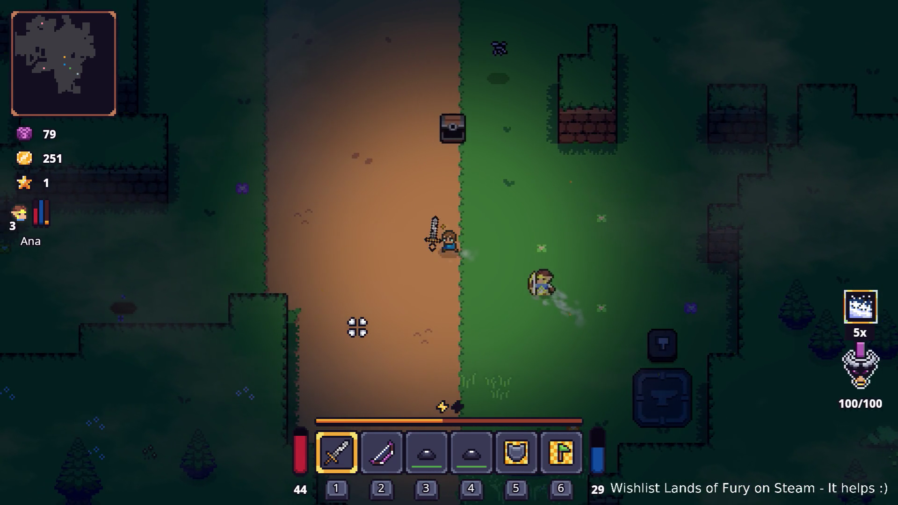
{"action": "key", "text": "a"}
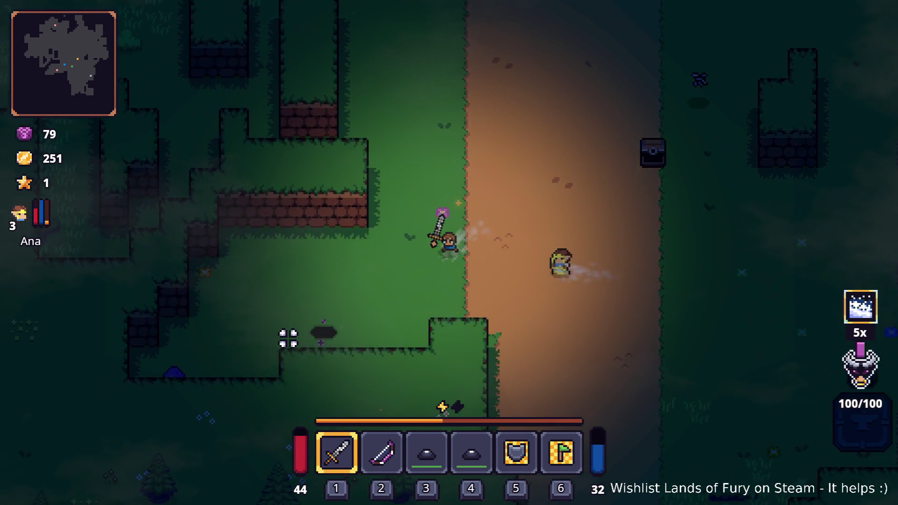
{"action": "key", "text": "s"}
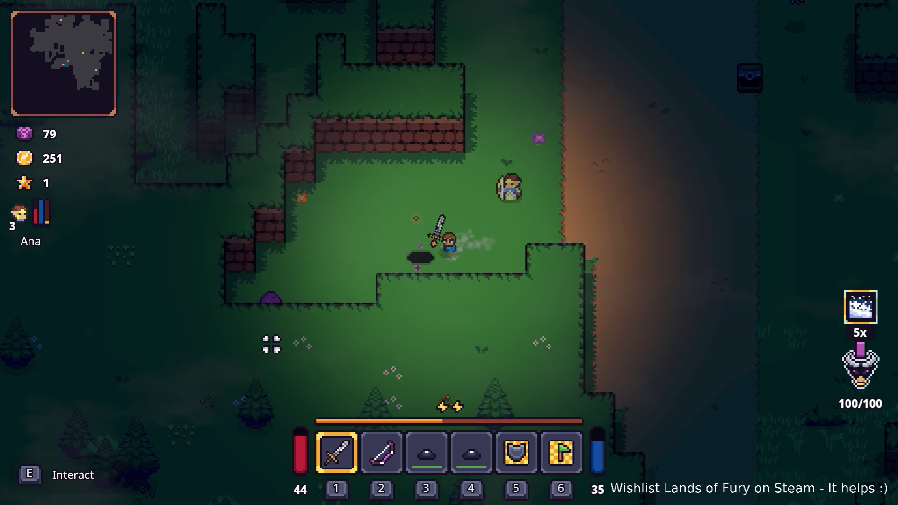
{"action": "key", "text": "a"}
{"action": "key", "text": "s"}
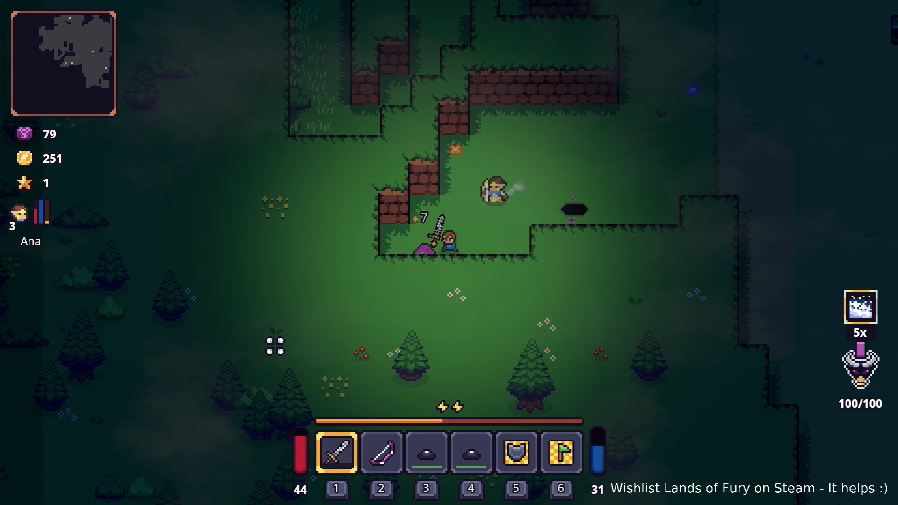
{"action": "key", "text": "d"}
{"action": "key", "text": "w"}
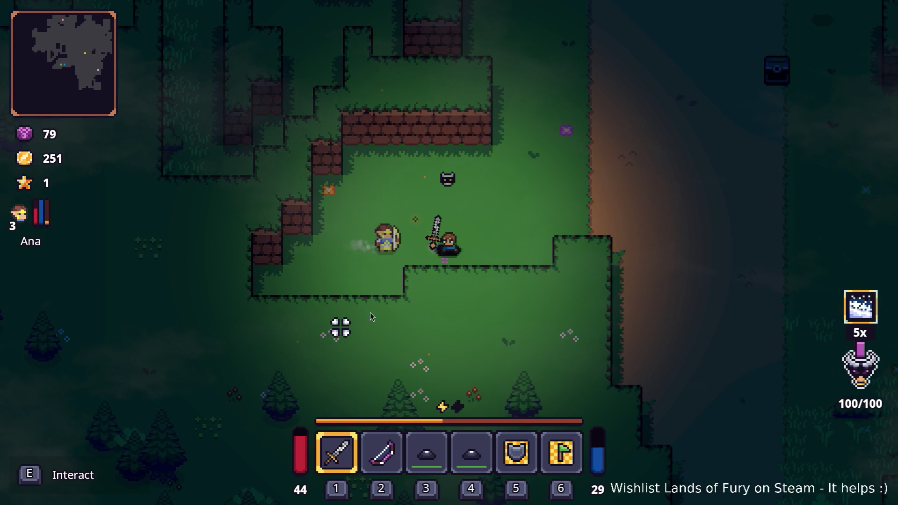
{"action": "key", "text": "alt+Tab"}
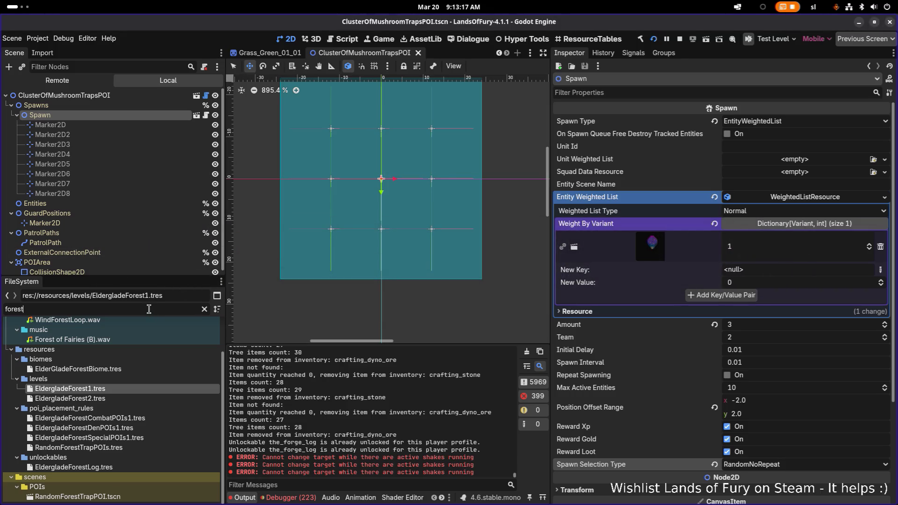
Step: Filter the FileSystem for 'mushrsspore', then 'trap', and open scenes/traps/MushroomTrap.tscn
{"action": "key", "text": "ctrl+a"}
{"action": "type", "text": "mushr"}
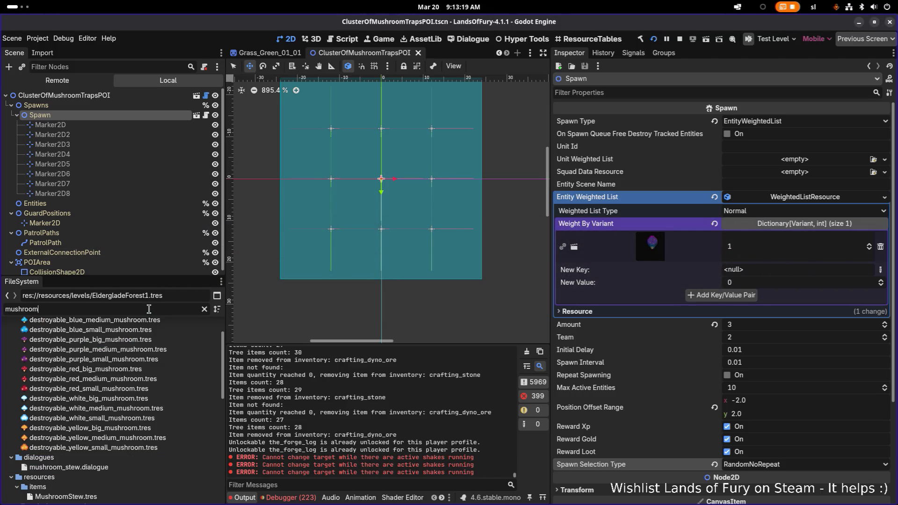
{"action": "type", "text": "s"}
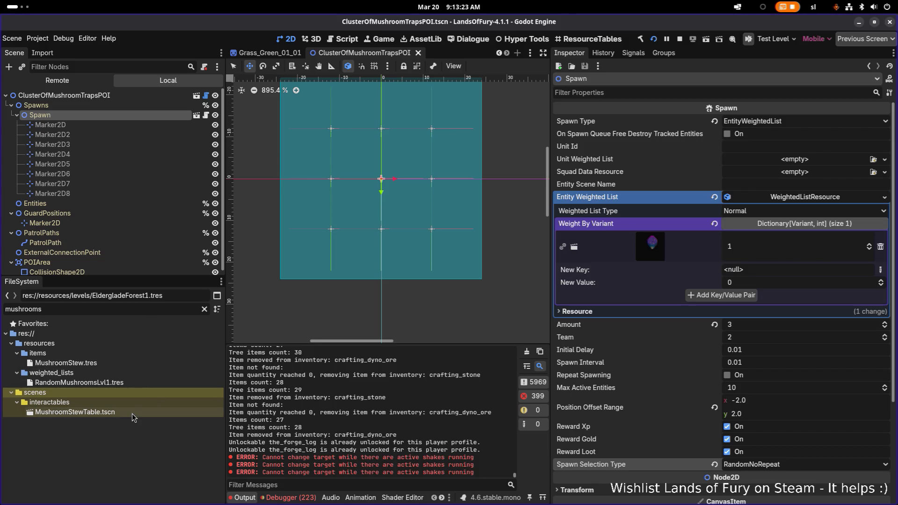
{"action": "type", "text": "spore"}
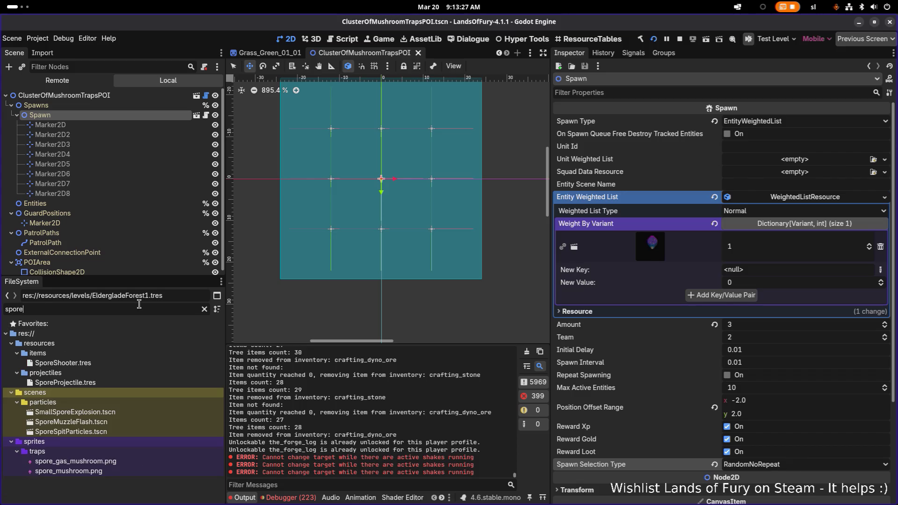
{"action": "key", "text": "ctrl+a"}
{"action": "type", "text": "trap"}
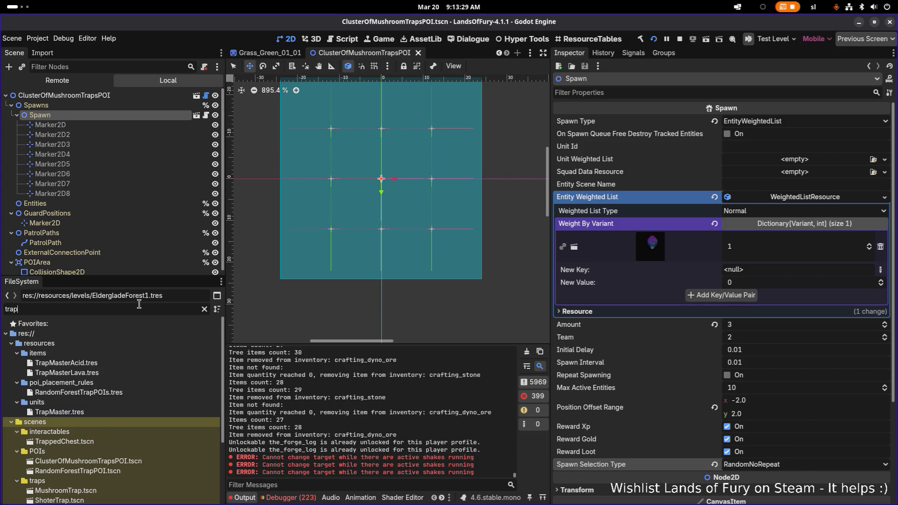
{"action": "scroll", "coordinate": [130, 383], "scroll_direction": "down", "scroll_amount": 5}
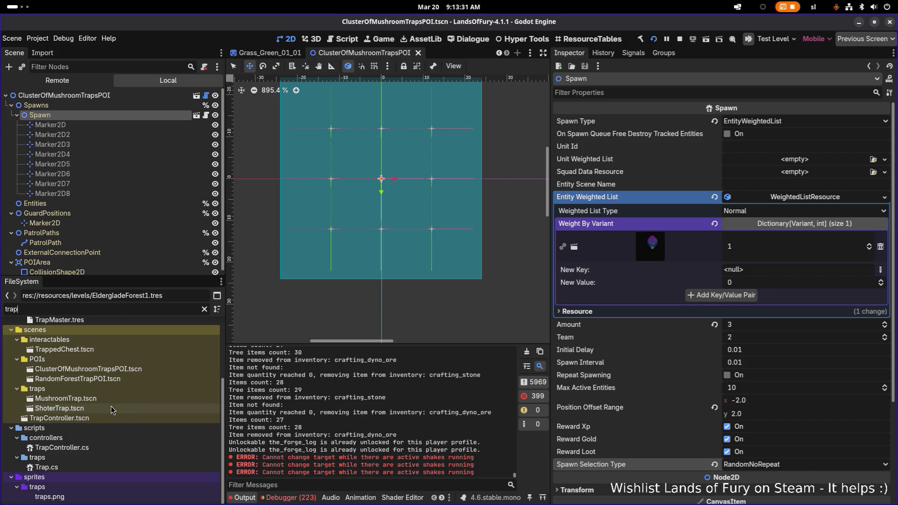
{"action": "double_click", "coordinate": [111, 398]}
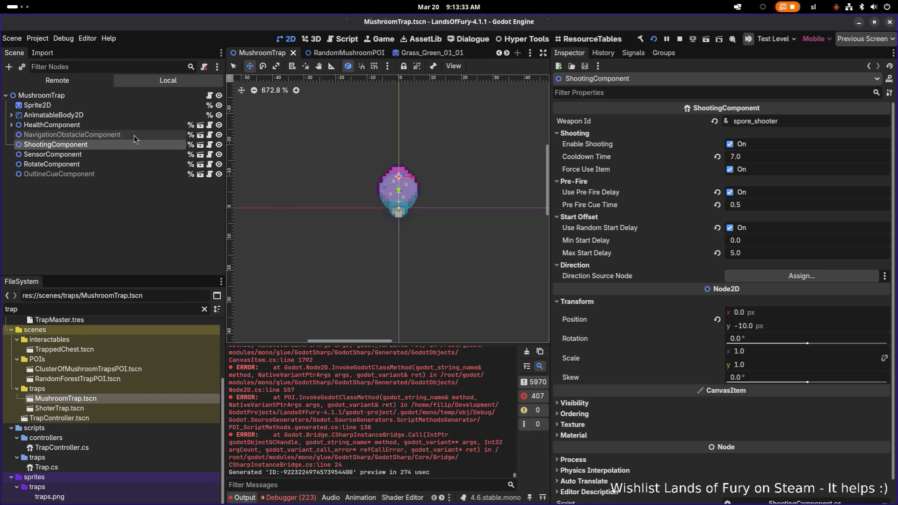
Step: Inspect AnimatableBody2D and the HealthComponent's Max Health, then Alt+Tab back to the game
{"action": "left_click", "coordinate": [132, 115]}
{"action": "left_click", "coordinate": [131, 125]}
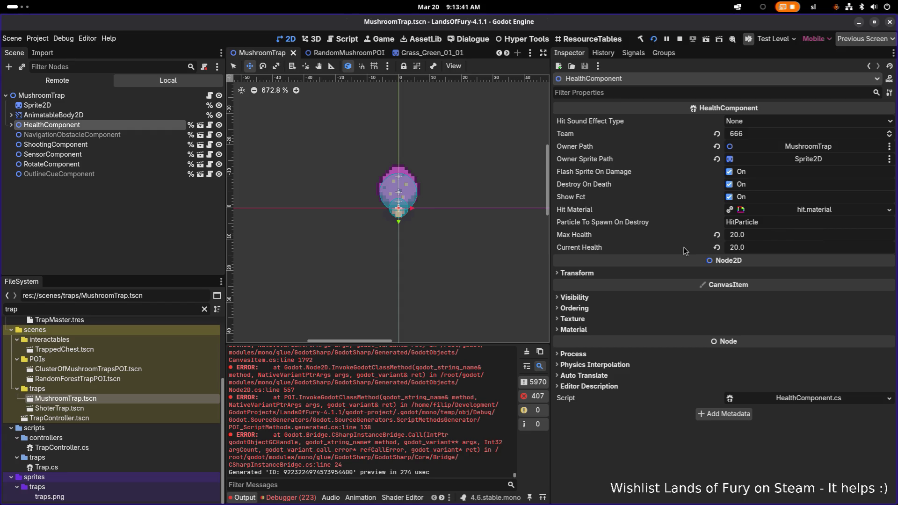
{"action": "key", "text": "alt+Tab"}
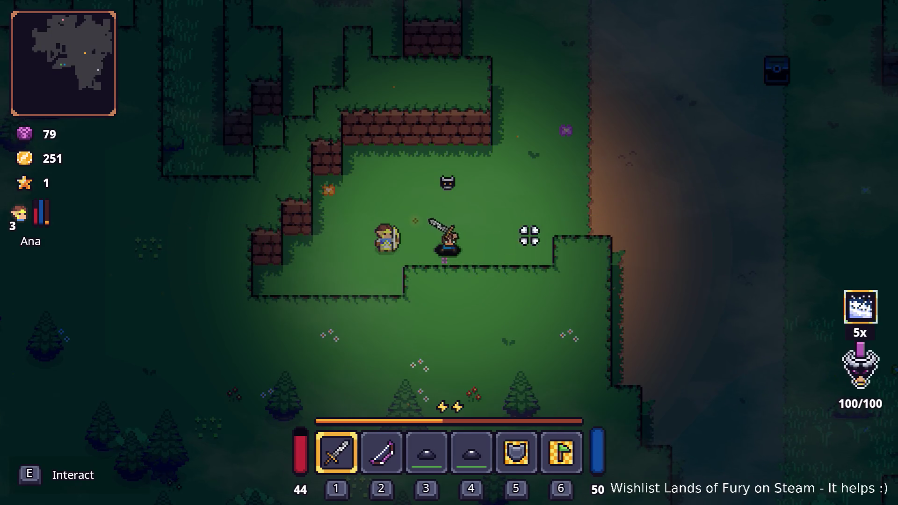
Step: Enter the Greater Didra Cavern and walk and dash through the cave toward the wave plate
{"action": "key", "text": "e"}
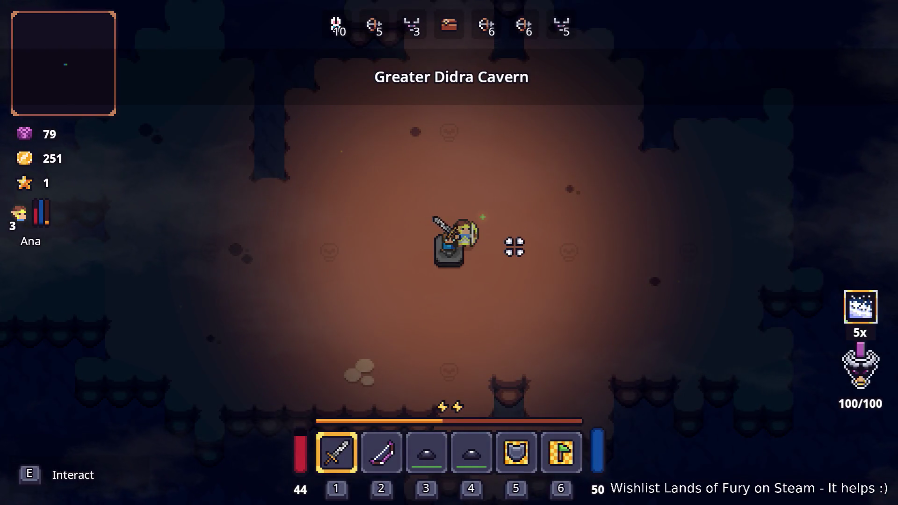
{"action": "key", "text": "s"}
{"action": "key", "text": "space"}
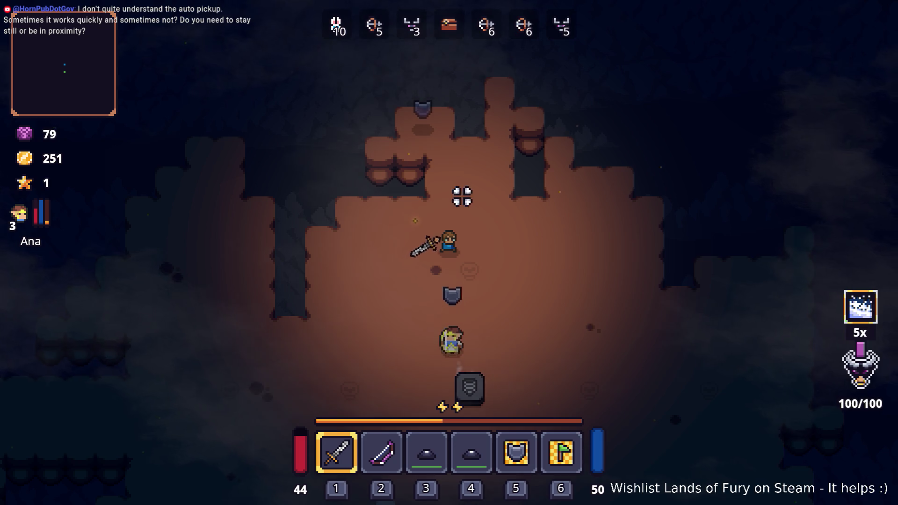
{"action": "key", "text": "a"}
{"action": "key", "text": "a"}
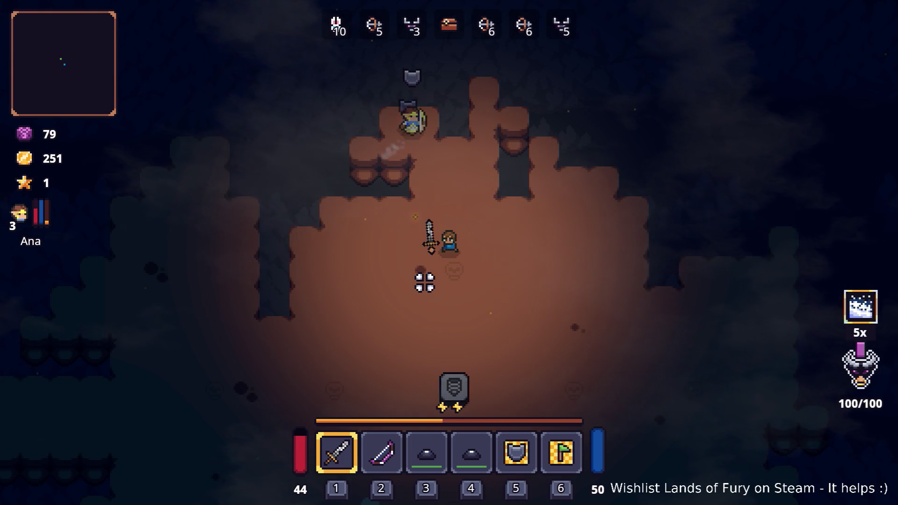
{"action": "key", "text": "a"}
{"action": "key", "text": "s"}
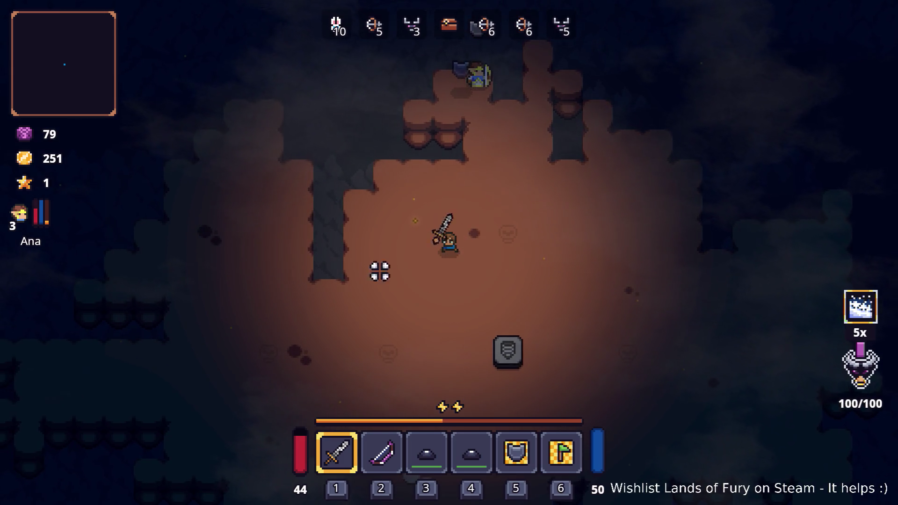
{"action": "key", "text": "s"}
{"action": "key", "text": "a"}
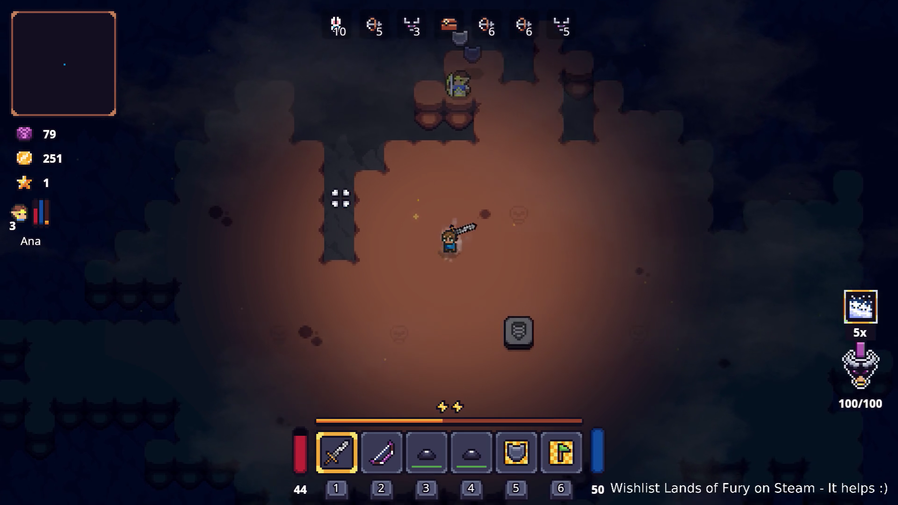
{"action": "key", "text": "space"}
{"action": "key", "text": "d"}
{"action": "key", "text": "space"}
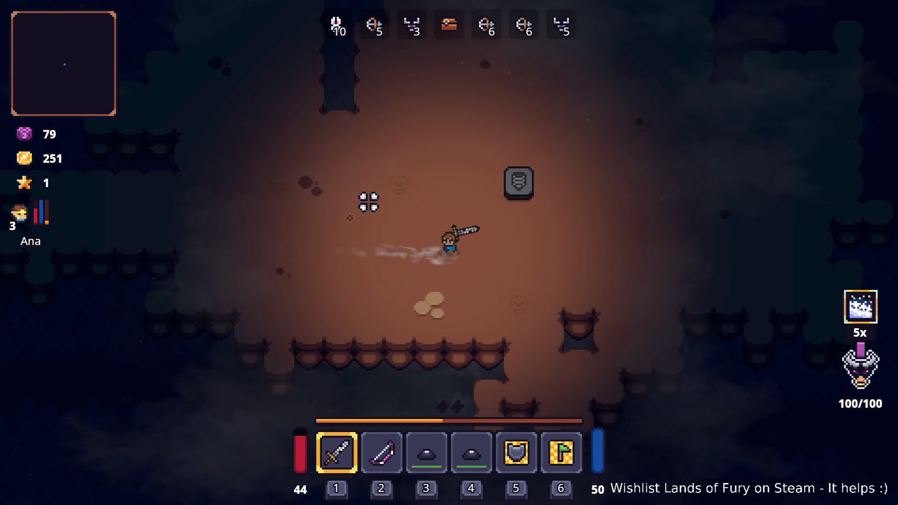
{"action": "key", "text": "w"}
{"action": "key", "text": "w"}
{"action": "key", "text": "a"}
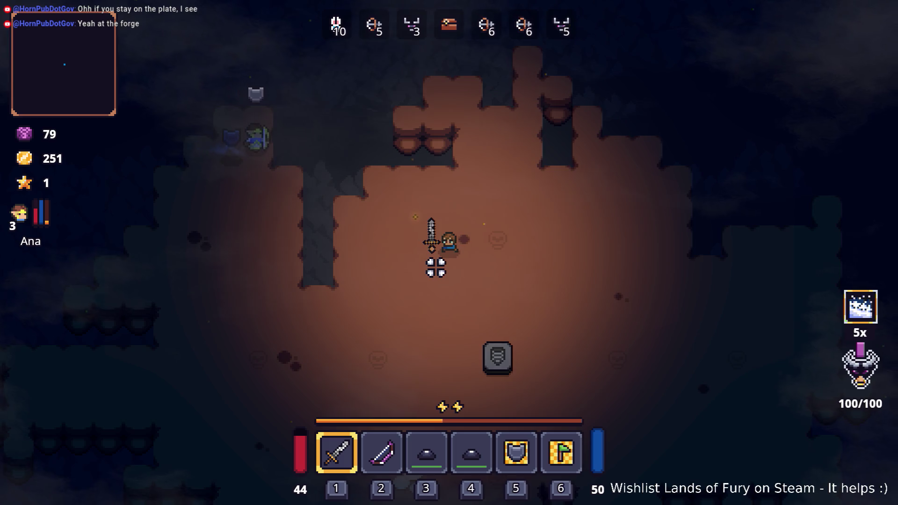
Step: Step on the plate to start wave 1, place a mine on the cave floor, and re-equip the sword
{"action": "key", "text": "d"}
{"action": "key", "text": "s"}
{"action": "key", "text": "s"}
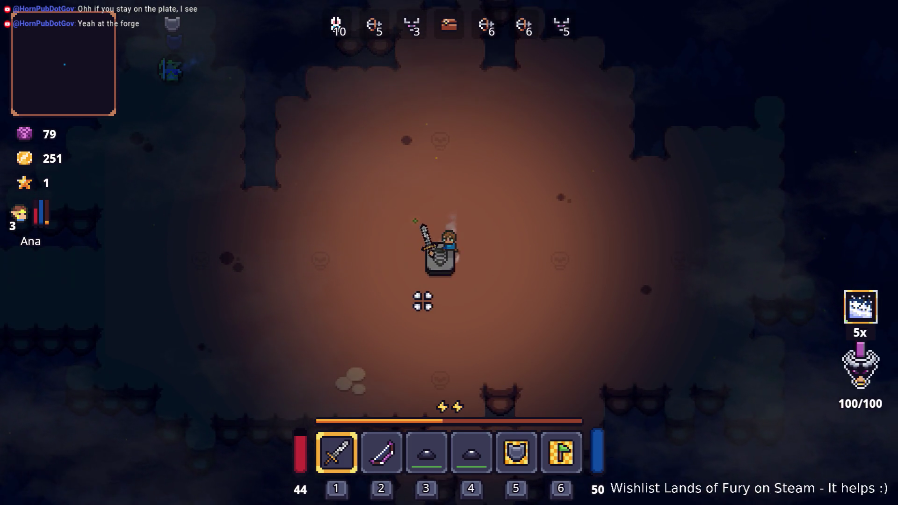
{"action": "key", "text": "w+a"}
{"action": "key", "text": "3"}
{"action": "key", "text": "a"}
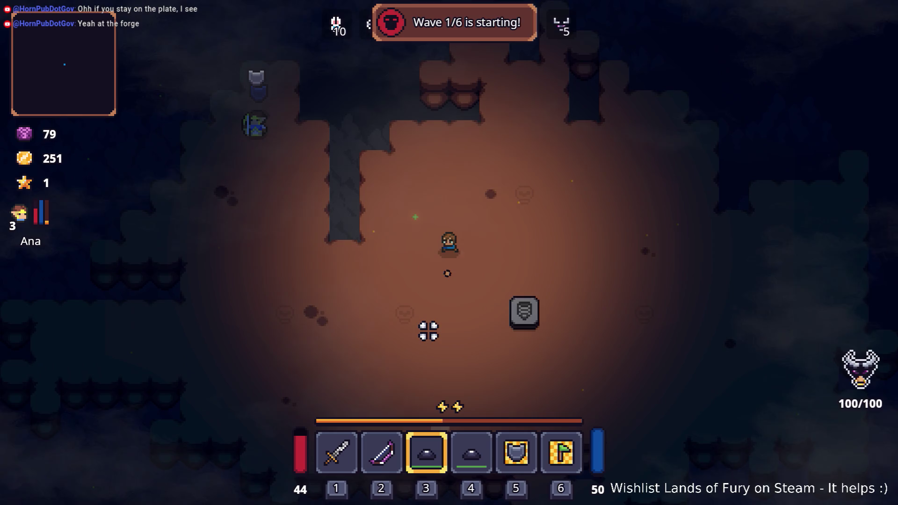
{"action": "key", "text": "d"}
{"action": "left_click", "coordinate": [393, 244]}
{"action": "key", "text": "d"}
{"action": "key", "text": "d"}
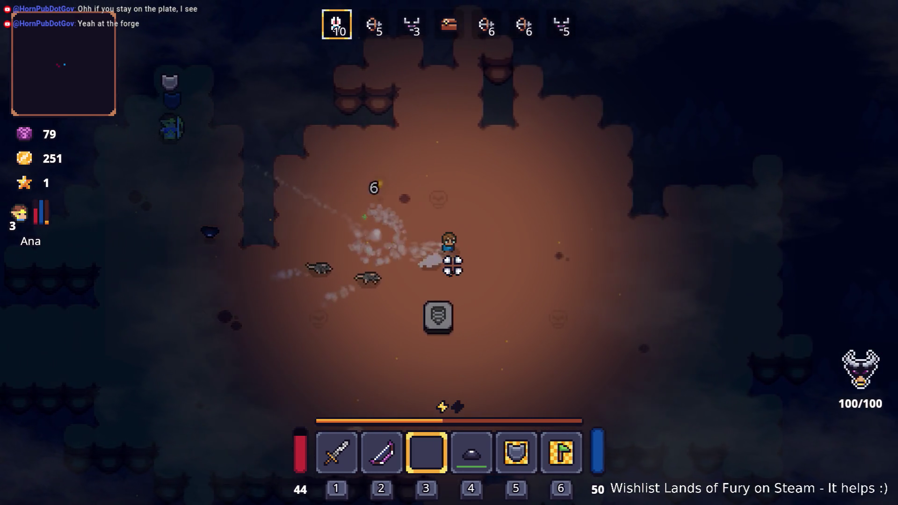
{"action": "key", "text": "1"}
{"action": "left_click", "coordinate": [341, 248]}
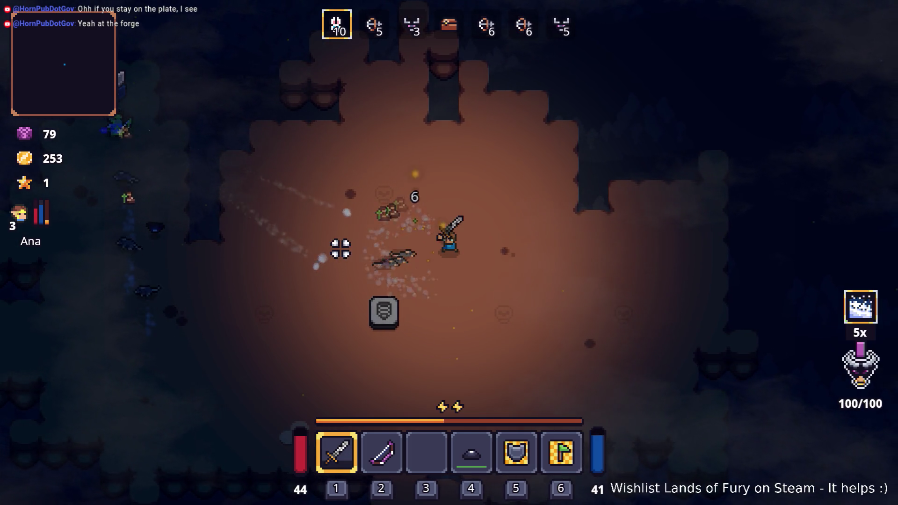
Step: Fight the rats until Game over (68 kills, 485 gold), then return to the main menu
{"action": "key", "text": "a"}
{"action": "key", "text": "a"}
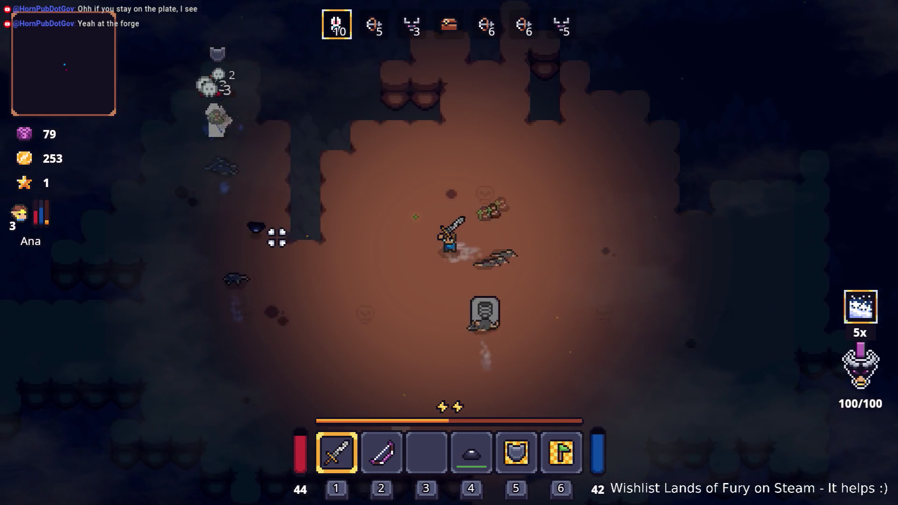
{"action": "key", "text": "s"}
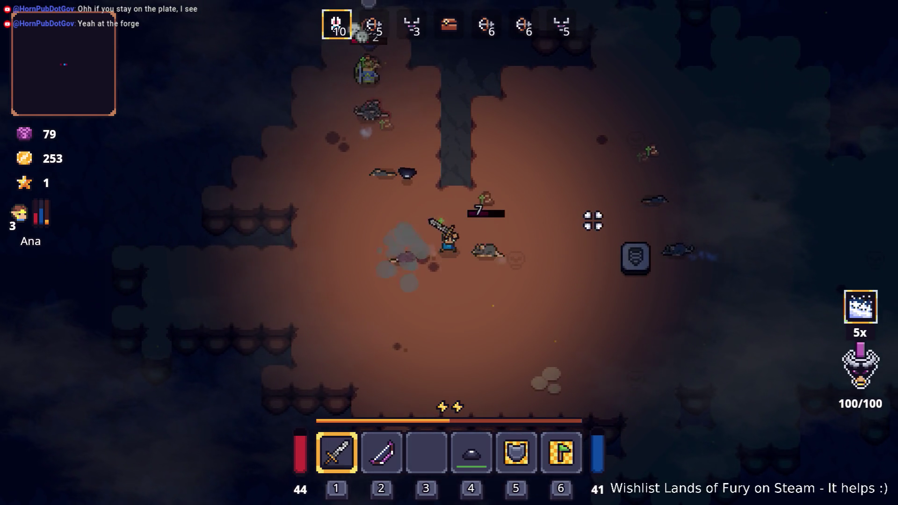
{"action": "key", "text": "a"}
{"action": "key", "text": "w"}
{"action": "key", "text": "s"}
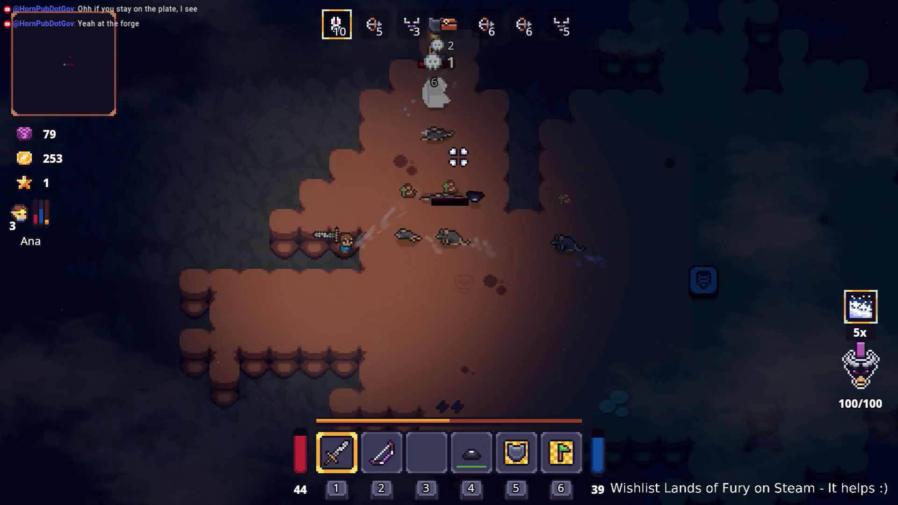
{"action": "key", "text": "d"}
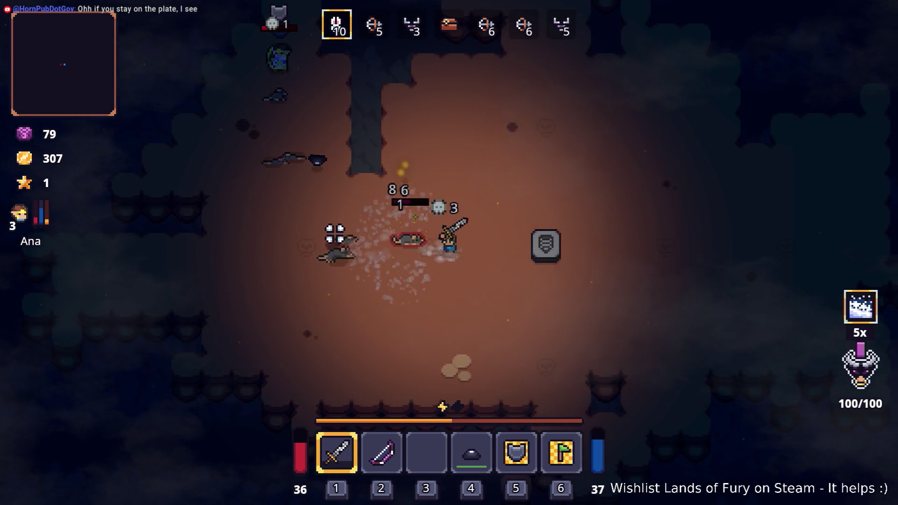
{"action": "key", "text": "a"}
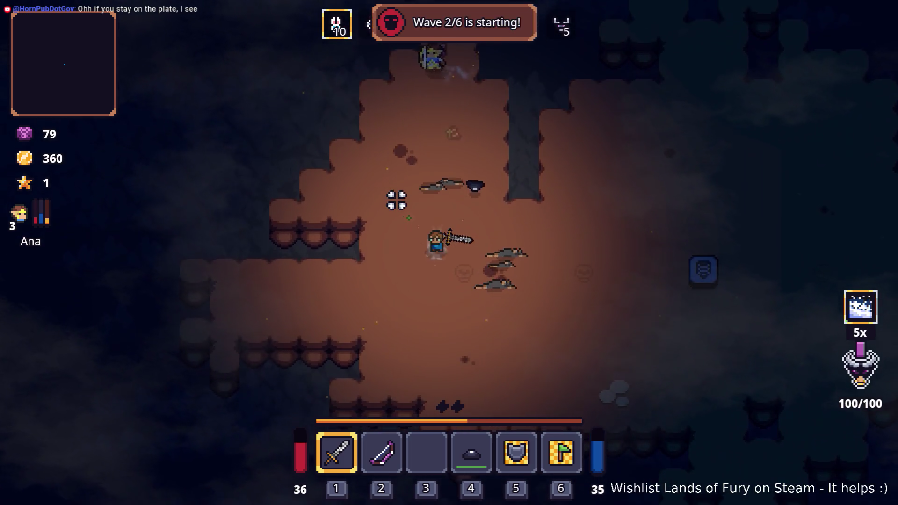
{"action": "key", "text": "s"}
{"action": "key", "text": "d"}
{"action": "key", "text": "d"}
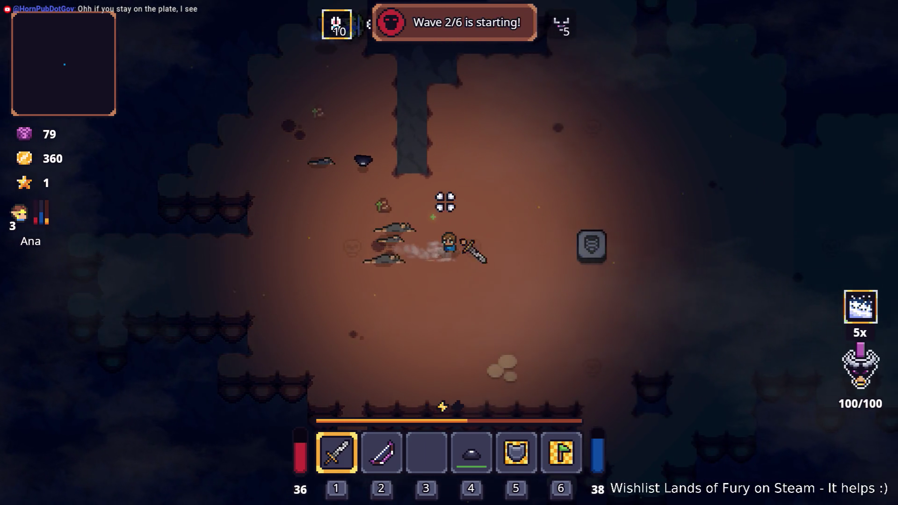
{"action": "key", "text": "a"}
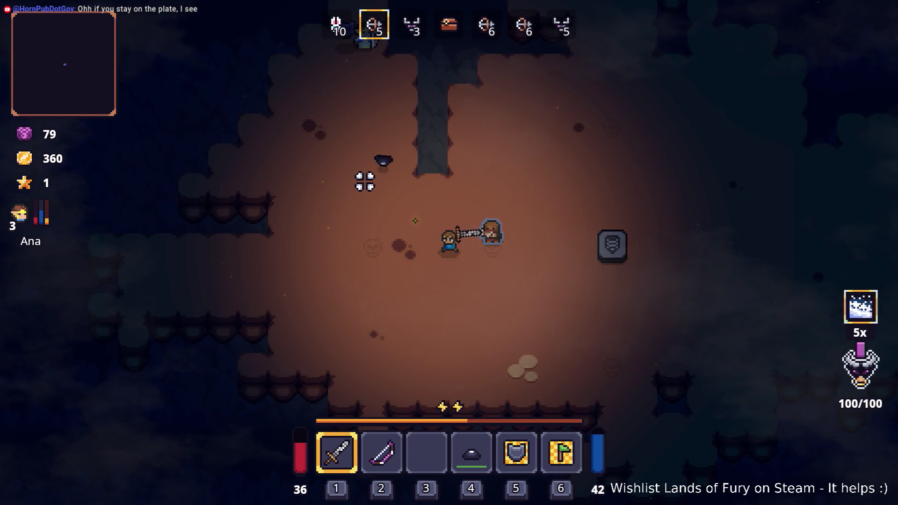
{"action": "key", "text": "d"}
{"action": "left_click", "coordinate": [348, 165]}
{"action": "key", "text": "d"}
{"action": "left_click", "coordinate": [339, 191]}
{"action": "key", "text": "s"}
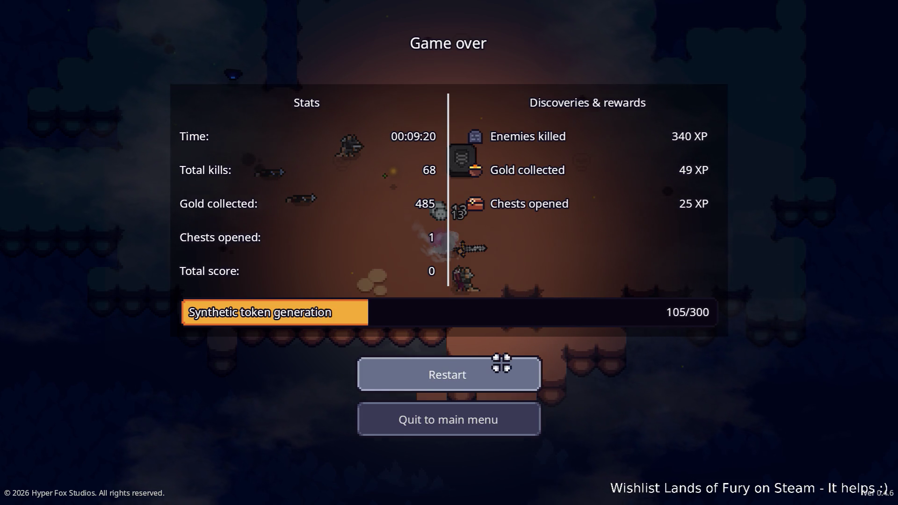
{"action": "left_click", "coordinate": [473, 416]}
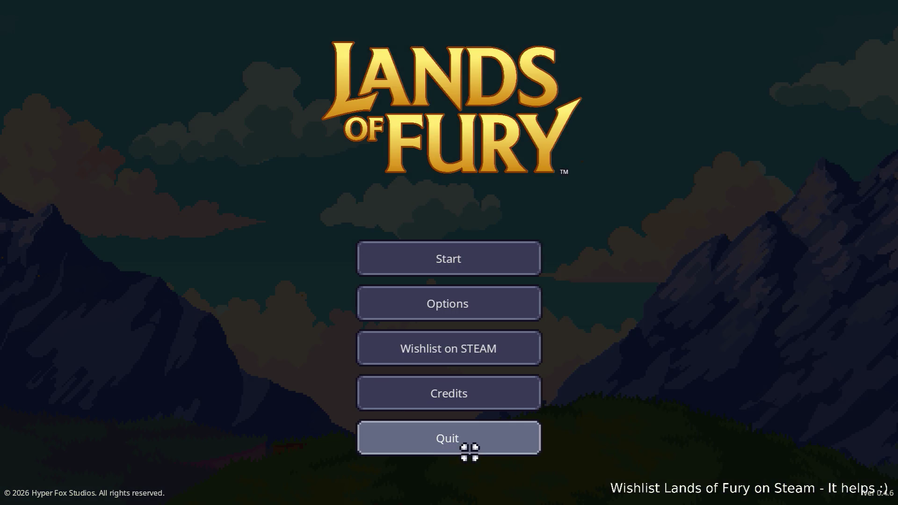
Step: Quit Lands of Fury from its main menu back to the Godot editor
{"action": "left_click", "coordinate": [471, 452]}
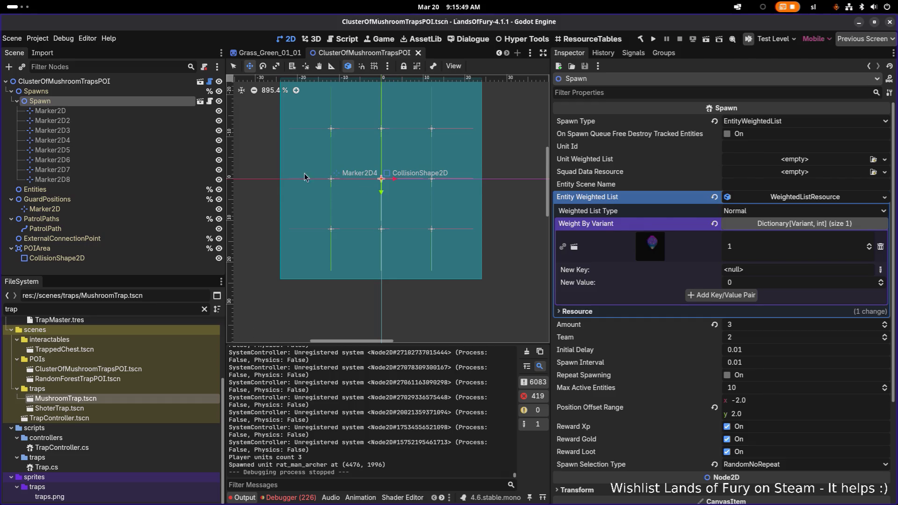
Step: Delete Marker2D4 and Marker2D5 from under the Spawn node
{"action": "left_click", "coordinate": [104, 145]}
{"action": "key", "text": "Delete"}
{"action": "key", "text": "Return"}
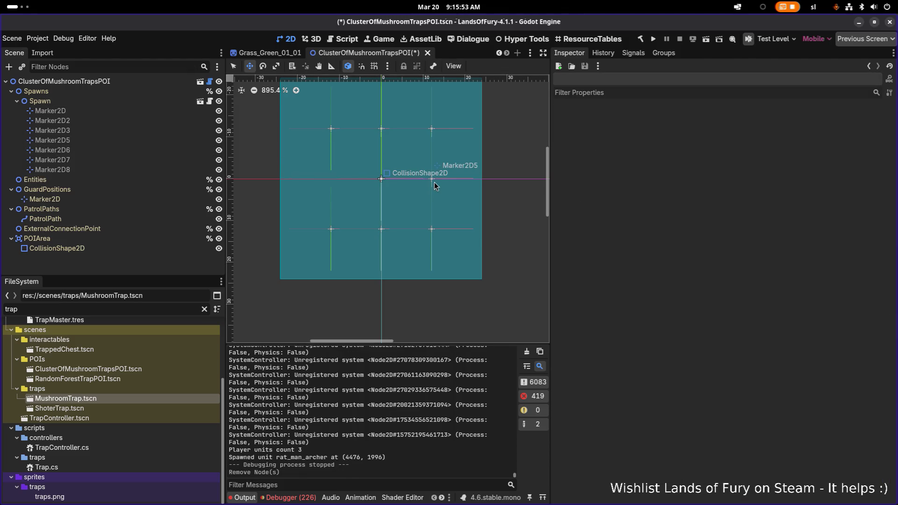
{"action": "left_click", "coordinate": [127, 145]}
{"action": "key", "text": "Delete"}
{"action": "key", "text": "Return"}
Step: Delete Marker2D, Marker2D3 and Marker2D7, leaving Marker2D2, Marker2D6 and Marker2D8 under Spawn
{"action": "left_click", "coordinate": [62, 116]}
{"action": "key", "text": "Delete"}
{"action": "key", "text": "Return"}
{"action": "left_click", "coordinate": [86, 128]}
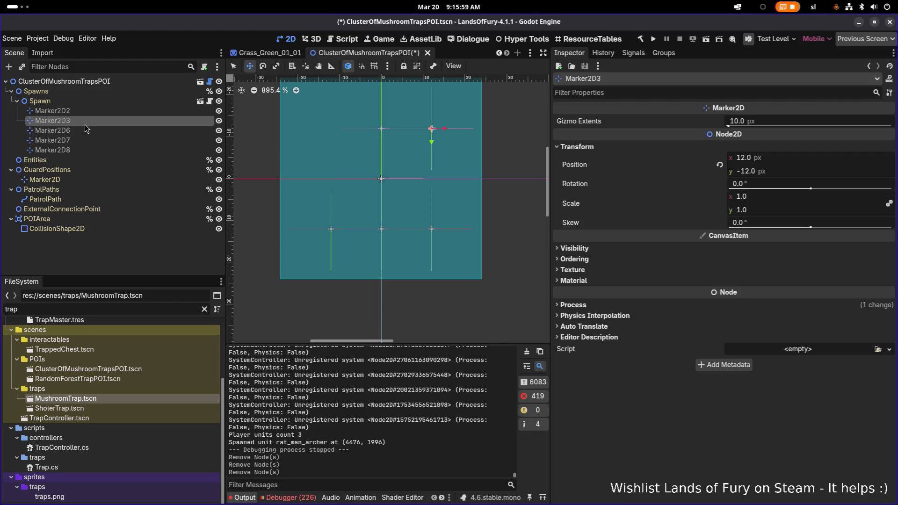
{"action": "key", "text": "Delete"}
{"action": "key", "text": "Return"}
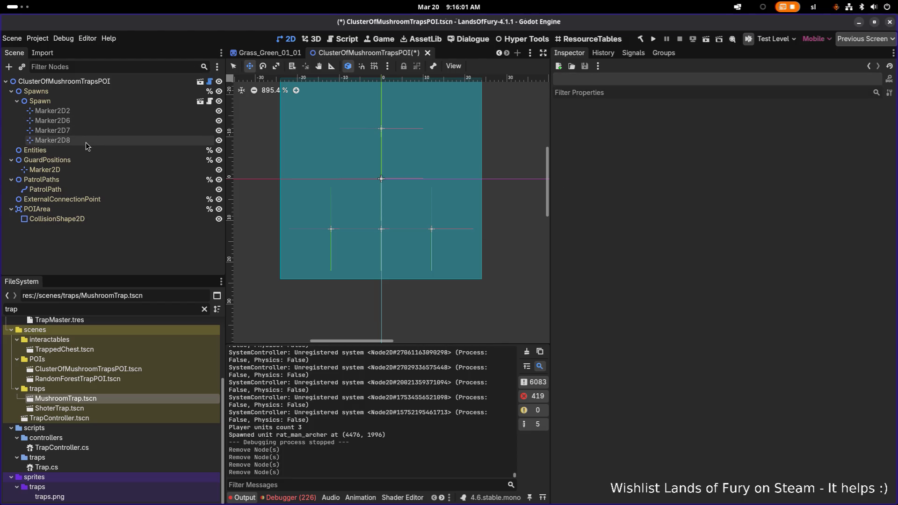
{"action": "left_click", "coordinate": [83, 133]}
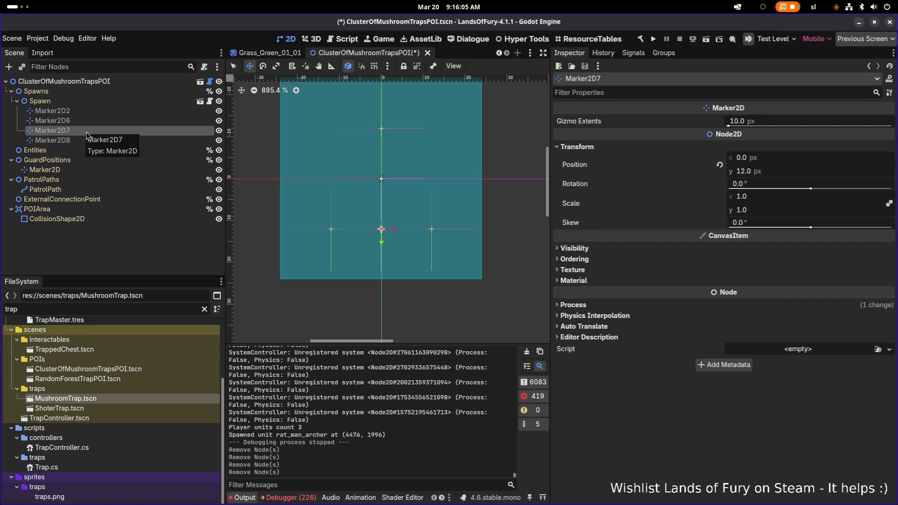
{"action": "key", "text": "Delete"}
{"action": "key", "text": "Return"}
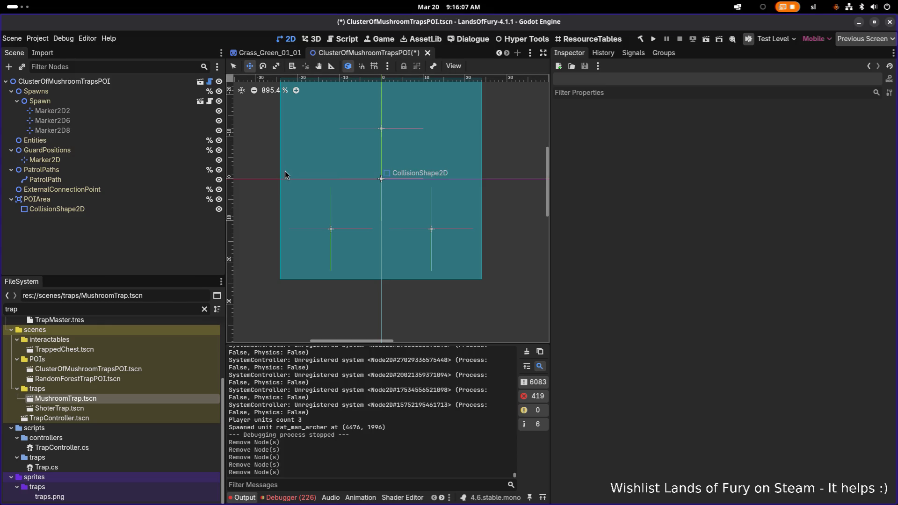
{"action": "left_click", "coordinate": [40, 101]}
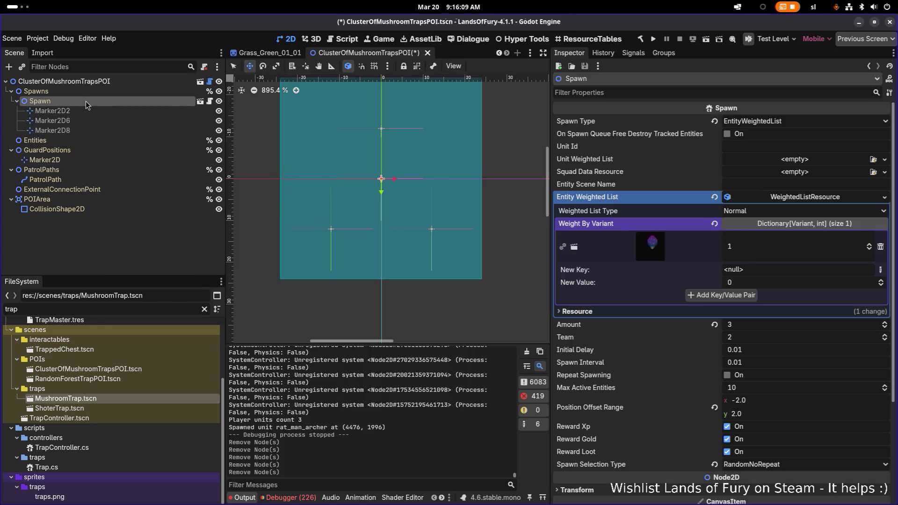
Step: Set the Spawn node's Position Offset Range to x -4 and y 4
{"action": "left_click", "coordinate": [794, 404]}
{"action": "type", "text": "-4"}
{"action": "key", "text": "Return"}
{"action": "left_click", "coordinate": [794, 414]}
{"action": "type", "text": "4"}
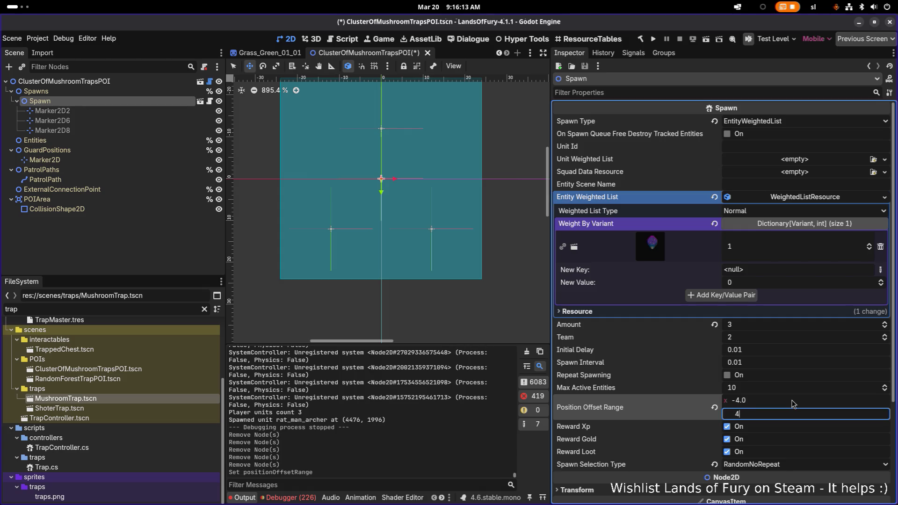
{"action": "key", "text": "Return"}
Step: Save the scene and switch to Aseprite showing spore_gas_mushroom.png
{"action": "key", "text": "ctrl+s"}
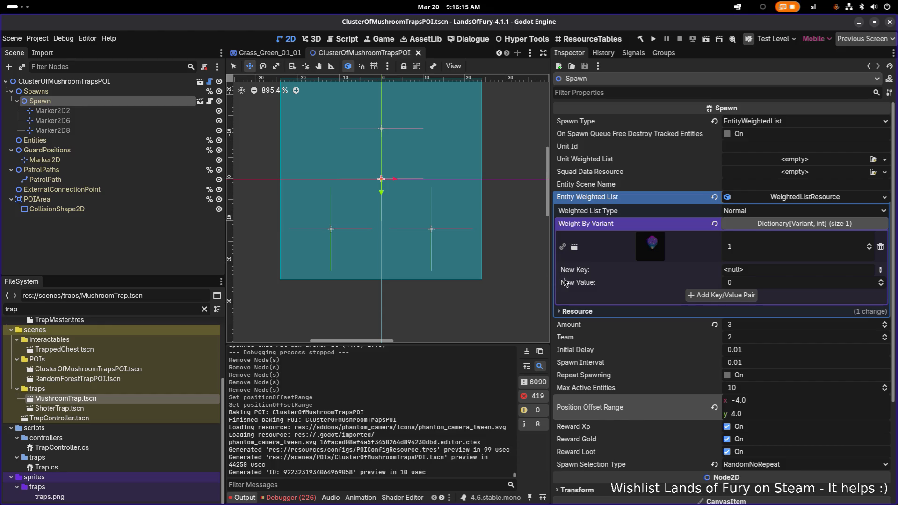
{"action": "left_click", "coordinate": [116, 232]}
{"action": "key", "text": "ctrl+s"}
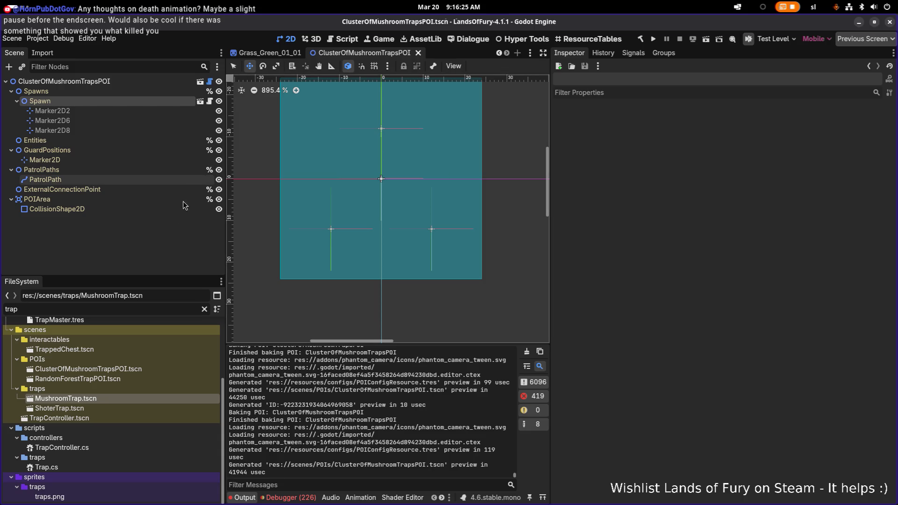
{"action": "left_click", "coordinate": [141, 312]}
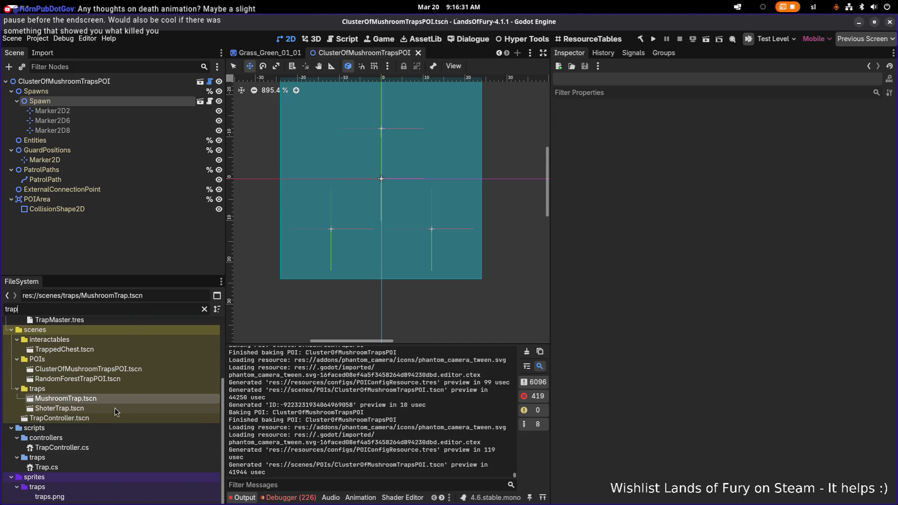
{"action": "key", "text": "alt+Tab"}
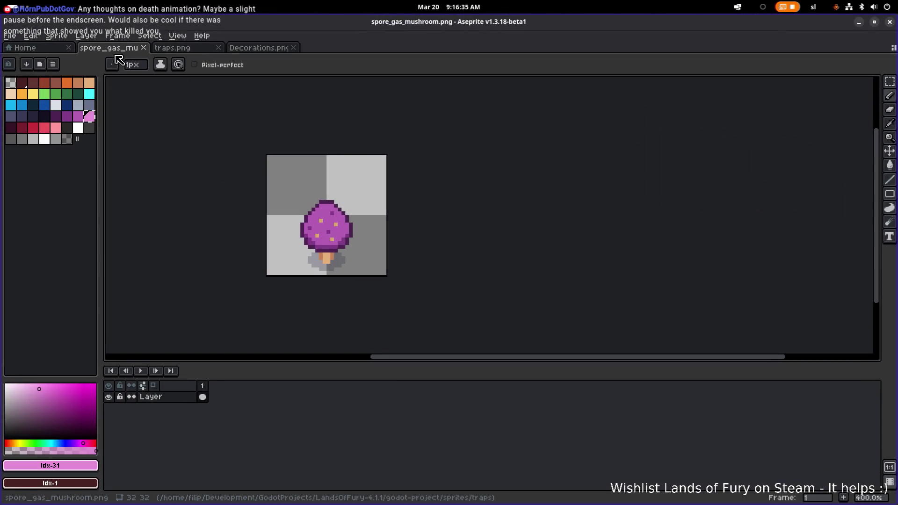
{"action": "scroll", "coordinate": [319, 215], "scroll_direction": "up", "scroll_amount": 2}
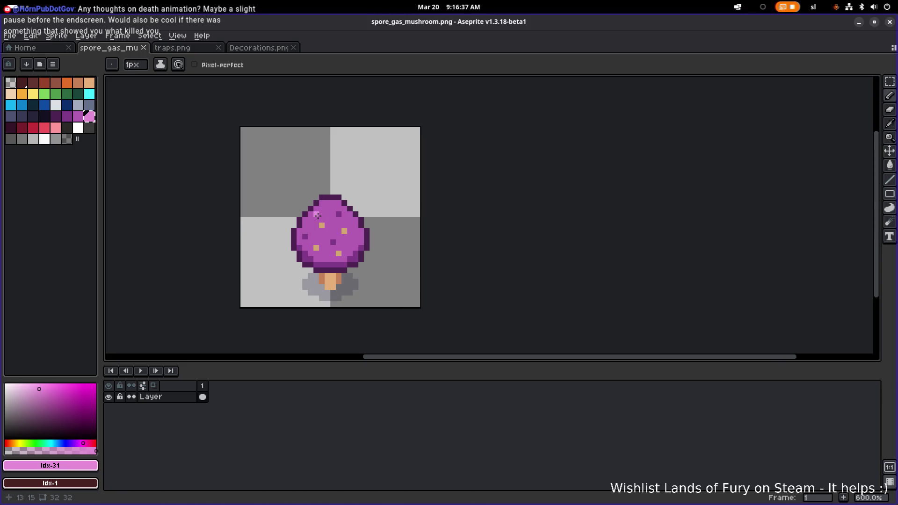
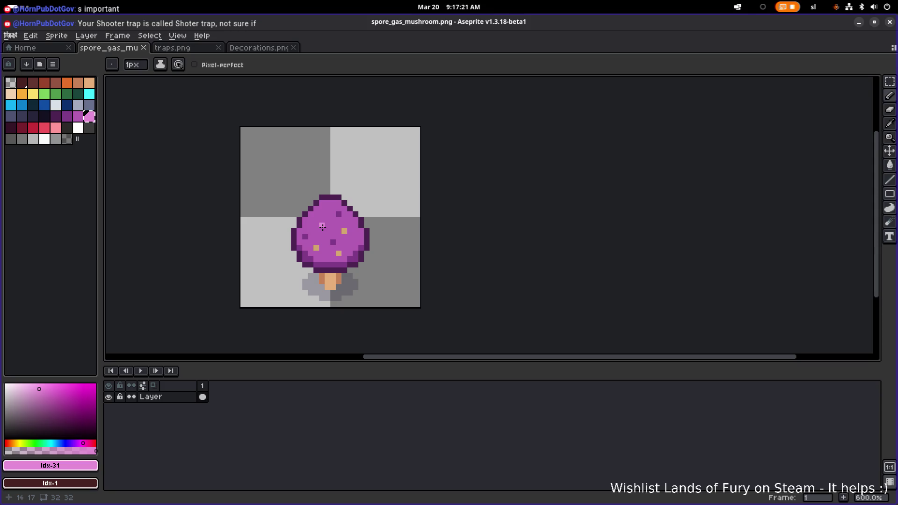
Step: Switch from Aseprite's spore gas mushroom sprite to the Godot editor
{"action": "key", "text": "alt+Tab"}
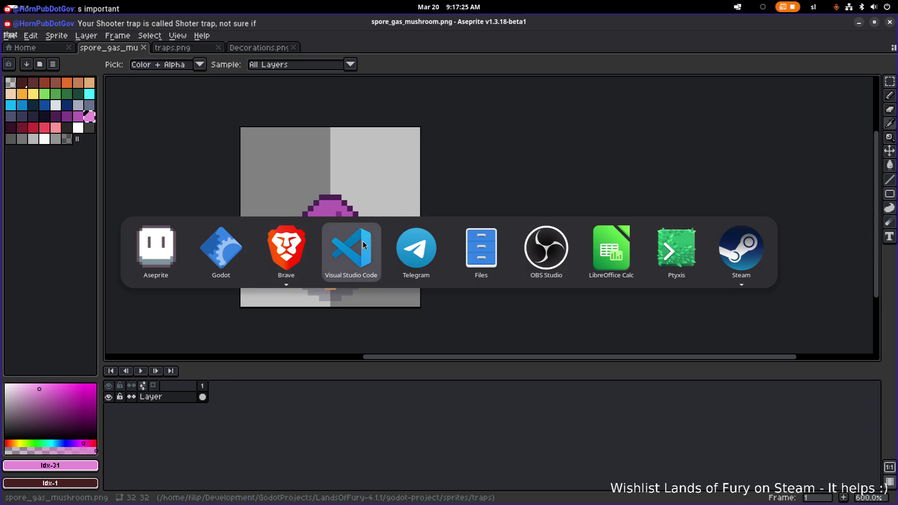
{"action": "left_click", "coordinate": [224, 250]}
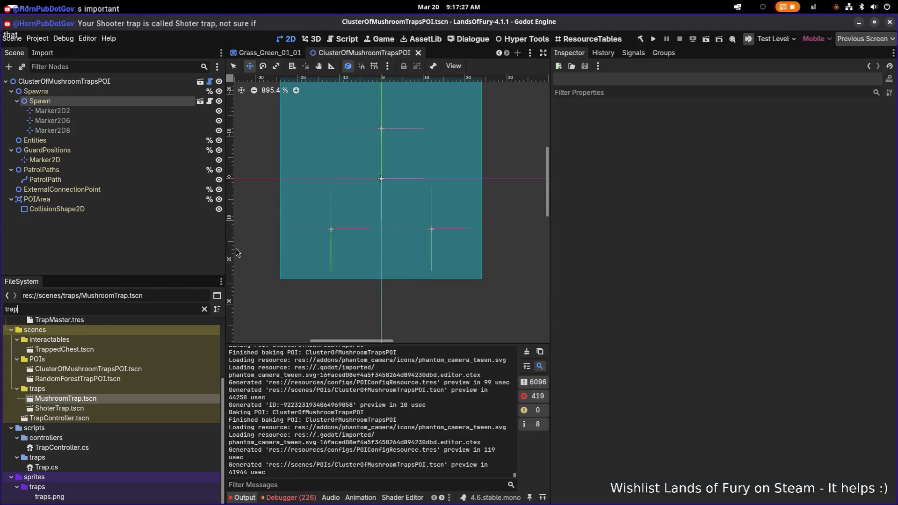
Step: Check the owners of ShoterTrap.tscn and confirm it has none
{"action": "left_click", "coordinate": [113, 409]}
{"action": "right_click", "coordinate": [158, 408]}
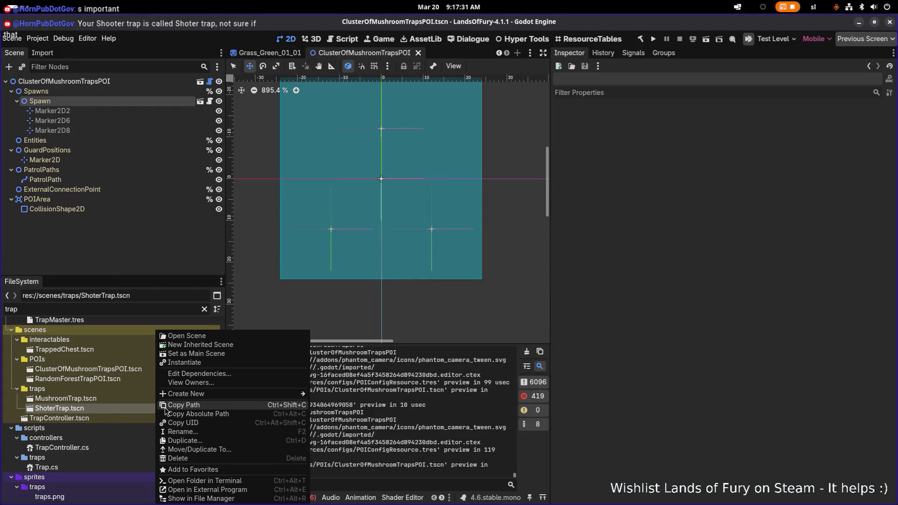
{"action": "left_click", "coordinate": [195, 383]}
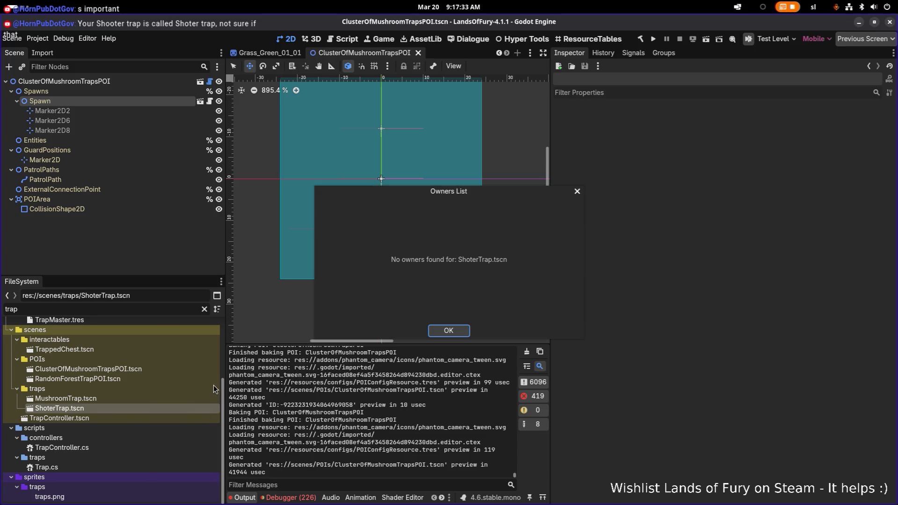
{"action": "left_click", "coordinate": [450, 333]}
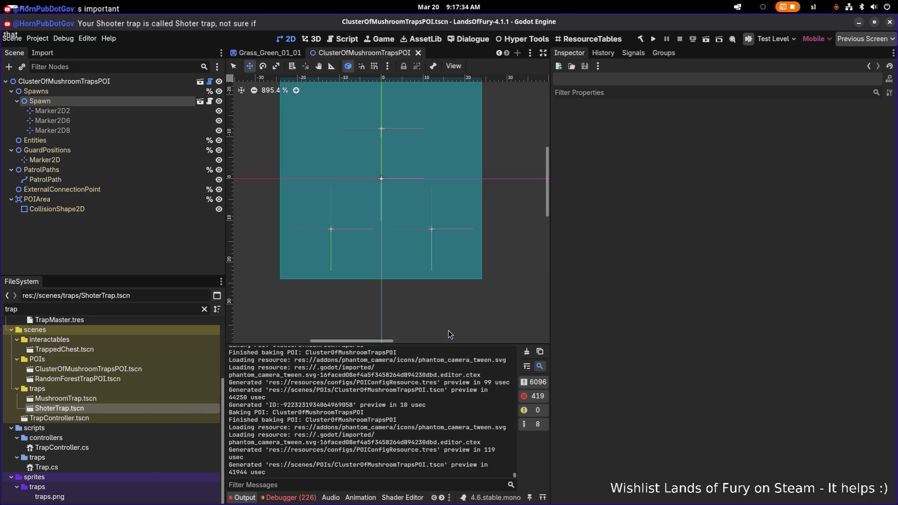
Step: Check that ShoterTrap.tscn depends on shooter.png and ShootingComponent.tscn, then switch to VS Code
{"action": "right_click", "coordinate": [150, 409]}
{"action": "mouse_move", "coordinate": [208, 396]}
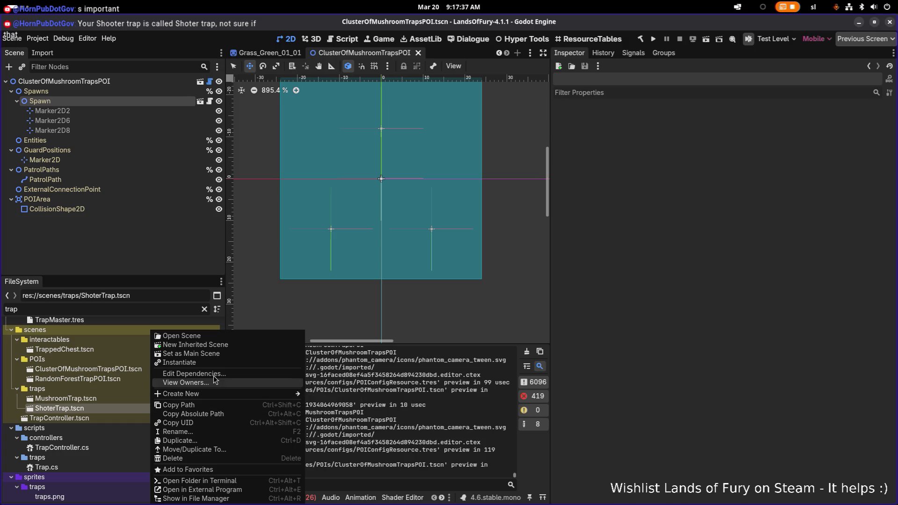
{"action": "left_click", "coordinate": [215, 374]}
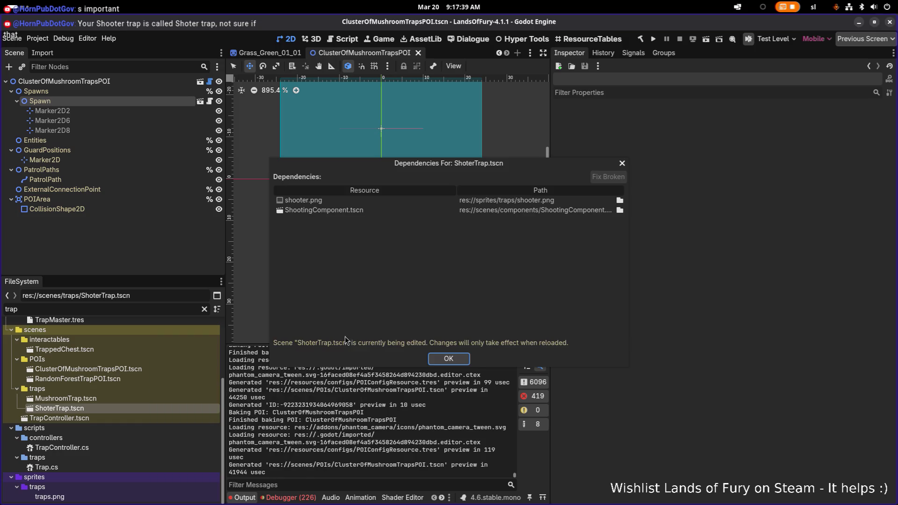
{"action": "left_click", "coordinate": [622, 164]}
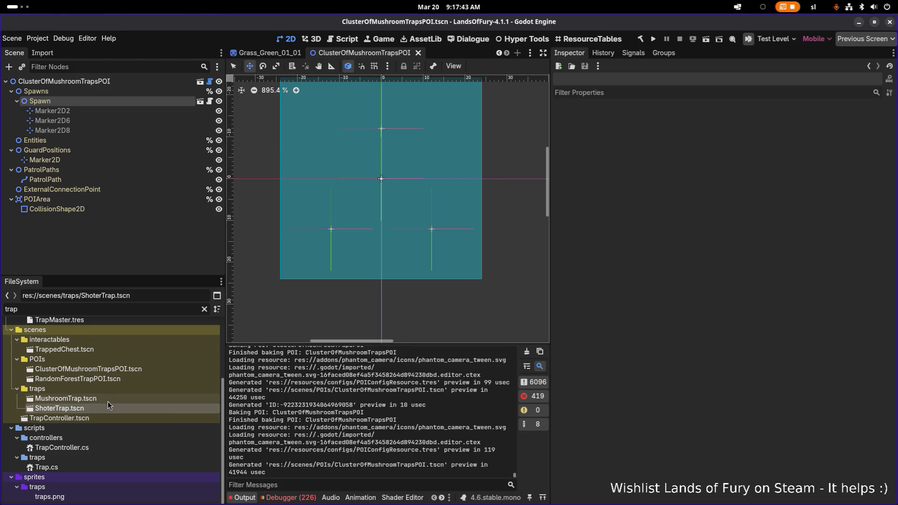
{"action": "key", "text": "alt+Tab"}
{"action": "key", "text": "alt+Tab"}
{"action": "key", "text": "alt+Tab"}
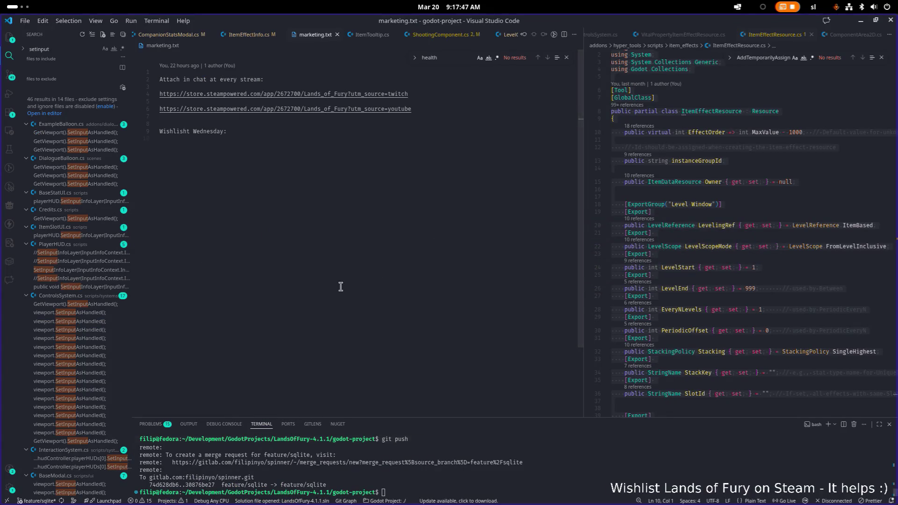
Step: Stage all changes with git add . in the terminal and begin git commit -m "
{"action": "left_click", "coordinate": [10, 75]}
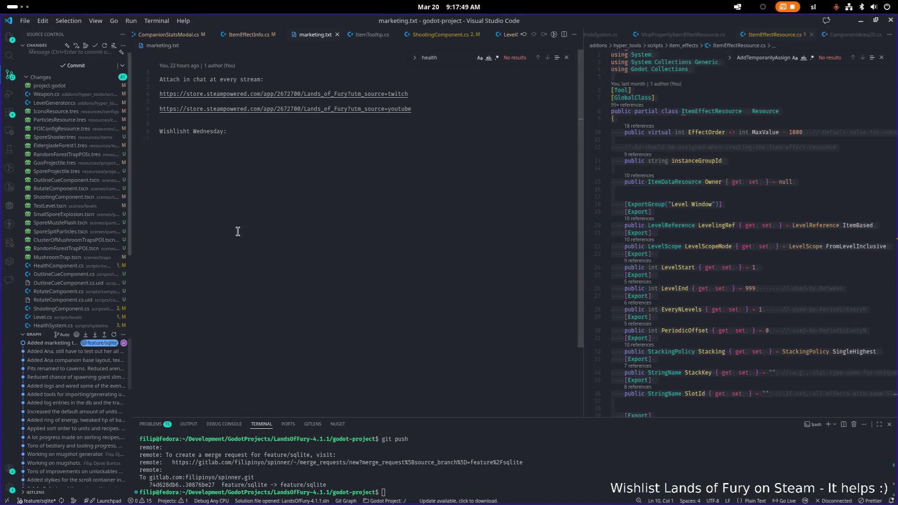
{"action": "left_click", "coordinate": [586, 468]}
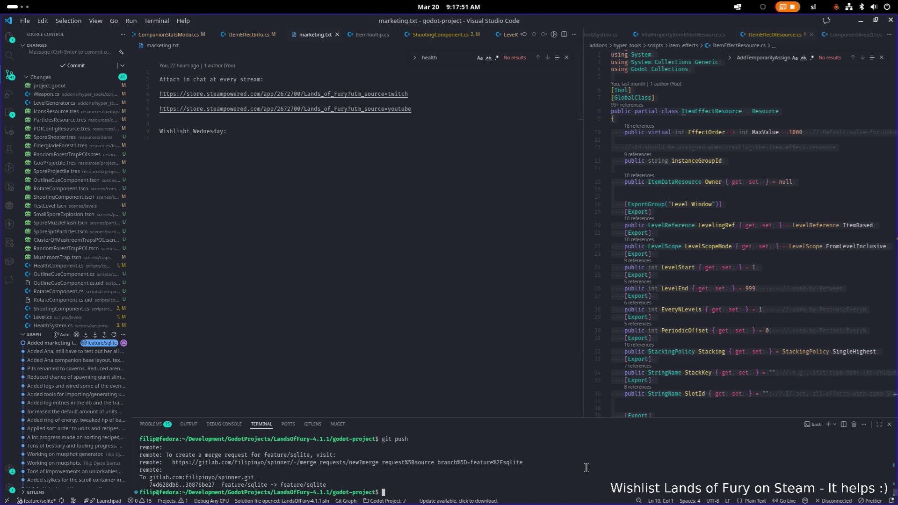
{"action": "left_click", "coordinate": [361, 492]}
{"action": "type", "text": "git add ."}
{"action": "key", "text": "Return"}
{"action": "type", "text": "co"}
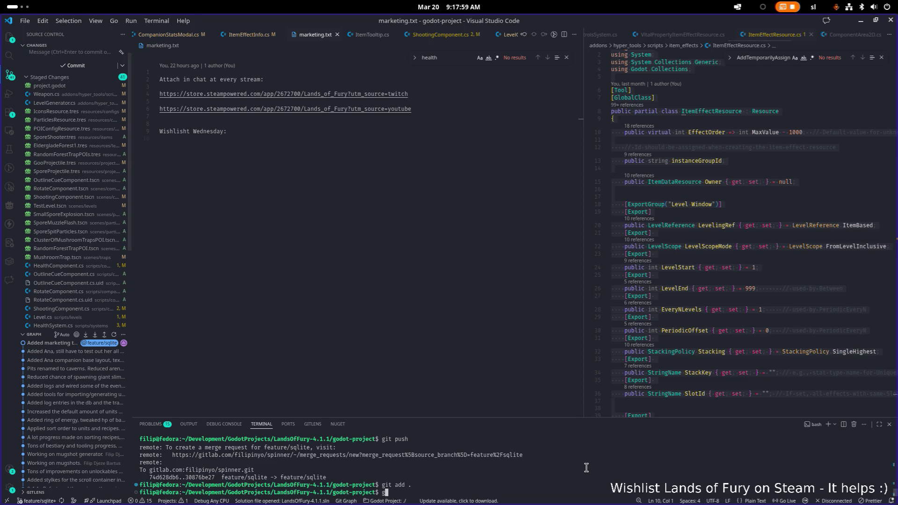
{"action": "type", "text": "mmit -m \""}
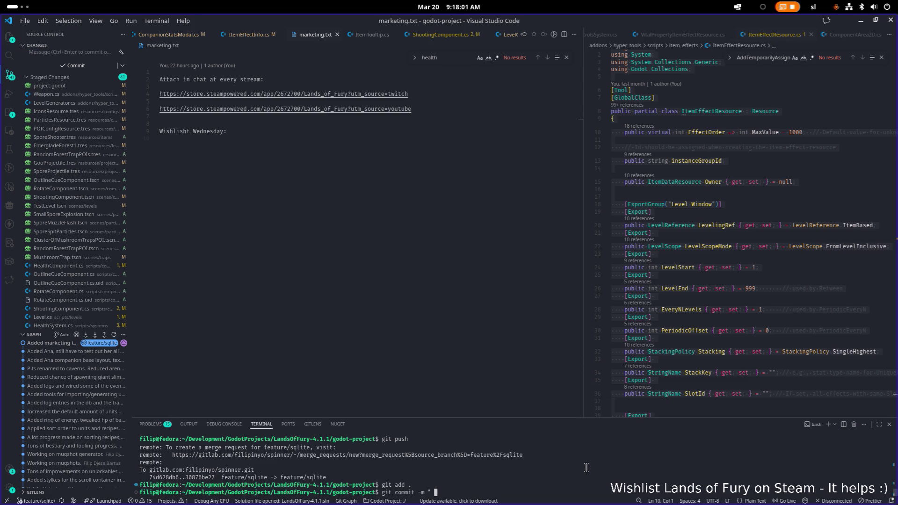
Step: Review the Weapon.cs diff and type 'Null guards in health component added' into the commit message
{"action": "left_click", "coordinate": [65, 94]}
{"action": "left_click_drag", "start_coordinate": [584, 263], "coordinate": [613, 262]}
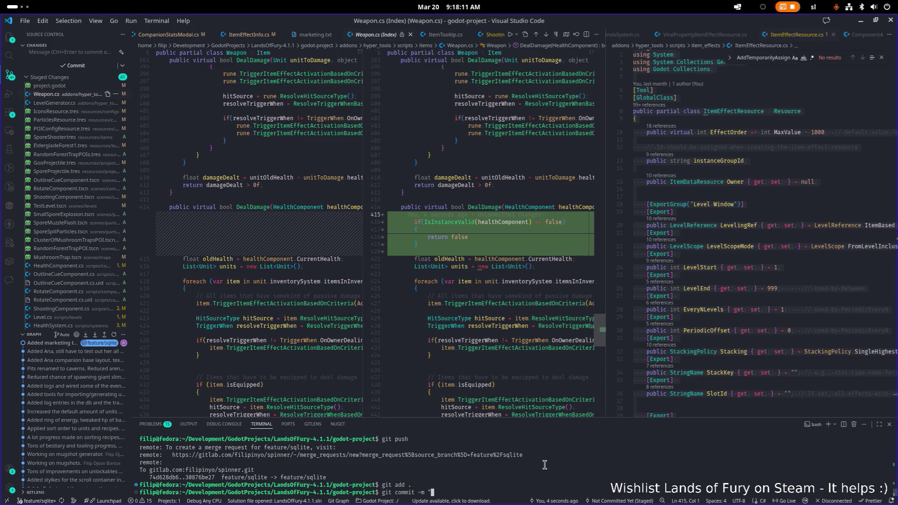
{"action": "type", "text": "or"}
{"action": "key", "text": "BackSpace"}
{"action": "key", "text": "BackSpace"}
{"action": "key", "text": "BackSpace"}
{"action": "type", "text": "ll guard s"}
{"action": "type", "text": "in"}
{"action": "key", "text": "BackSpace"}
{"action": "key", "text": "BackSpace"}
{"action": "type", "text": "ealth component a"}
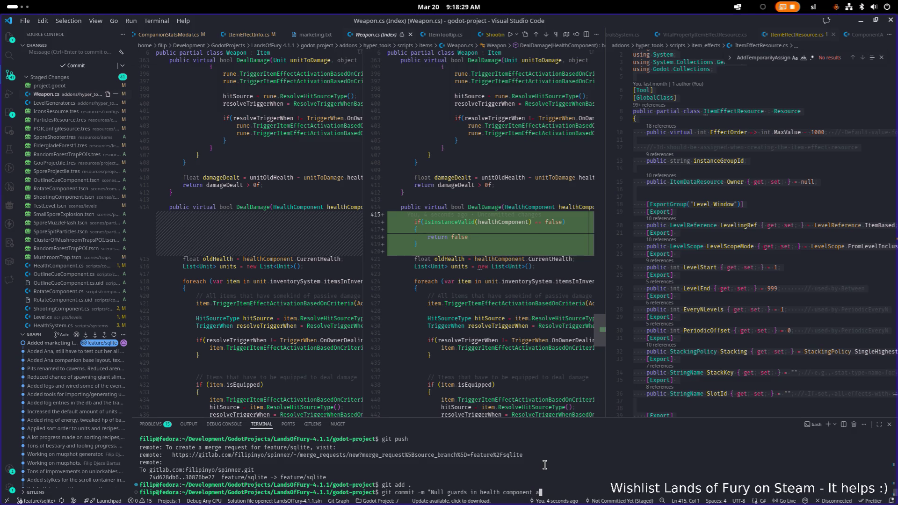
{"action": "type", "text": "ded."}
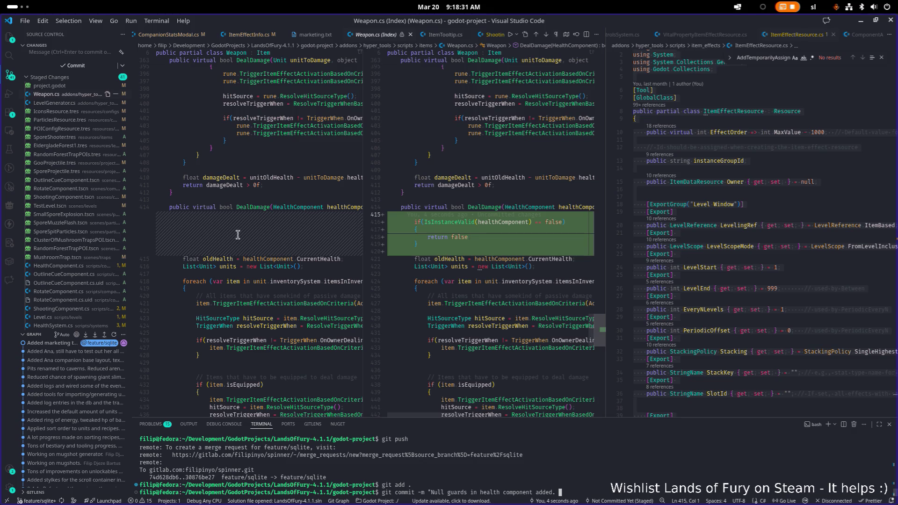
Step: Review LevelGenerator.cs and add a note that the generator shouldn't spawn things in water
{"action": "left_click", "coordinate": [47, 102]}
{"action": "left_click", "coordinate": [551, 483]}
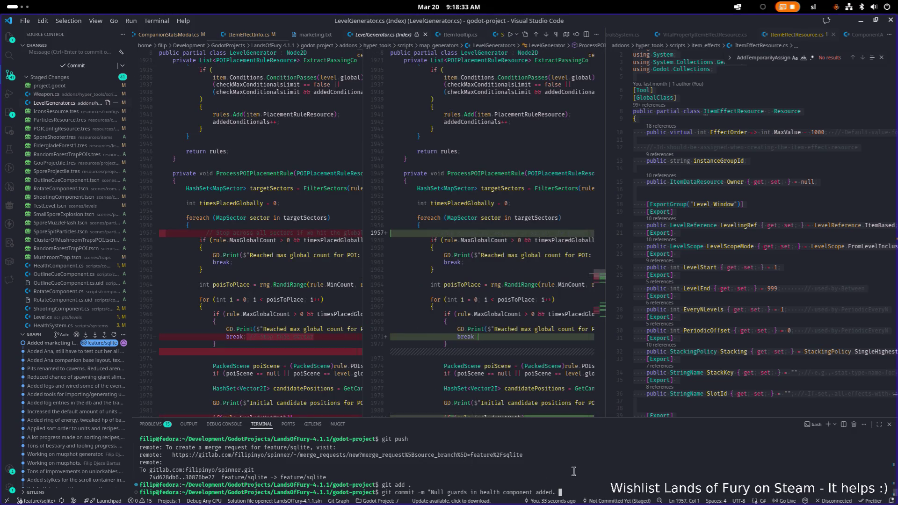
{"action": "type", "text": "Level gene"}
{"action": "type", "text": "rator shouldn't spawn"}
{"action": "type", "text": " things"}
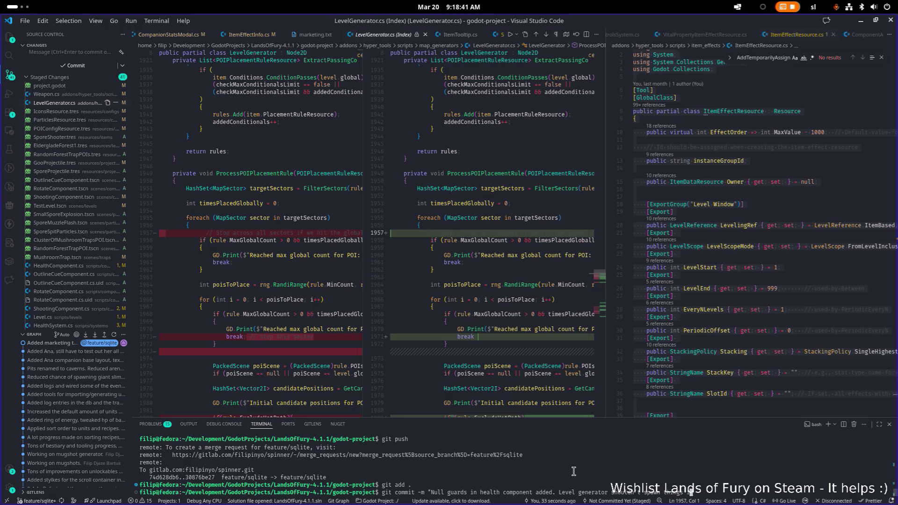
{"action": "type", "text": " in the water if I don'"}
{"action": "type", "text": "t allow it to"}
{"action": "scroll", "coordinate": [382, 251], "scroll_direction": "down", "scroll_amount": 20}
{"action": "scroll", "coordinate": [430, 259], "scroll_direction": "down", "scroll_amount": 20}
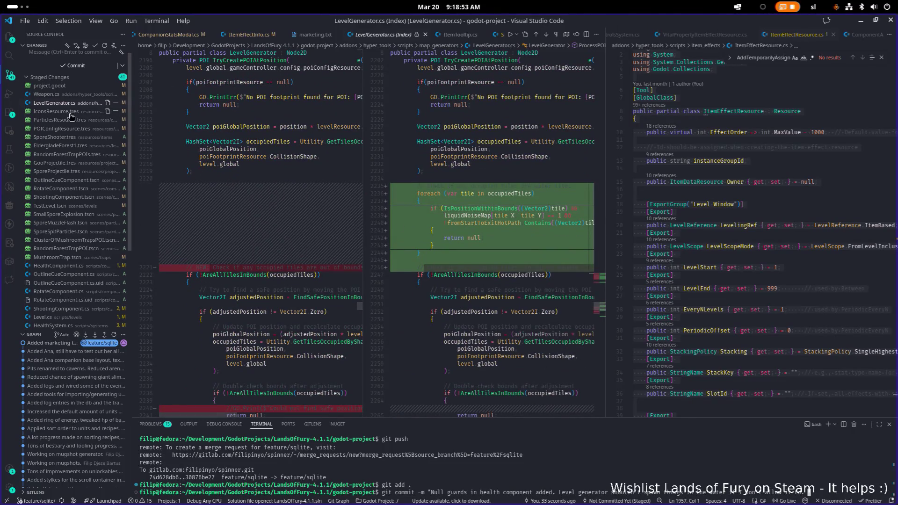
{"action": "left_click", "coordinate": [70, 112]}
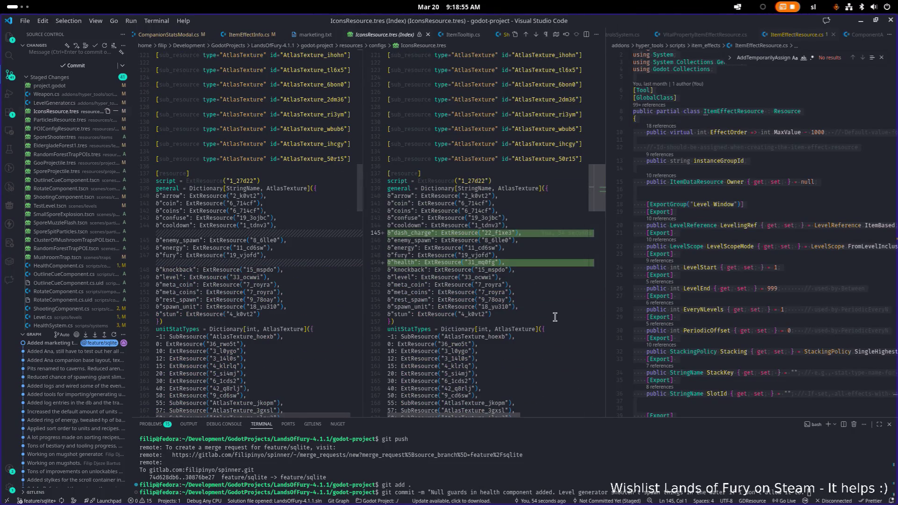
Step: Note that vitality item info now shows hp, energy, dash charges or fury regenerated
{"action": "type", "text": "dded indi"}
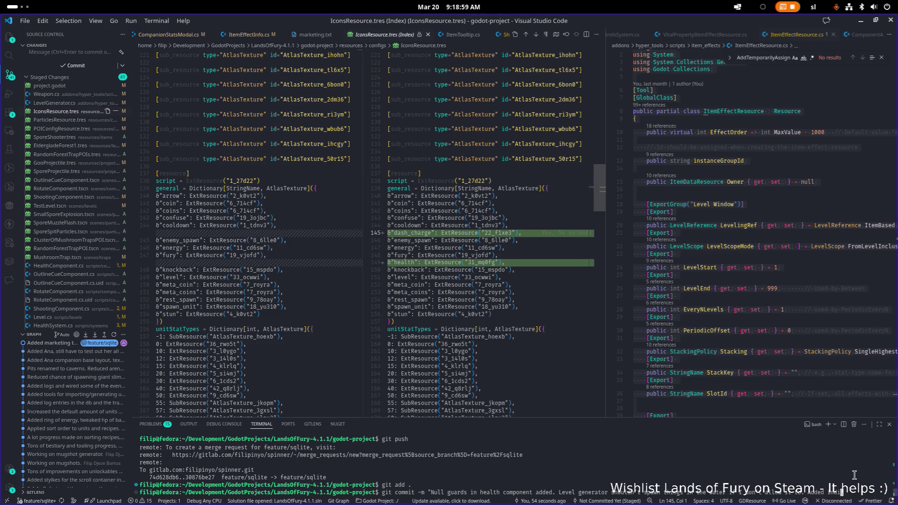
{"action": "type", "text": "cators in item "}
{"action": "type", "text": "info regar"}
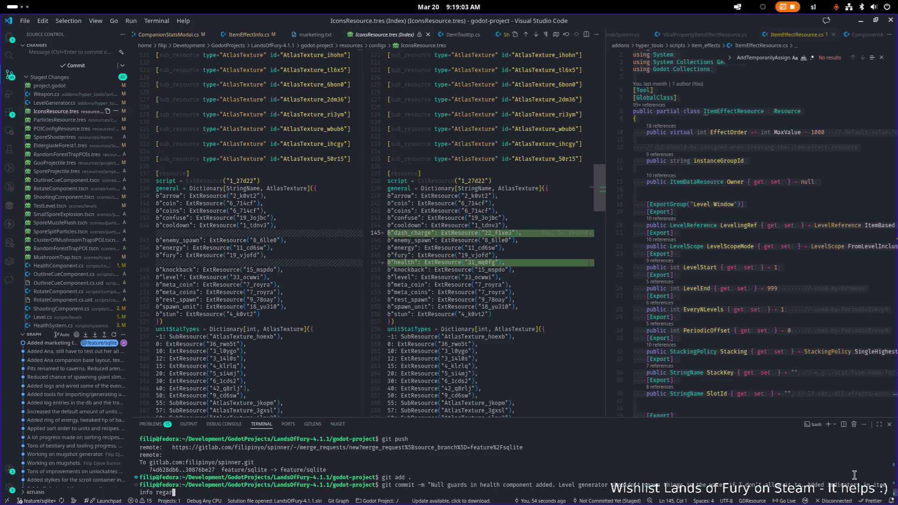
{"action": "type", "text": "ding the vitality i"}
{"action": "type", "text": "tem effetcs"}
{"action": "type", "text": " - "}
{"action": "type", "text": "it is display"}
{"action": "key", "text": "BackSpace"}
{"action": "type", "text": "ed how muc"}
{"action": "type", "text": "ho"}
{"action": "type", "text": ", energy or"}
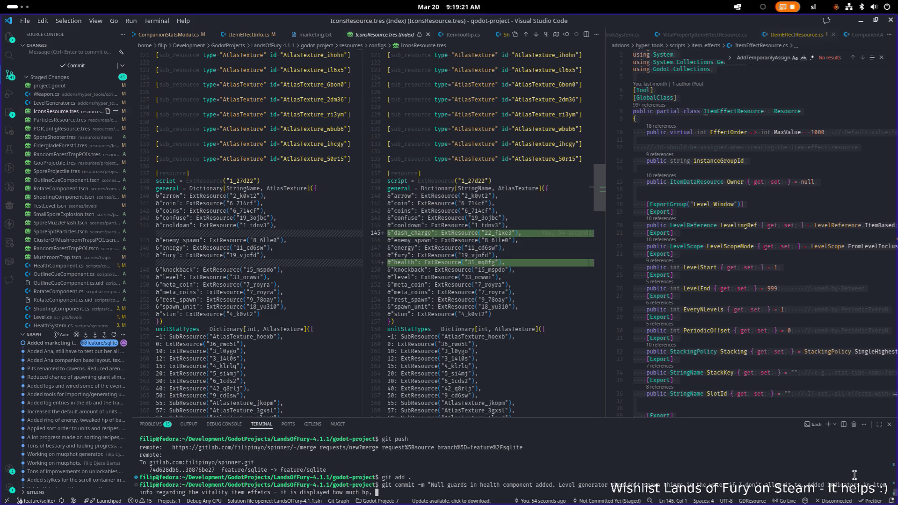
{"action": "key", "text": "BackSpace"}
{"action": "key", "text": "BackSpace"}
{"action": "type", "text": "dash charges or fury, you regenerate."}
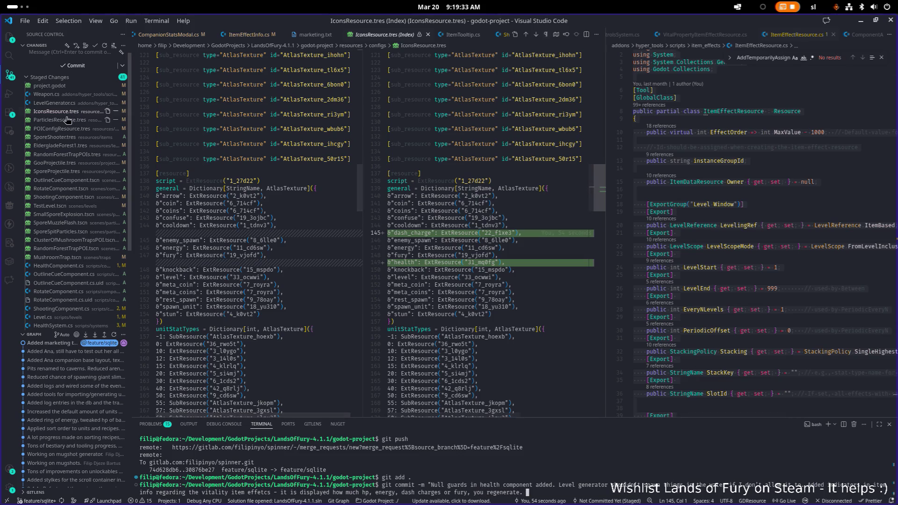
{"action": "left_click", "coordinate": [66, 120]}
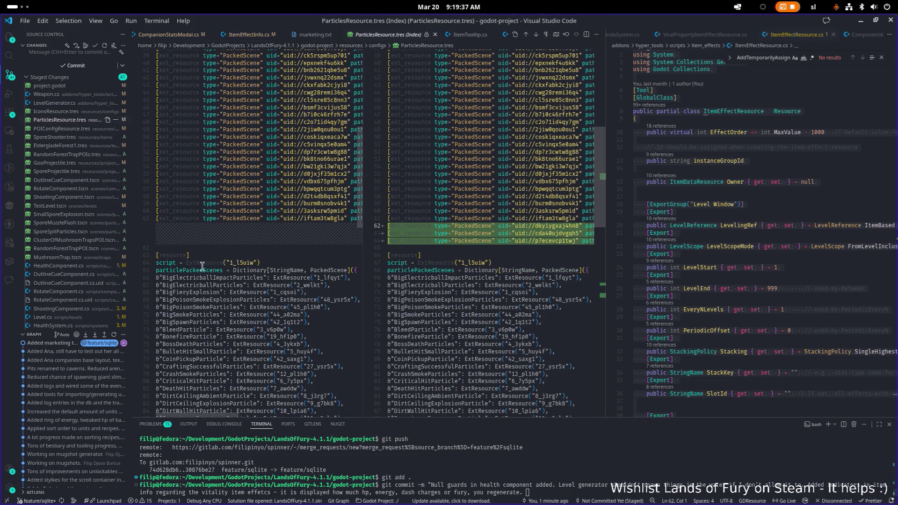
Step: Review SporeShooter.tres and add 'Added spore shooter trap.' to the commit message
{"action": "left_click", "coordinate": [55, 138]}
{"action": "scroll", "coordinate": [294, 272], "scroll_direction": "down", "scroll_amount": 1}
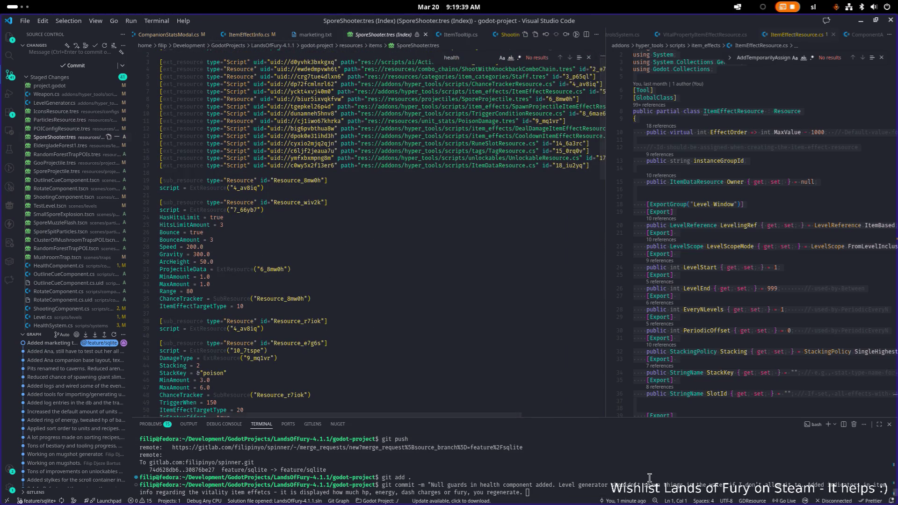
{"action": "type", "text": "Added spor"}
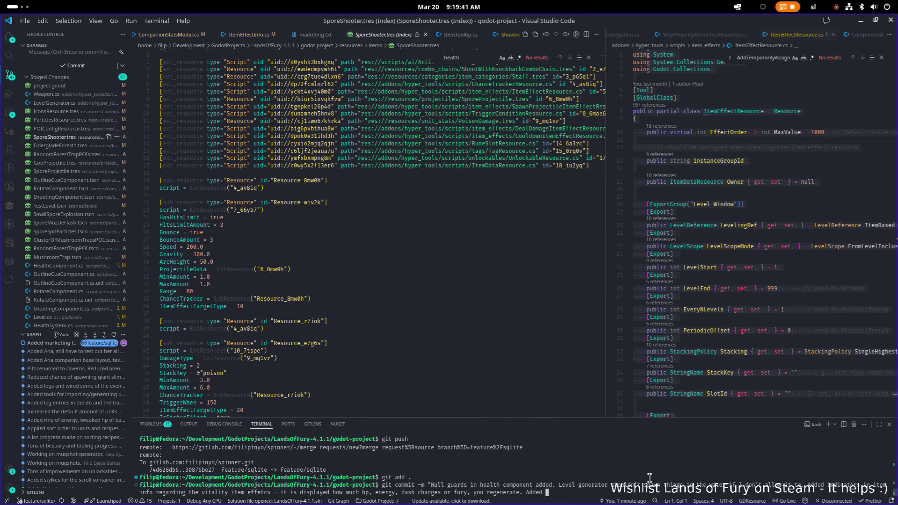
{"action": "key", "text": "BackSpace"}
{"action": "key", "text": "BackSpace"}
{"action": "type", "text": "re shooter tr"}
{"action": "type", "text": "ap."}
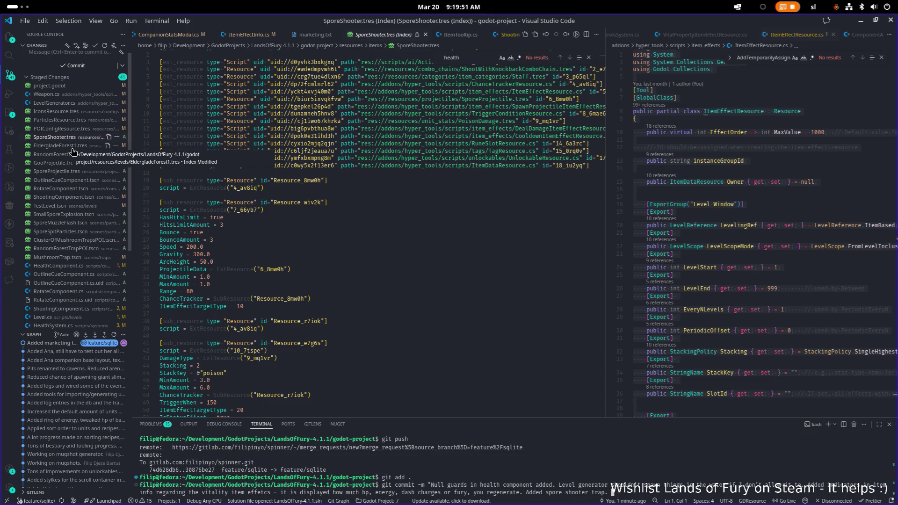
Step: Review the forest trap diffs and add 'Added cluster of mushroom traps to the generator.'
{"action": "left_click", "coordinate": [72, 147]}
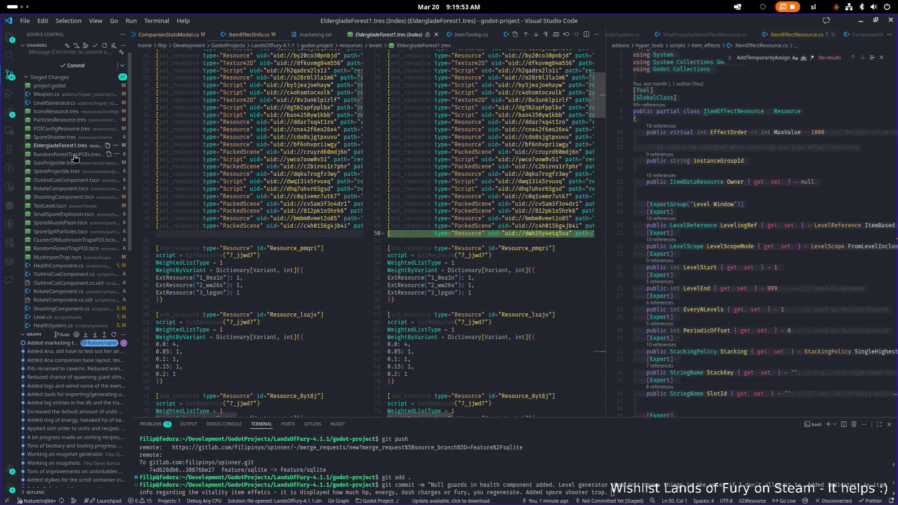
{"action": "left_click", "coordinate": [72, 155]}
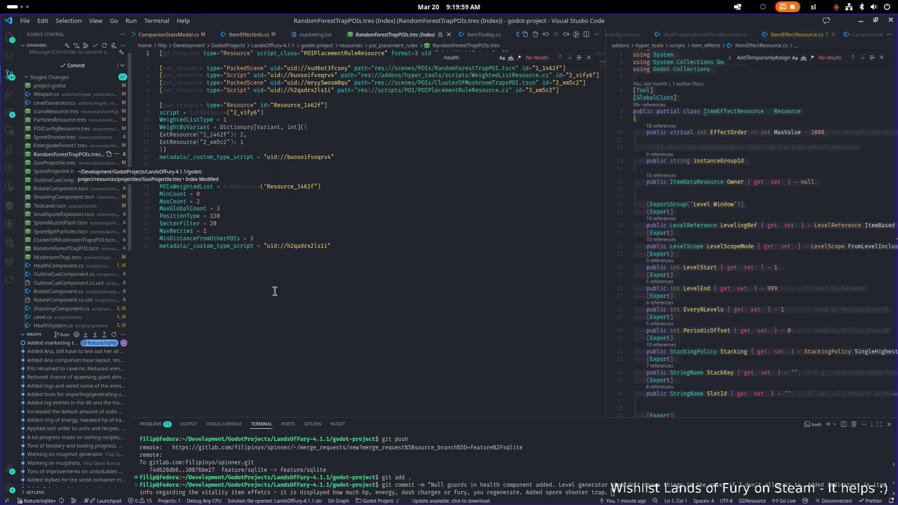
{"action": "type", "text": "Added "}
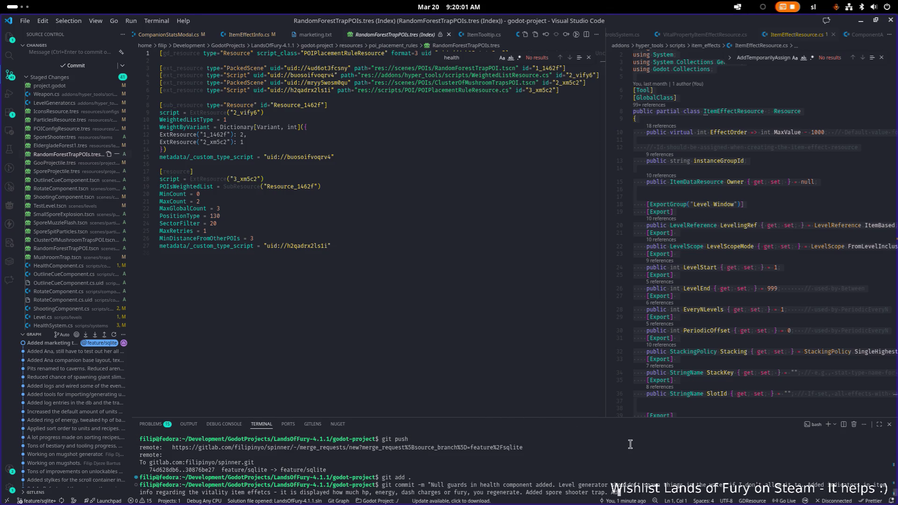
{"action": "type", "text": "cluster of "}
{"action": "type", "text": "mushroom traps to the"}
{"action": "type", "text": " generator."}
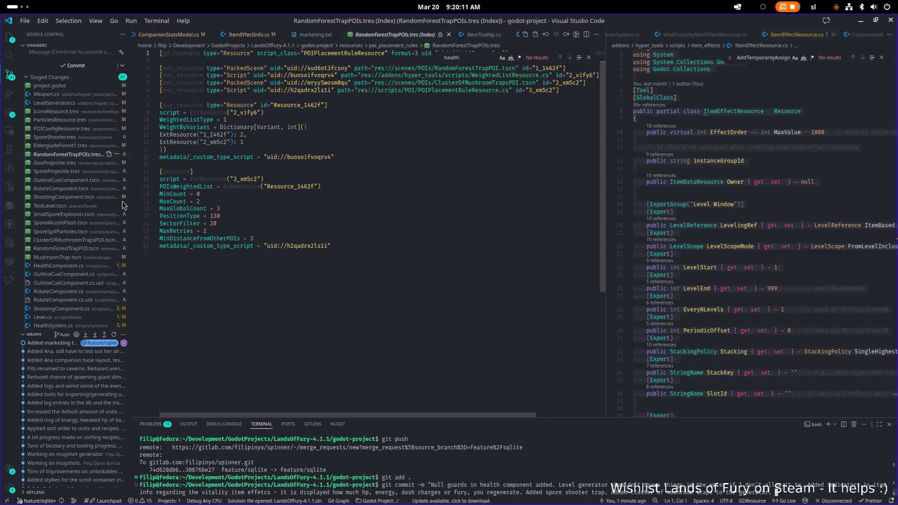
{"action": "left_click", "coordinate": [48, 164]}
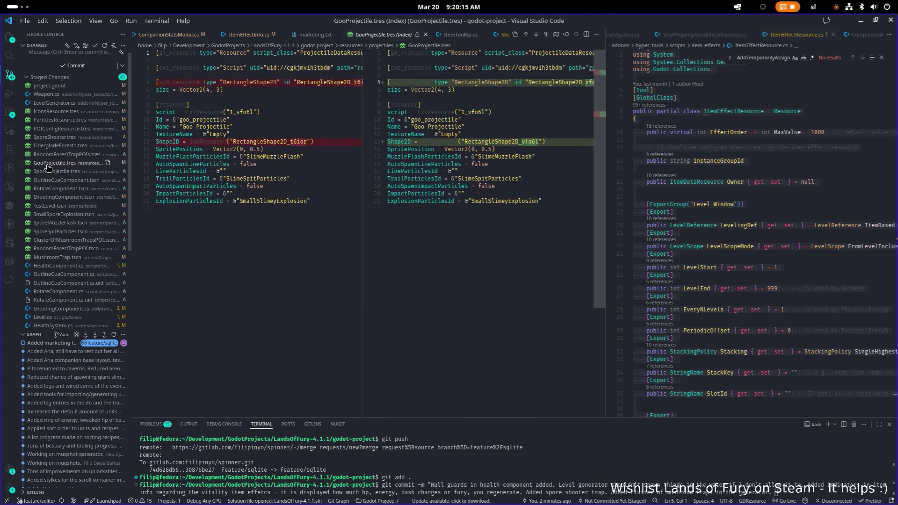
Step: Review SporeProjectile.tres and note 'Added spore projectiles' in the commit message
{"action": "left_click", "coordinate": [49, 172]}
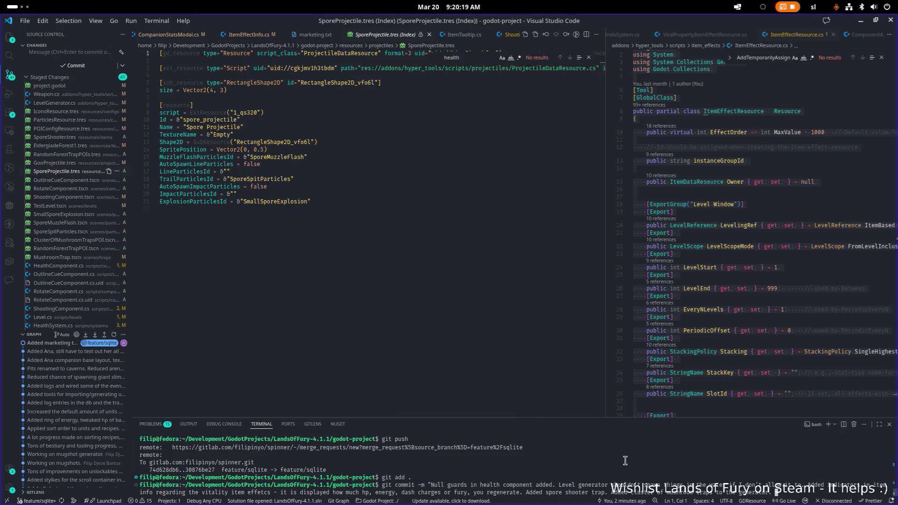
{"action": "type", "text": " Added spore proj"}
{"action": "type", "text": "ectiles. "}
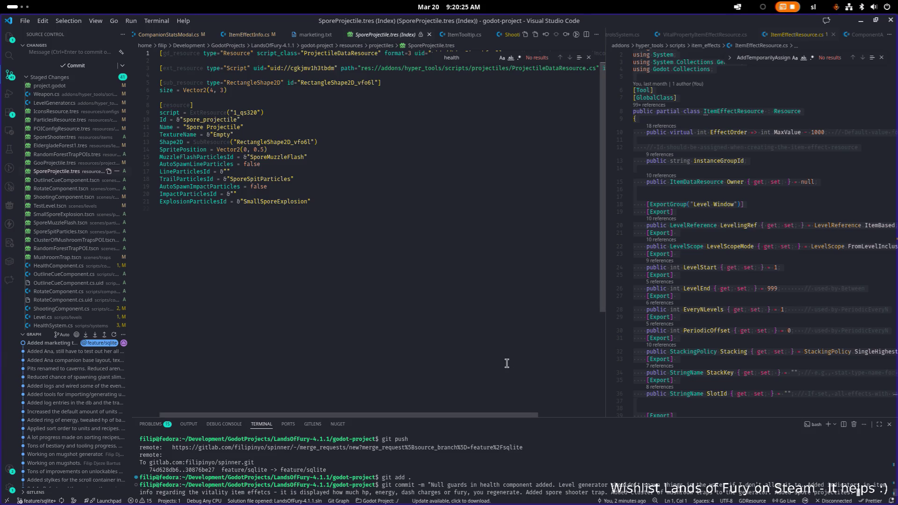
{"action": "type", "text": "Made the p "}
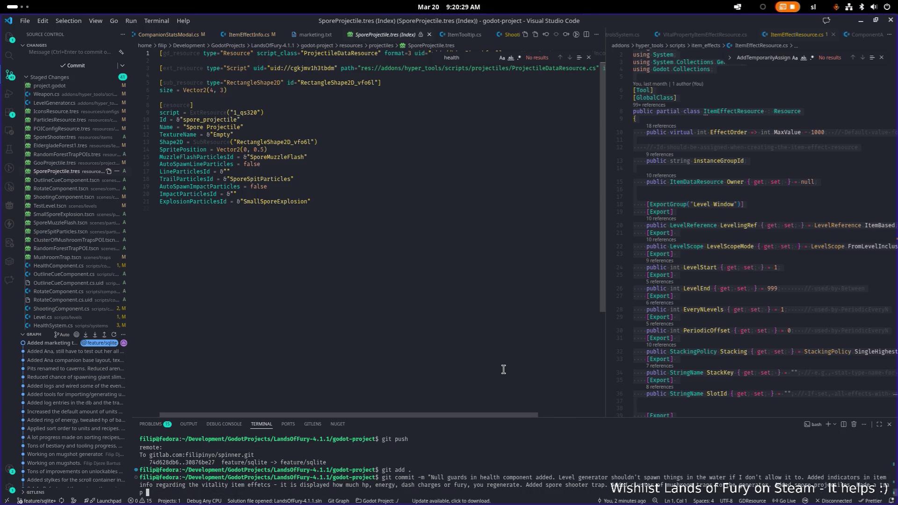
{"action": "type", "text": "scene."}
{"action": "scroll", "coordinate": [281, 351], "scroll_direction": "down", "scroll_amount": 1}
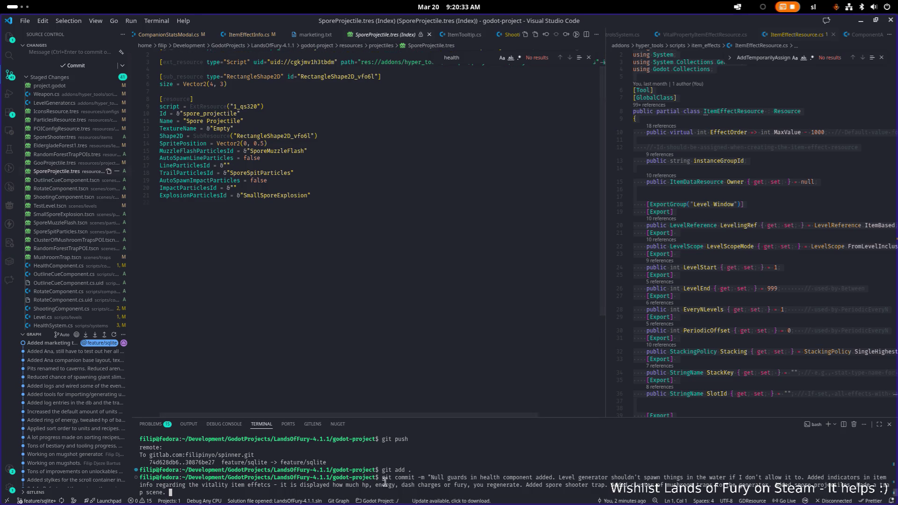
Step: Add notes on the new OutlineCueComponent and RotateComponent and the ShootingComponent refactor
{"action": "type", "text": "New outlincu"}
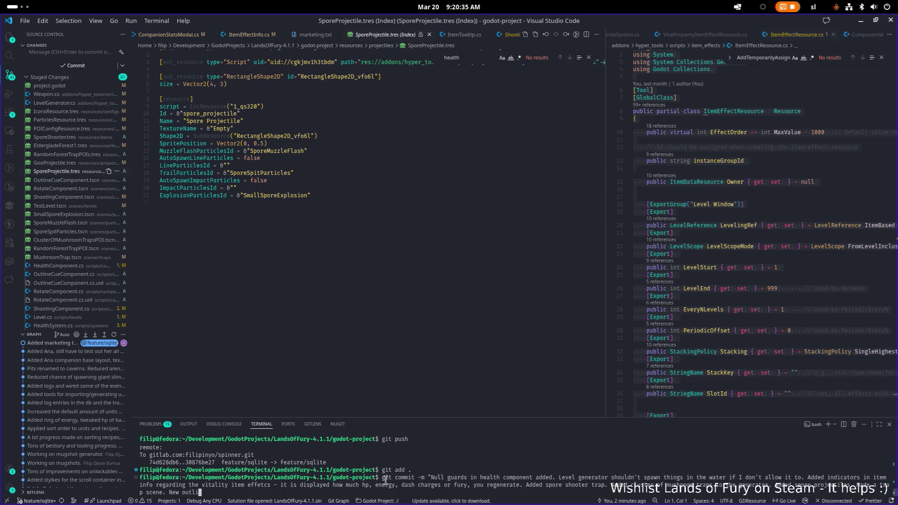
{"action": "key", "text": "BackSpace"}
{"action": "key", "text": "BackSpace"}
{"action": "key", "text": "BackSpace"}
{"action": "type", "text": "OutlineCu"}
{"action": "type", "text": "Components"}
{"action": "type", "text": " created. "}
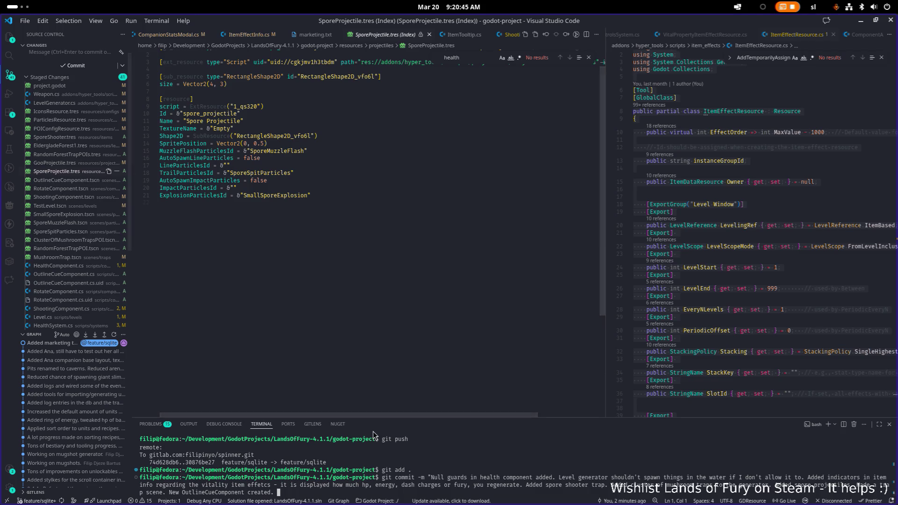
{"action": "type", "text": "New"}
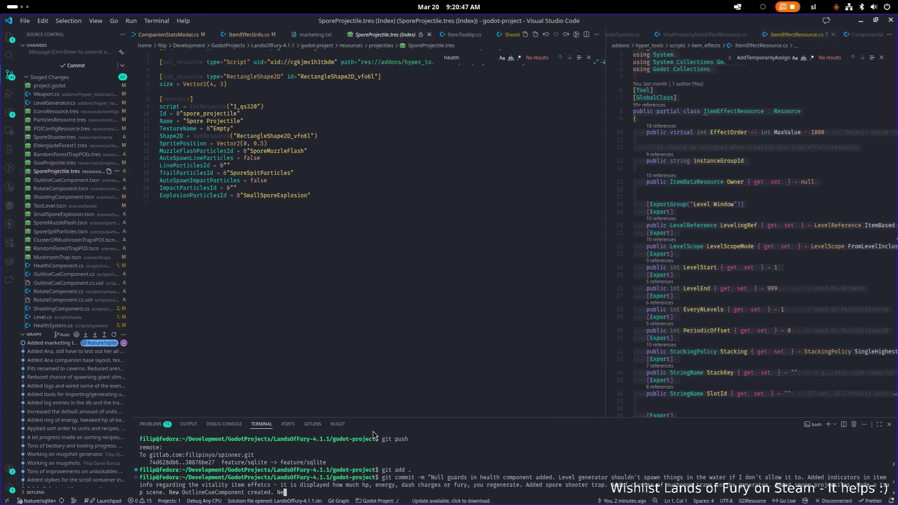
{"action": "type", "text": "otat"}
{"action": "type", "text": " com"}
{"action": "key", "text": "BackSpace"}
{"action": "key", "text": "BackSpace"}
{"action": "key", "text": "BackSpace"}
{"action": "type", "text": "Component "}
{"action": "type", "text": "create"}
{"action": "type", "text": "Shooting "}
{"action": "type", "text": "omponent re"}
{"action": "type", "text": "ctored."}
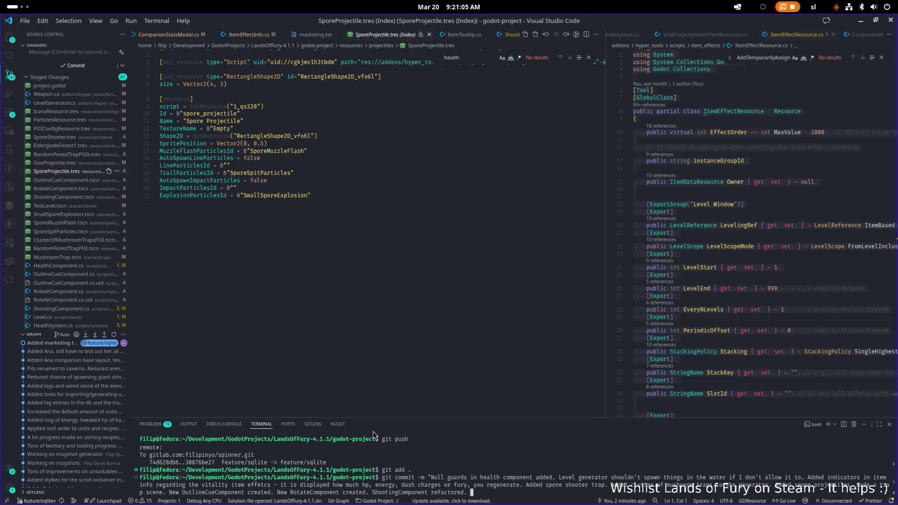
Step: Review the spore particle and mushroom trap diffs, then add 'Health components can override teams.'
{"action": "left_click", "coordinate": [99, 214]}
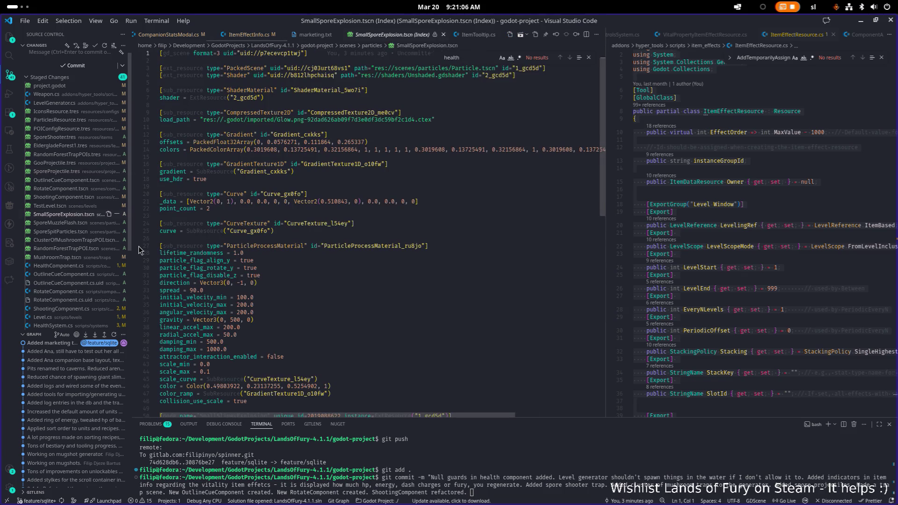
{"action": "left_click", "coordinate": [99, 232]}
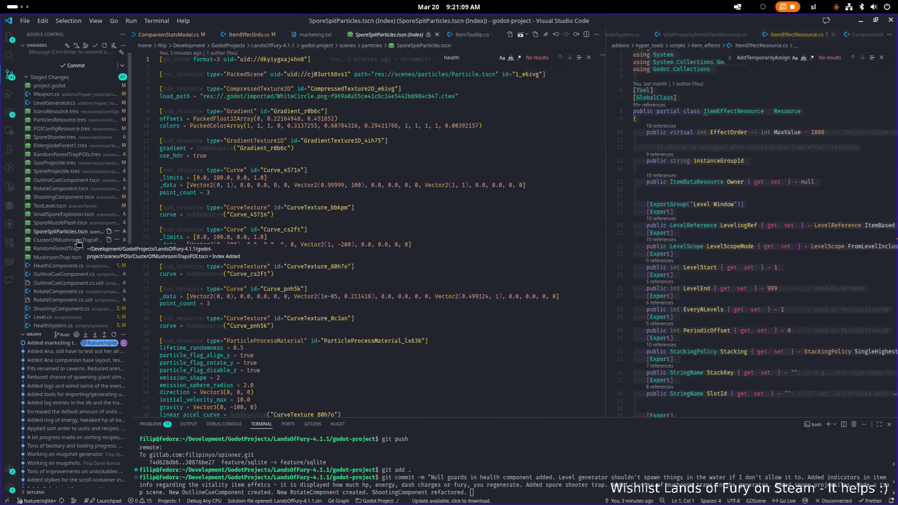
{"action": "left_click", "coordinate": [78, 241]}
{"action": "left_click", "coordinate": [77, 258]}
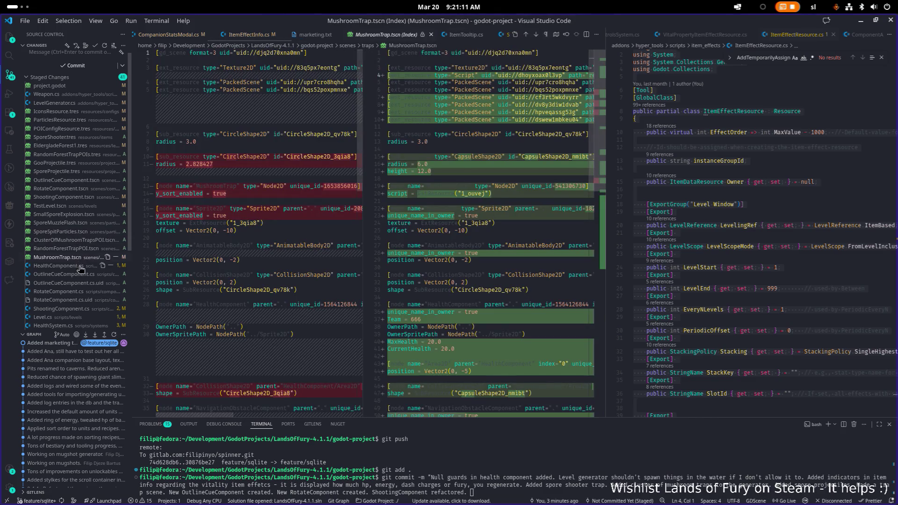
{"action": "scroll", "coordinate": [81, 268], "scroll_direction": "down", "scroll_amount": 3}
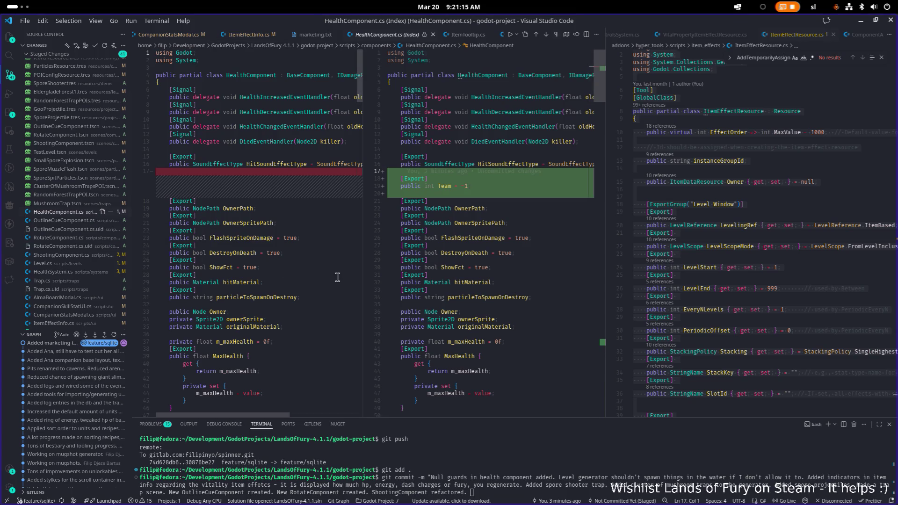
{"action": "scroll", "coordinate": [444, 283], "scroll_direction": "down", "scroll_amount": 20}
{"action": "scroll", "coordinate": [444, 284], "scroll_direction": "down", "scroll_amount": 10}
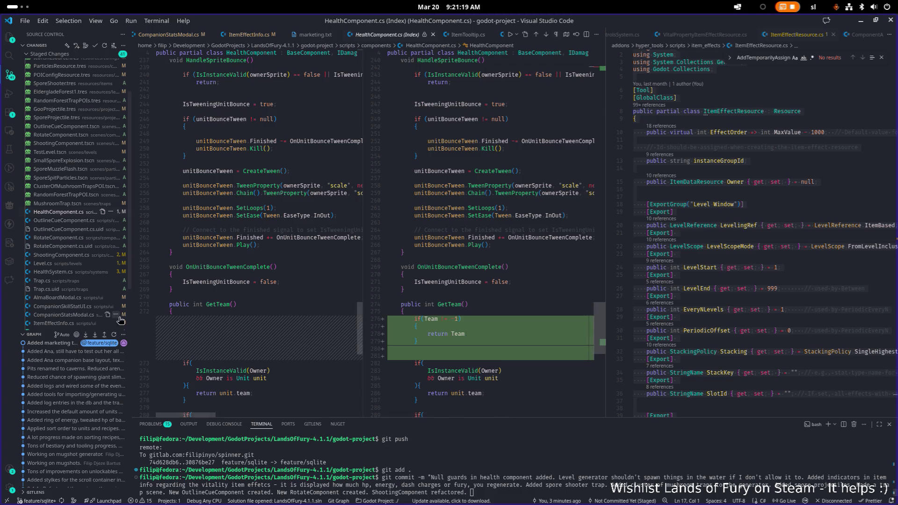
{"action": "type", "text": "Health compoents cantes can "}
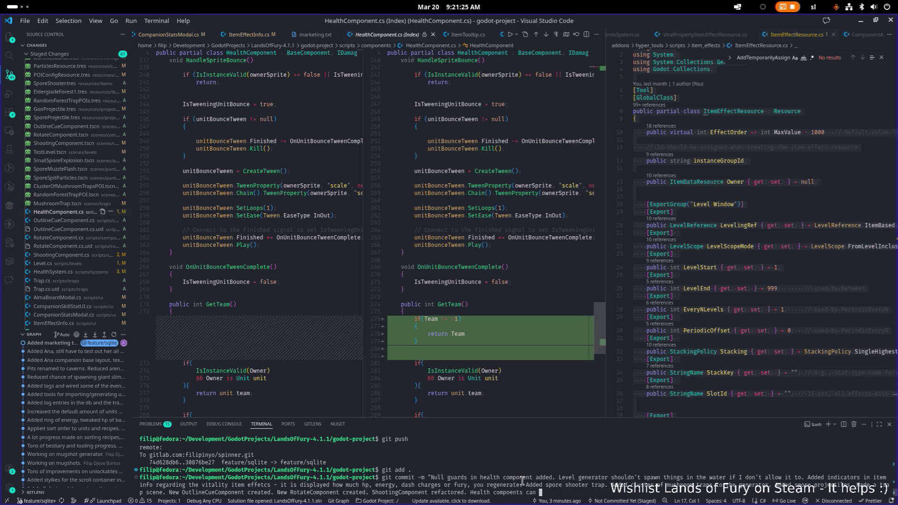
{"action": "type", "text": "erride"}
{"action": "type", "text": " teams."}
{"action": "left_click", "coordinate": [66, 255]}
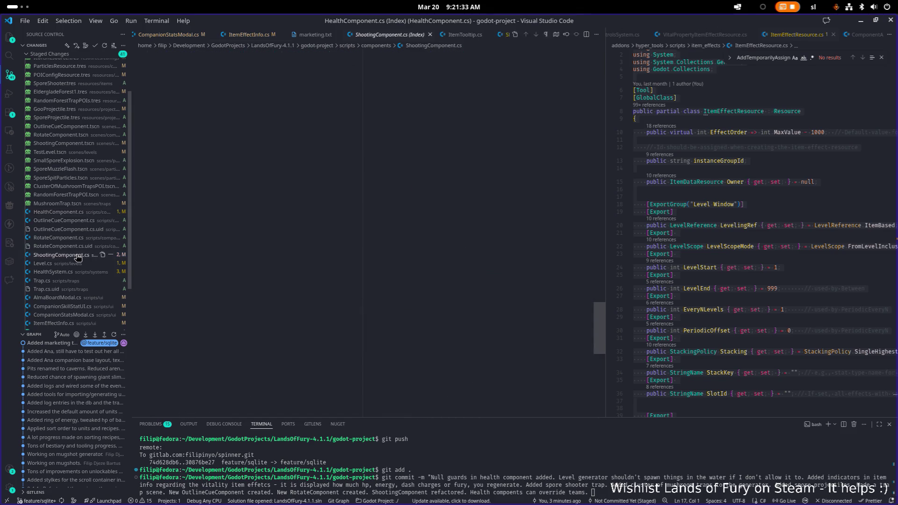
Step: Review Level, HealthSystem, Trap and AlmaBoardModal diffs; note levels no longer change via E and Q
{"action": "left_click", "coordinate": [70, 265]}
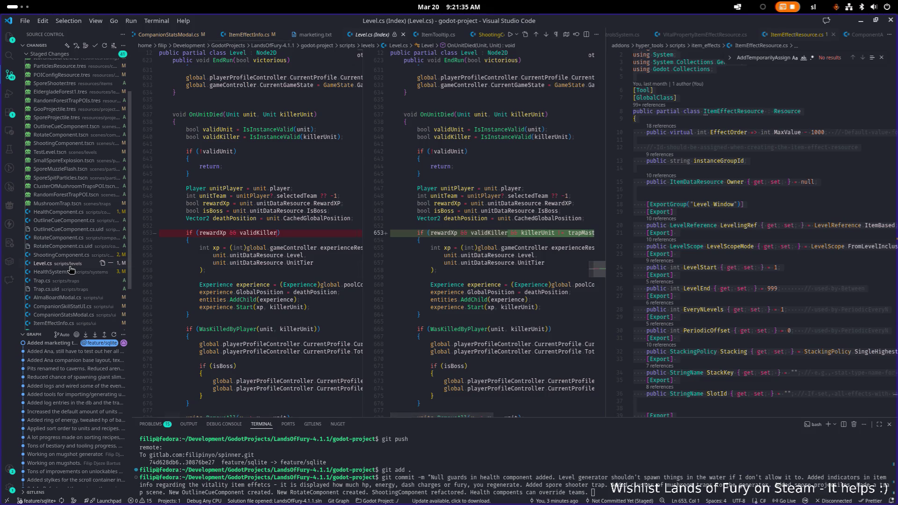
{"action": "left_click", "coordinate": [70, 272]}
{"action": "left_click", "coordinate": [70, 281]}
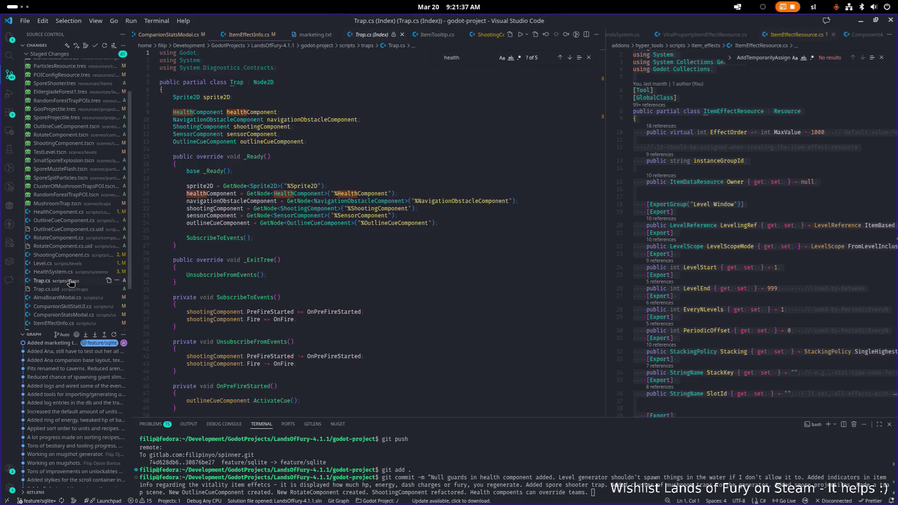
{"action": "scroll", "coordinate": [73, 297], "scroll_direction": "down", "scroll_amount": 2}
{"action": "left_click", "coordinate": [70, 251]}
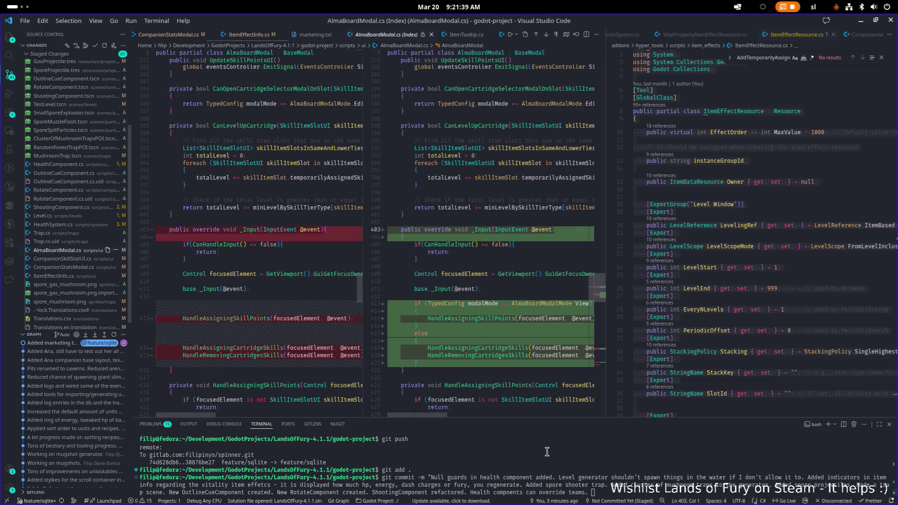
{"action": "type", "text": "Lef"}
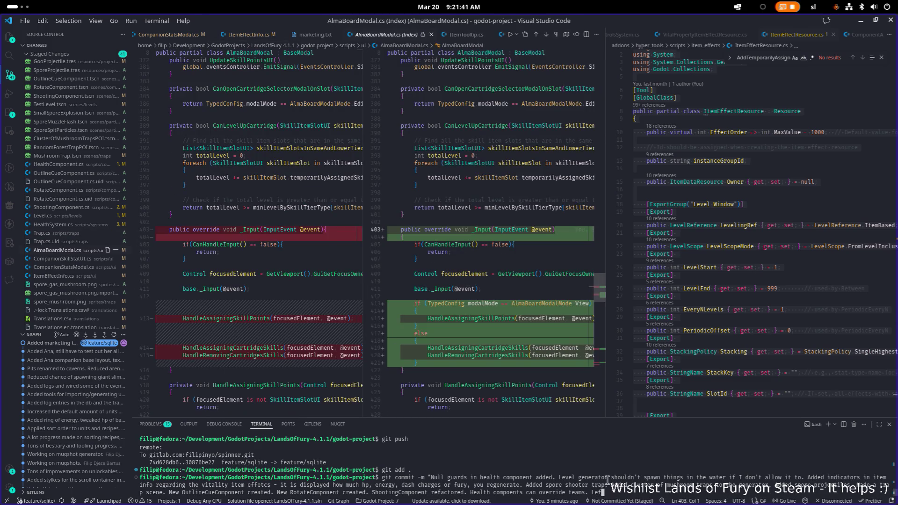
{"action": "type", "text": " c"}
{"action": "type", "text": "licking"}
{"action": "type", "text": "rtridge in"}
{"action": "type", "text": " the run shou"}
{"action": "type", "text": " level it up"}
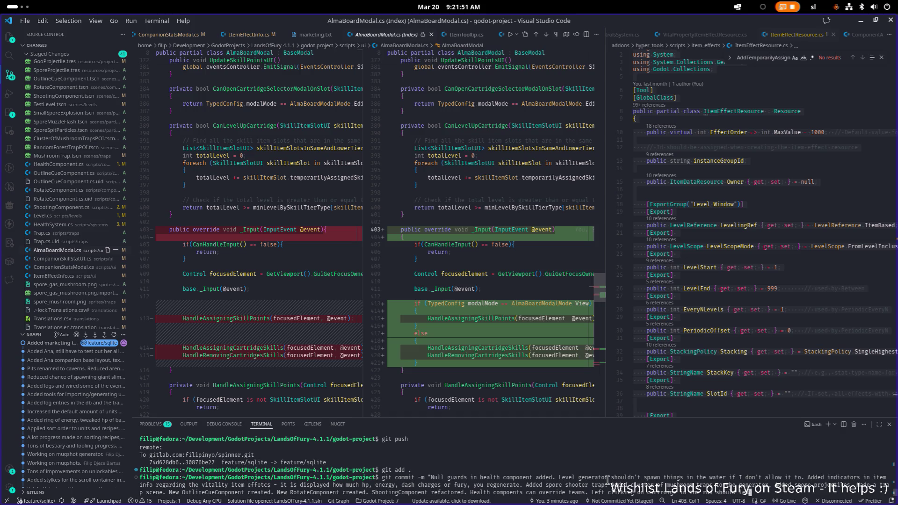
{"action": "type", "text": " - no more need lev"}
{"action": "type", "text": "ing of"}
{"action": "key", "text": "BackSpace"}
{"action": "key", "text": "BackSpace"}
{"action": "key", "text": "BackSpace"}
{"action": "type", "text": "teracting the lev"}
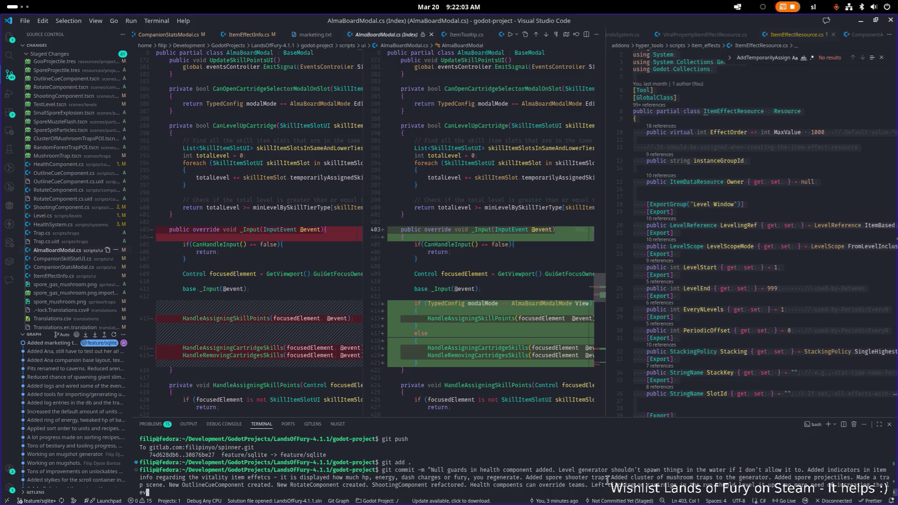
{"action": "type", "text": "els or de"}
{"action": "type", "text": "creasing the le"}
{"action": "type", "text": "ve"}
{"action": "key", "text": "Left"}
{"action": "key", "text": "BackSpace"}
{"action": "key", "text": "BackSpace"}
{"action": "key", "text": "BackSpace"}
{"action": "type", "text": "ing levels "}
{"action": "type", "text": "by E "}
{"action": "type", "text": "and"}
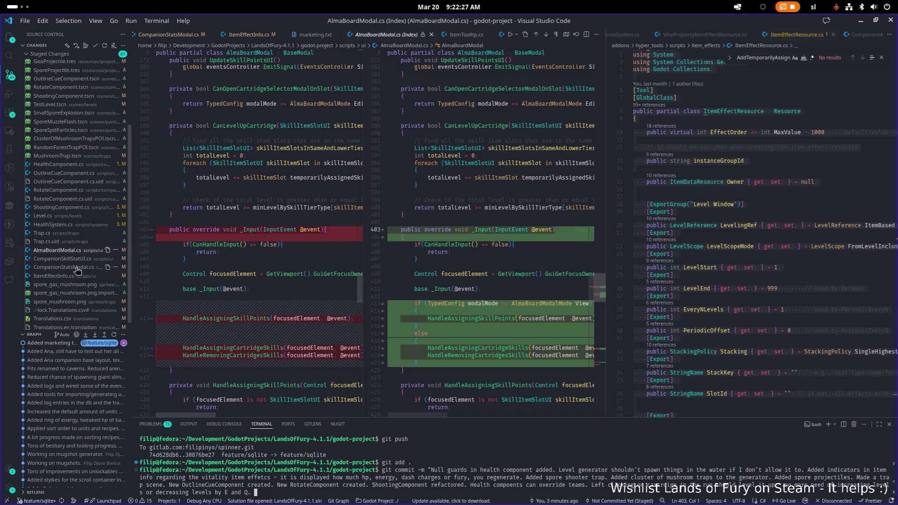
Step: Commit the staged changes and git push them to feature/sqlite
{"action": "left_click", "coordinate": [65, 259]}
{"action": "left_click", "coordinate": [73, 269]}
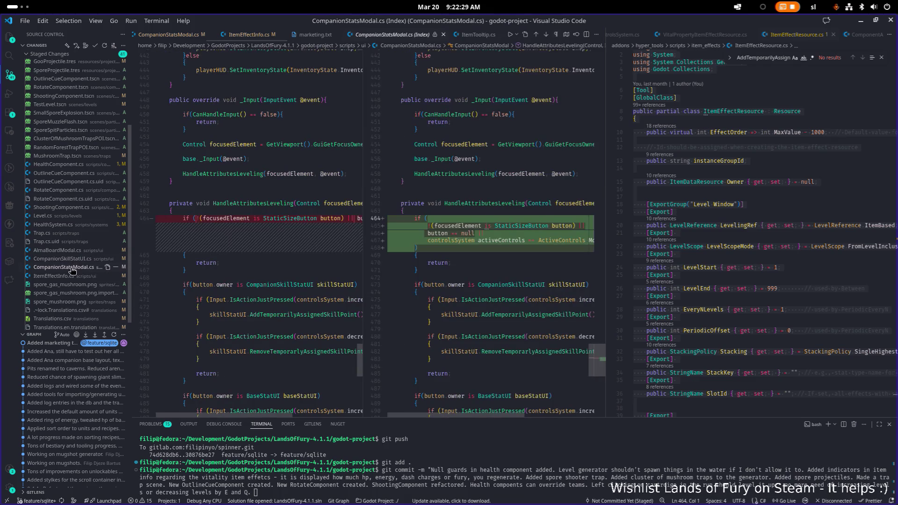
{"action": "left_click", "coordinate": [69, 277]}
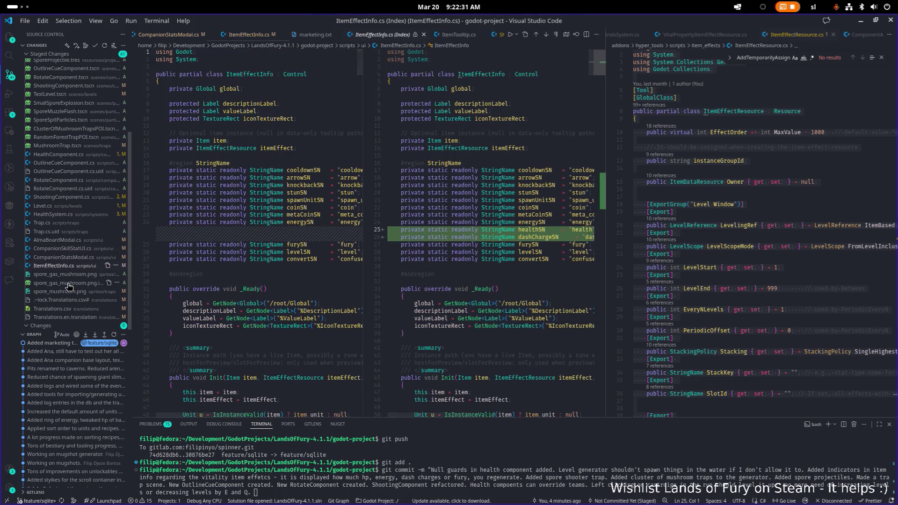
{"action": "left_click", "coordinate": [439, 481]}
{"action": "type", "text": "\""}
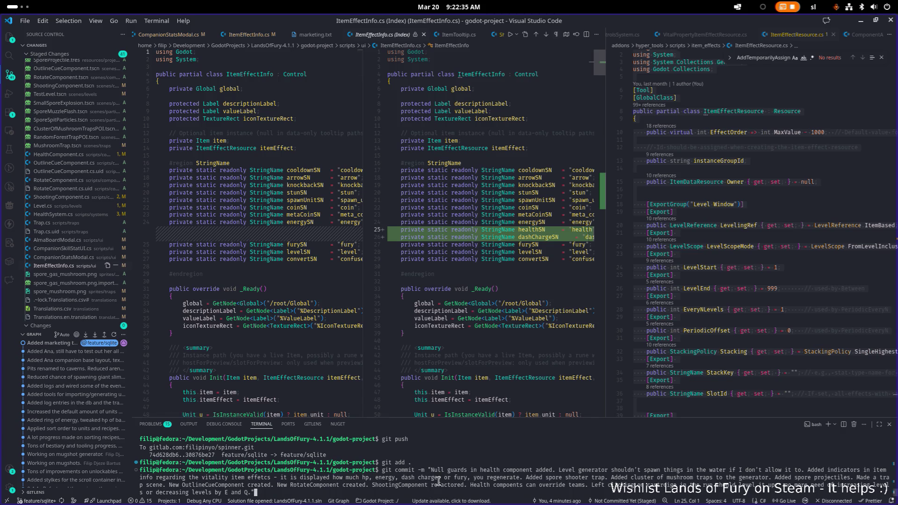
{"action": "key", "text": "Return"}
{"action": "type", "text": "git p"}
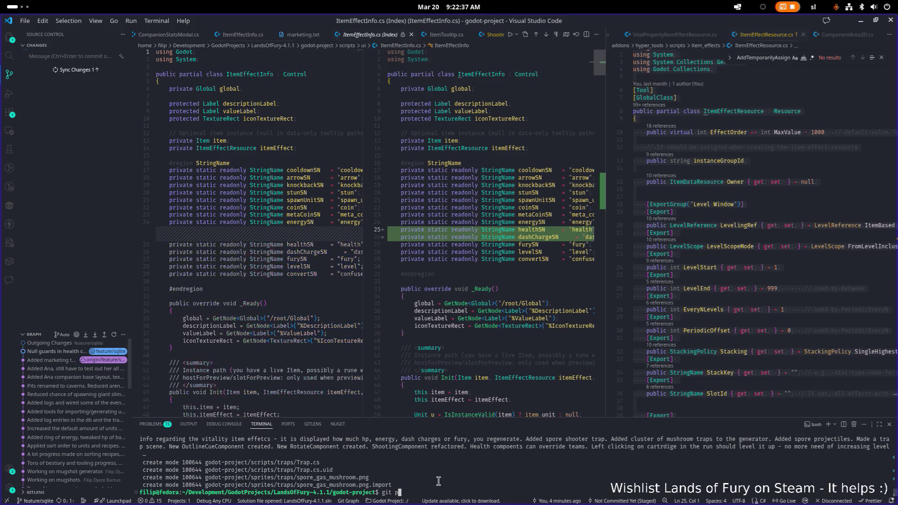
{"action": "type", "text": "ush"}
{"action": "key", "text": "Return"}
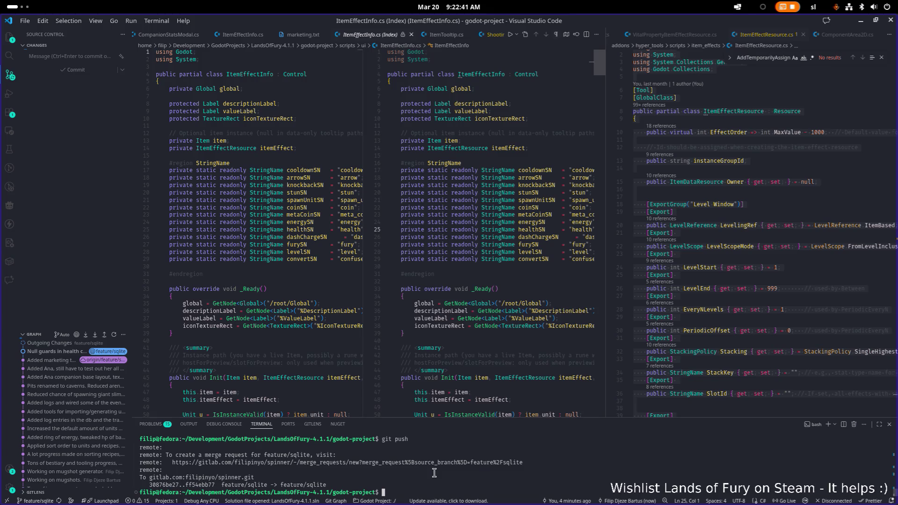
Step: Minimize VS Code and return to the mushroom sprite in Aseprite
{"action": "left_click", "coordinate": [863, 24]}
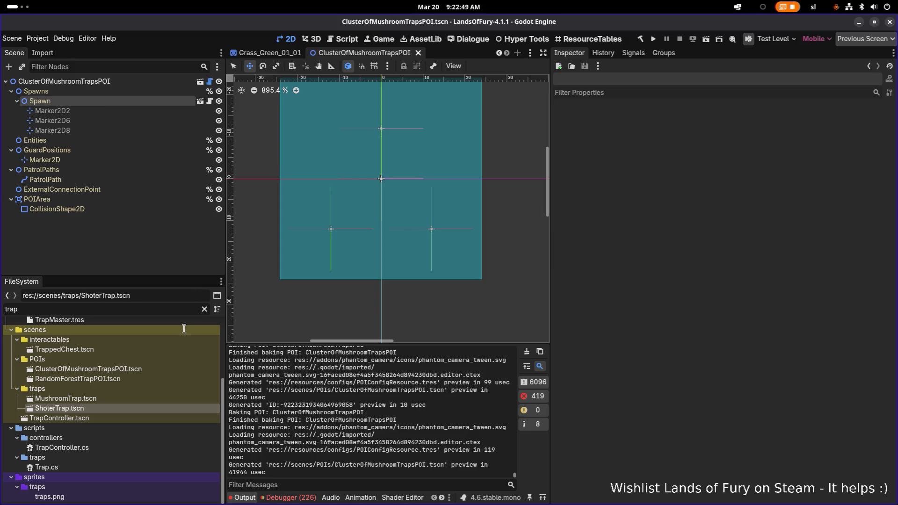
{"action": "key", "text": "alt+Tab"}
{"action": "left_click", "coordinate": [246, 242]}
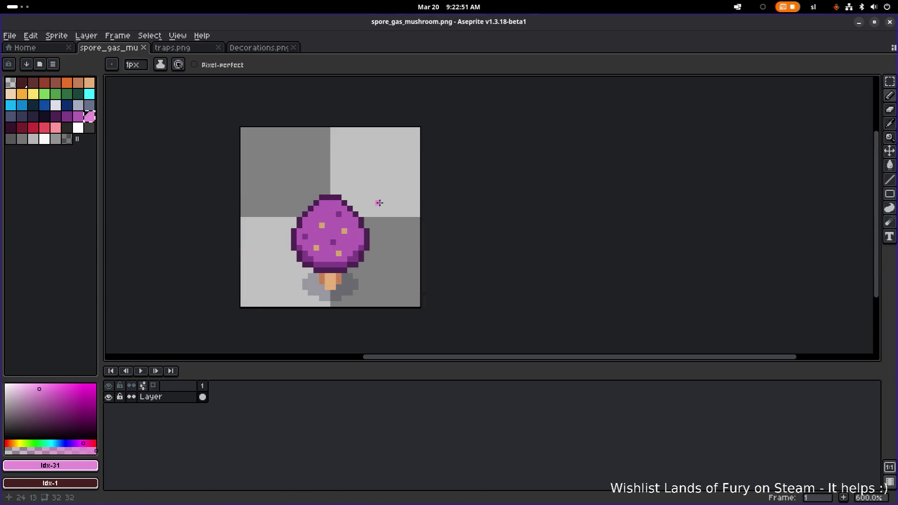
{"action": "scroll", "coordinate": [357, 237], "scroll_direction": "up", "scroll_amount": 2}
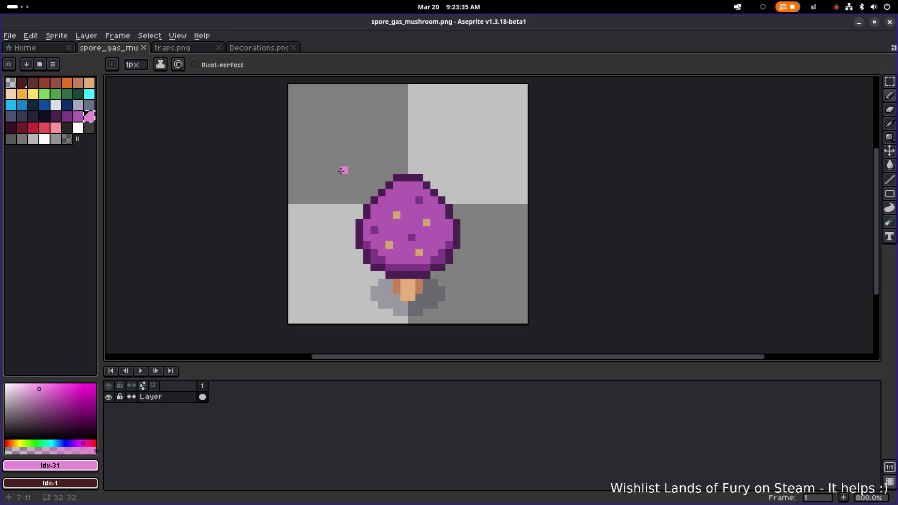
Step: Paint dark outline purple pixels across the upper part of the mushroom cap
{"action": "scroll", "coordinate": [341, 171], "scroll_direction": "up", "scroll_amount": 5}
{"action": "scroll", "coordinate": [341, 171], "scroll_direction": "down", "scroll_amount": 3}
{"action": "scroll", "coordinate": [341, 170], "scroll_direction": "down", "scroll_amount": 4}
{"action": "scroll", "coordinate": [342, 173], "scroll_direction": "up", "scroll_amount": 4}
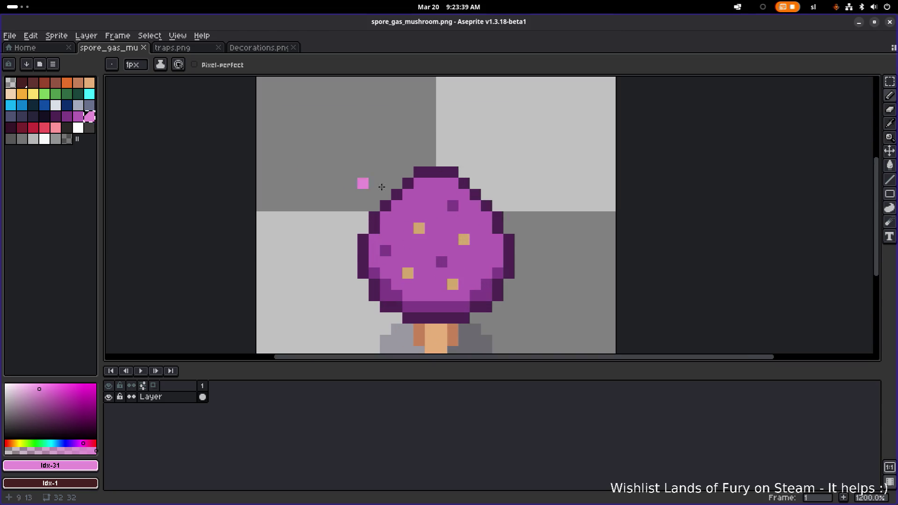
{"action": "left_click", "coordinate": [401, 216], "text": "alt"}
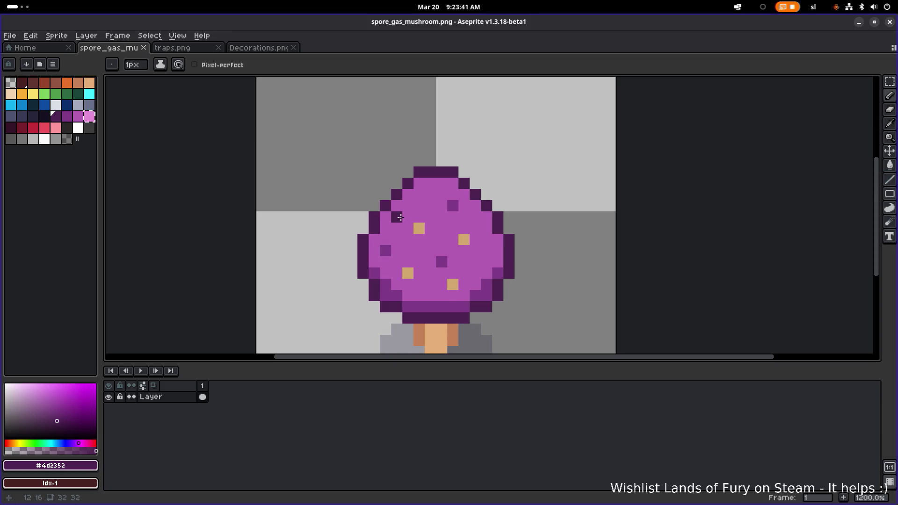
{"action": "left_click", "coordinate": [409, 225]}
{"action": "left_click", "coordinate": [461, 225], "text": "shift"}
{"action": "left_click", "coordinate": [471, 215]}
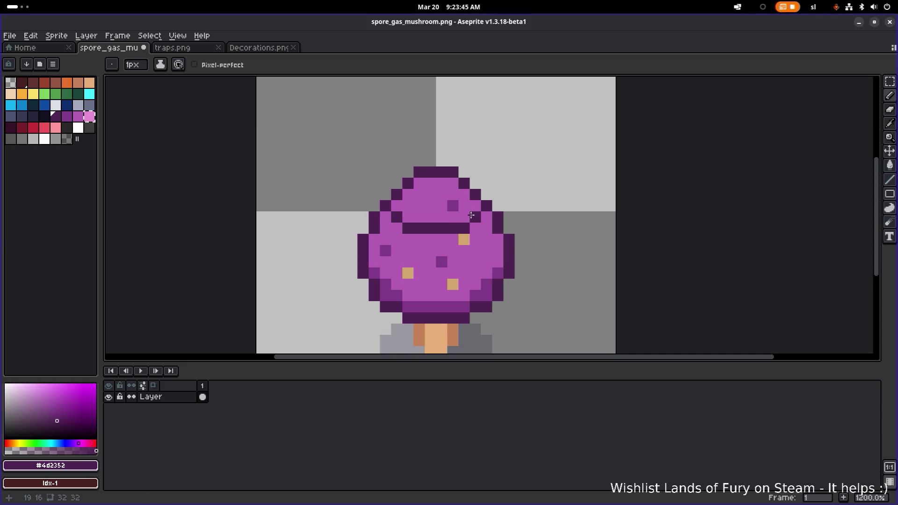
Step: Erase a stray pixel at the cap's upper right and redraw dark outline pixels on both sides
{"action": "key", "text": "e"}
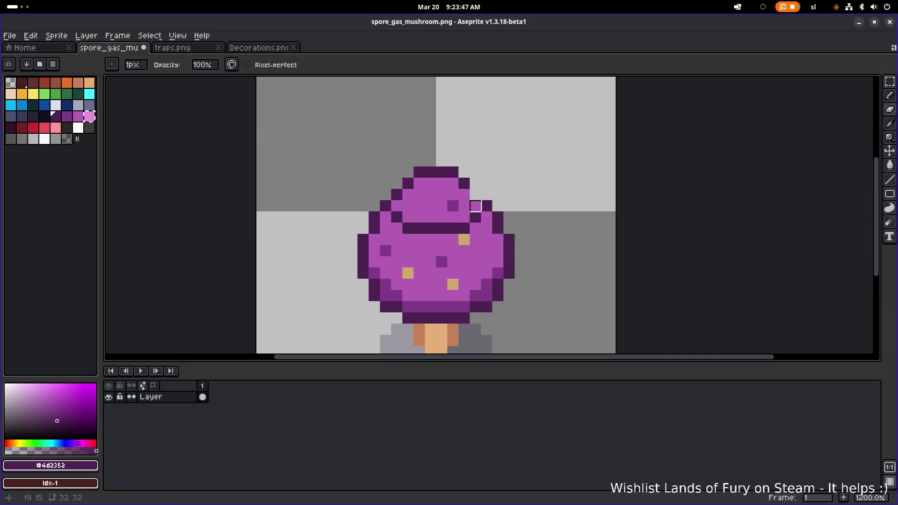
{"action": "left_click_drag", "start_coordinate": [476, 207], "coordinate": [464, 206]}
{"action": "key", "text": "b"}
{"action": "left_click", "coordinate": [474, 208]}
{"action": "left_click", "coordinate": [464, 216]}
{"action": "left_click", "coordinate": [402, 216], "text": "shift"}
{"action": "left_click", "coordinate": [397, 205]}
Step: Erase the cap's top between the two ears
{"action": "key", "text": "e"}
{"action": "mouse_move", "coordinate": [397, 195]}
{"action": "left_mouse_down"}
{"action": "mouse_move", "coordinate": [453, 172]}
{"action": "mouse_move", "coordinate": [456, 196]}
{"action": "mouse_move", "coordinate": [430, 196]}
{"action": "mouse_move", "coordinate": [448, 189]}
{"action": "mouse_move", "coordinate": [431, 174]}
{"action": "left_mouse_up"}
{"action": "scroll", "coordinate": [453, 172], "scroll_direction": "down", "scroll_amount": 2}
{"action": "scroll", "coordinate": [442, 177], "scroll_direction": "down", "scroll_amount": 3}
{"action": "scroll", "coordinate": [456, 182], "scroll_direction": "up", "scroll_amount": 3}
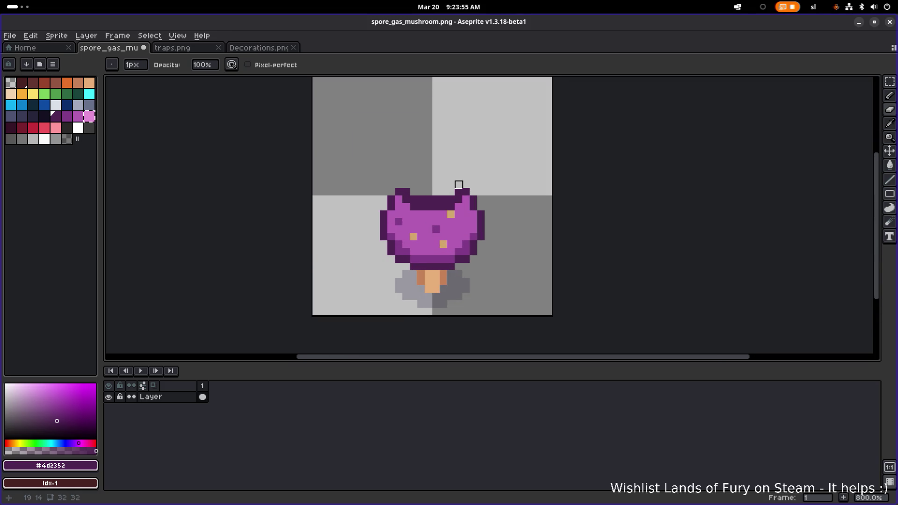
{"action": "scroll", "coordinate": [421, 215], "scroll_direction": "up", "scroll_amount": 6}
Step: Fill a cap pixel with main purple and add dark pixels along the cap's top edge
{"action": "left_click", "coordinate": [437, 200], "text": "alt"}
{"action": "key", "text": "b"}
{"action": "left_click", "coordinate": [444, 199]}
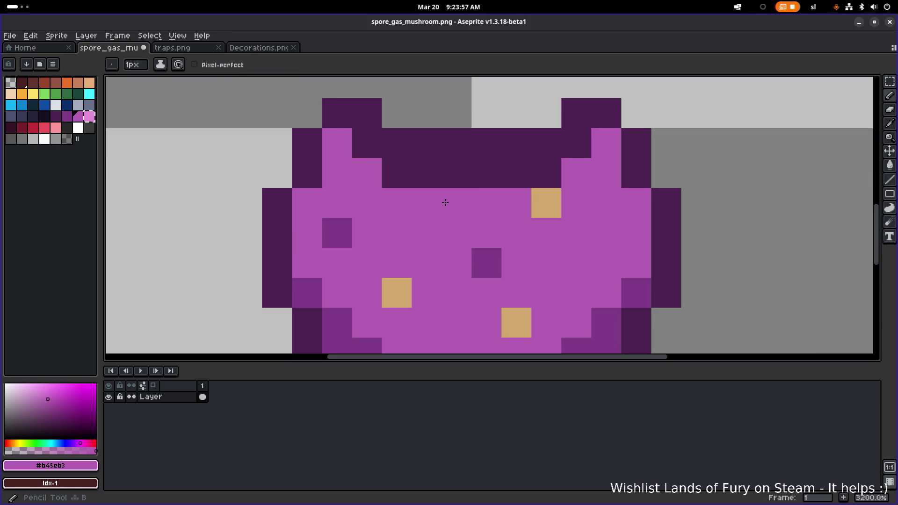
{"action": "left_click", "coordinate": [443, 173], "text": "alt"}
{"action": "left_click", "coordinate": [465, 191]}
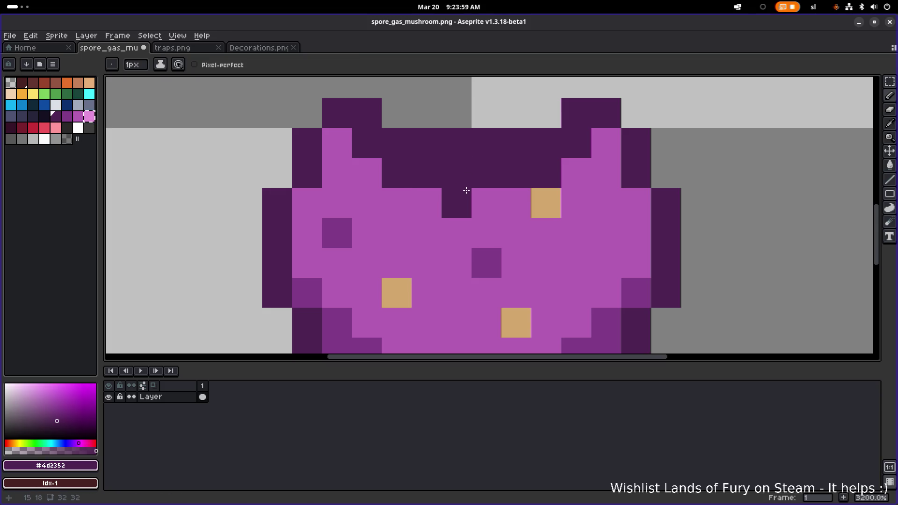
{"action": "left_click", "coordinate": [486, 195]}
Step: Erase the dark pixels from the cap's top, between the ears, and at the top corners
{"action": "key", "text": "e"}
{"action": "mouse_move", "coordinate": [491, 145]}
{"action": "left_mouse_down"}
{"action": "mouse_move", "coordinate": [397, 144]}
{"action": "mouse_move", "coordinate": [546, 144]}
{"action": "left_mouse_up"}
{"action": "left_click_drag", "start_coordinate": [486, 173], "coordinate": [456, 174]}
{"action": "left_click", "coordinate": [367, 114]}
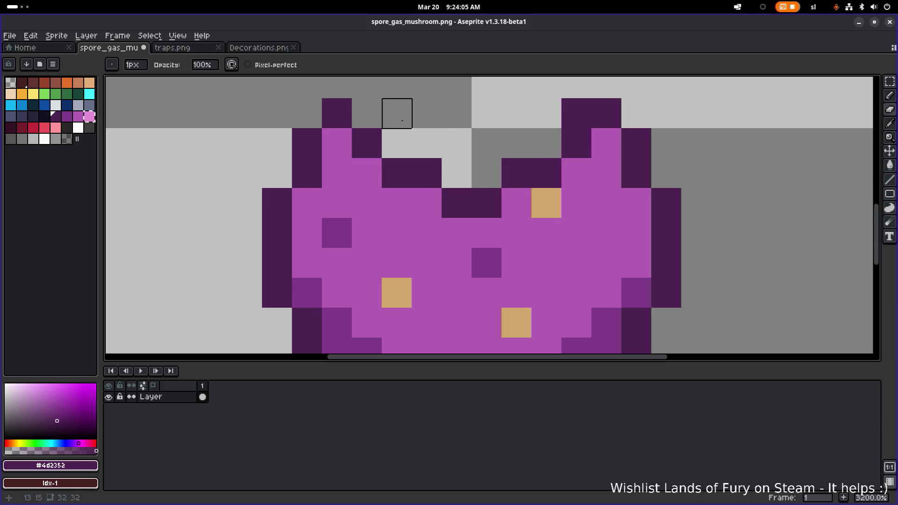
{"action": "left_click", "coordinate": [576, 113]}
{"action": "scroll", "coordinate": [574, 112], "scroll_direction": "down", "scroll_amount": 9}
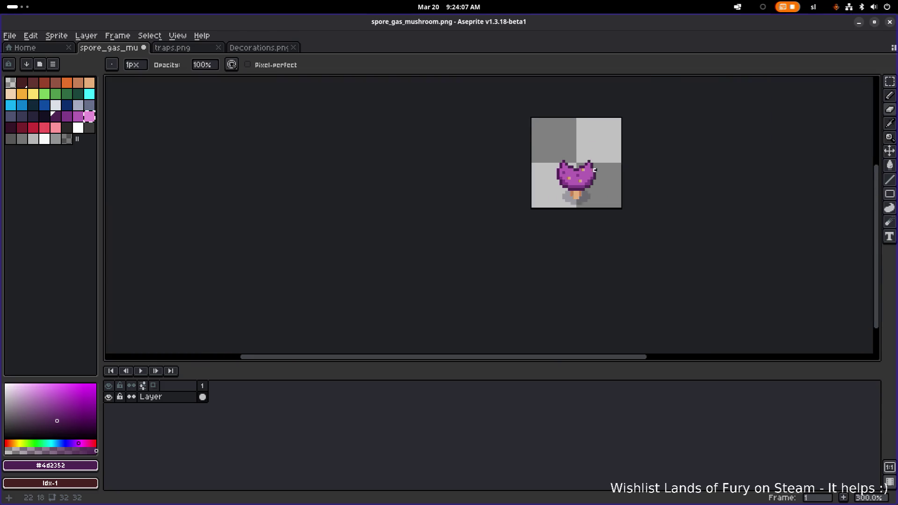
{"action": "scroll", "coordinate": [582, 166], "scroll_direction": "up", "scroll_amount": 2}
{"action": "scroll", "coordinate": [582, 166], "scroll_direction": "up", "scroll_amount": 4}
{"action": "scroll", "coordinate": [514, 185], "scroll_direction": "right", "scroll_amount": 2}
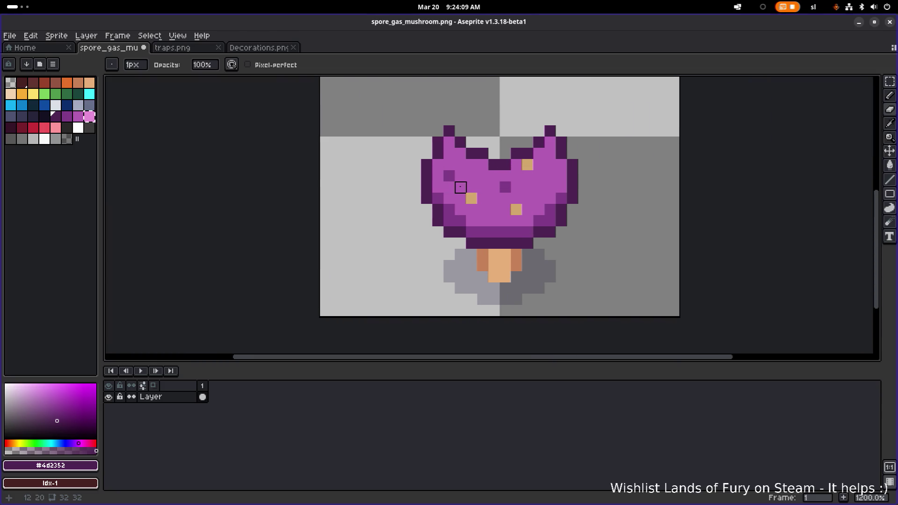
{"action": "scroll", "coordinate": [481, 186], "scroll_direction": "up", "scroll_amount": 3}
Step: Paint dark outline pixels at the ear tips and clear the dark pixels on top of the ears
{"action": "left_click", "coordinate": [538, 183], "text": "alt"}
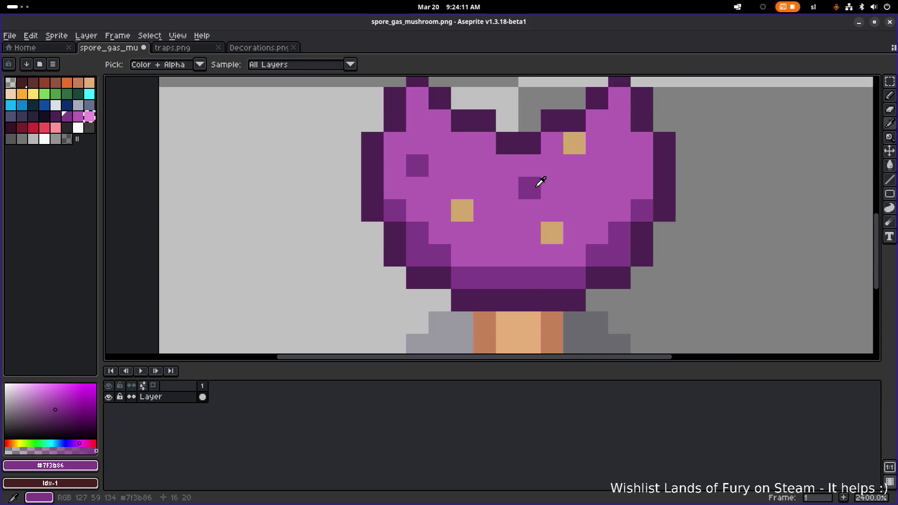
{"action": "left_click_drag", "start_coordinate": [575, 188], "coordinate": [451, 233]}
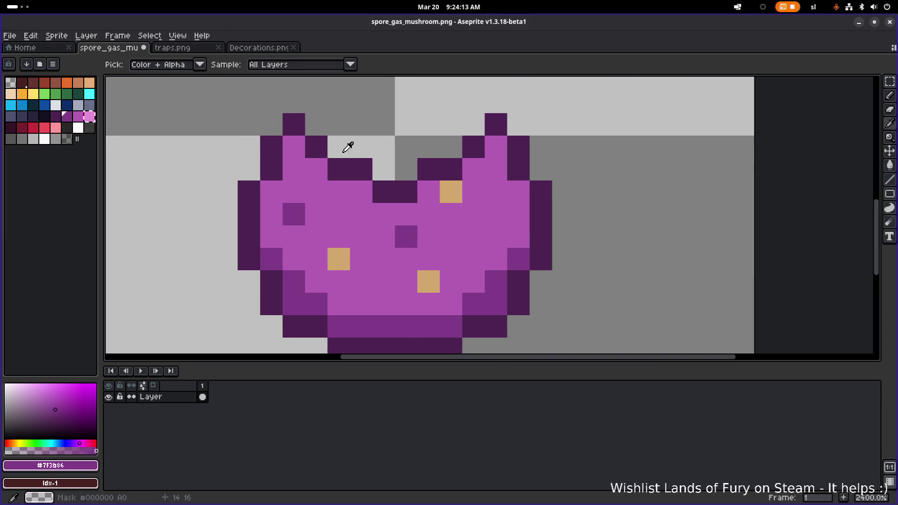
{"action": "left_click", "coordinate": [294, 125], "text": "alt"}
{"action": "left_click", "coordinate": [294, 146]}
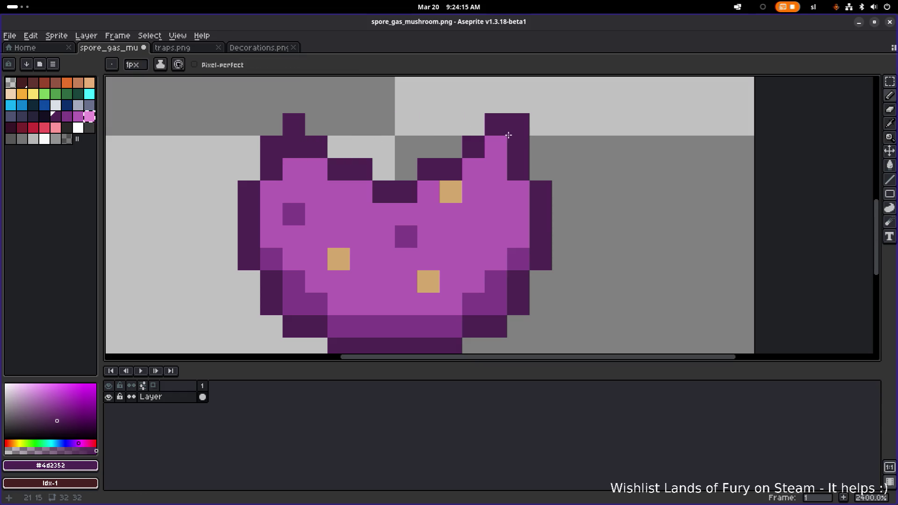
{"action": "left_click", "coordinate": [496, 147]}
{"action": "left_click", "coordinate": [495, 128]}
{"action": "left_click", "coordinate": [518, 147]}
{"action": "left_click", "coordinate": [294, 124]}
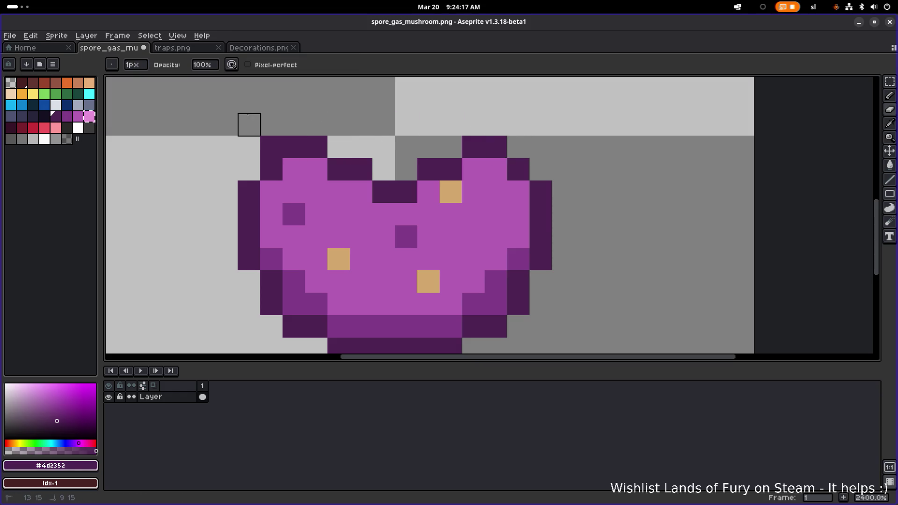
{"action": "left_click", "coordinate": [271, 147]}
Step: Outline the gap between the ears in dark purple, filling the gaps in the cap outline
{"action": "scroll", "coordinate": [411, 169], "scroll_direction": "down", "scroll_amount": 6}
{"action": "scroll", "coordinate": [359, 159], "scroll_direction": "up", "scroll_amount": 4}
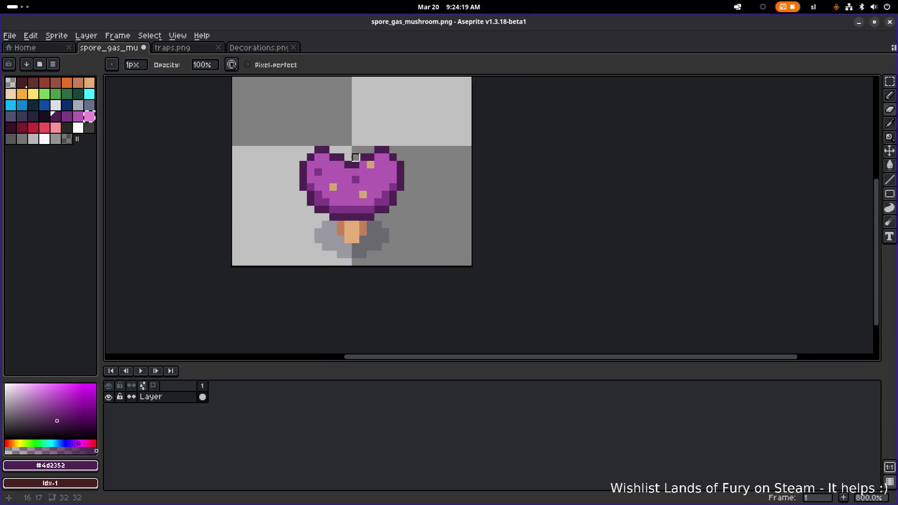
{"action": "scroll", "coordinate": [359, 172], "scroll_direction": "up", "scroll_amount": 2}
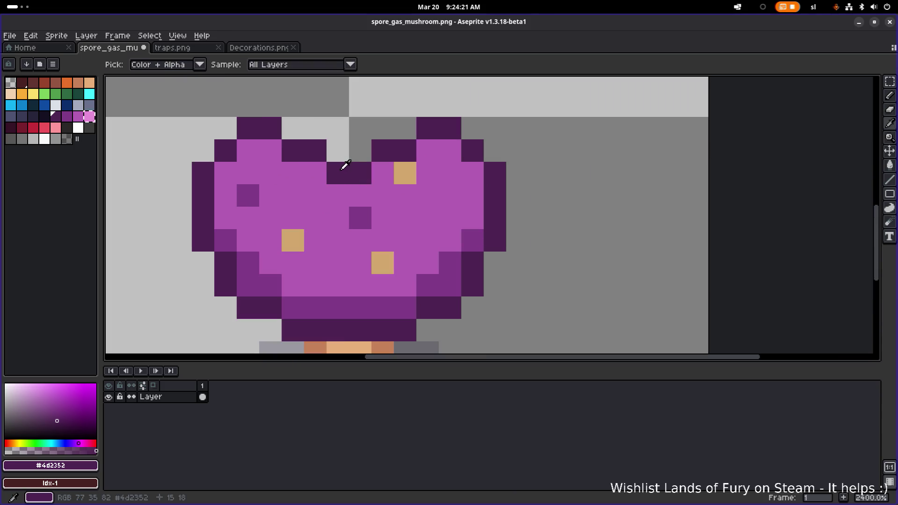
{"action": "key", "text": "b"}
{"action": "left_click_drag", "start_coordinate": [336, 156], "coordinate": [361, 156]}
{"action": "scroll", "coordinate": [377, 157], "scroll_direction": "down", "scroll_amount": 2}
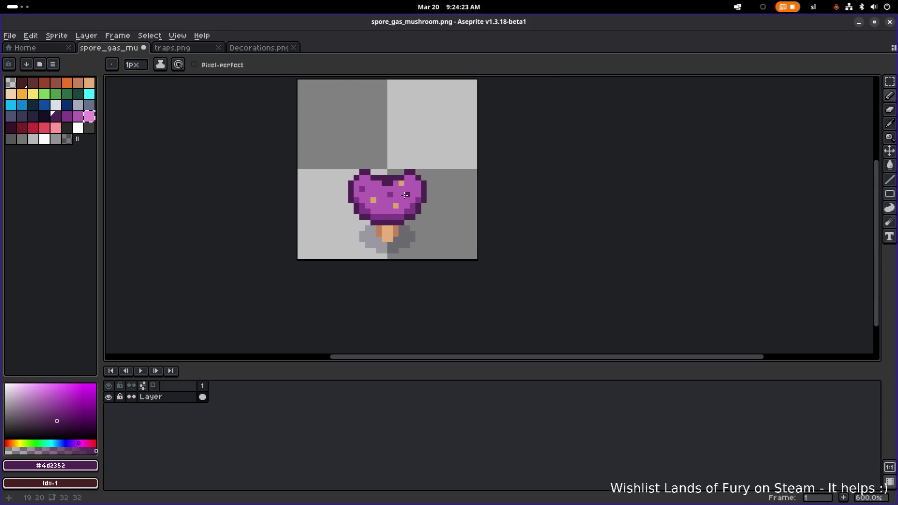
{"action": "scroll", "coordinate": [371, 178], "scroll_direction": "up", "scroll_amount": 1}
{"action": "left_click", "coordinate": [371, 178]}
{"action": "key", "text": "ctrl+z"}
{"action": "left_click", "coordinate": [368, 168]}
{"action": "left_click", "coordinate": [410, 165]}
Step: Erase the leftover dark pixels between the cap's ears
{"action": "scroll", "coordinate": [381, 176], "scroll_direction": "down", "scroll_amount": 1}
{"action": "scroll", "coordinate": [374, 173], "scroll_direction": "up", "scroll_amount": 1}
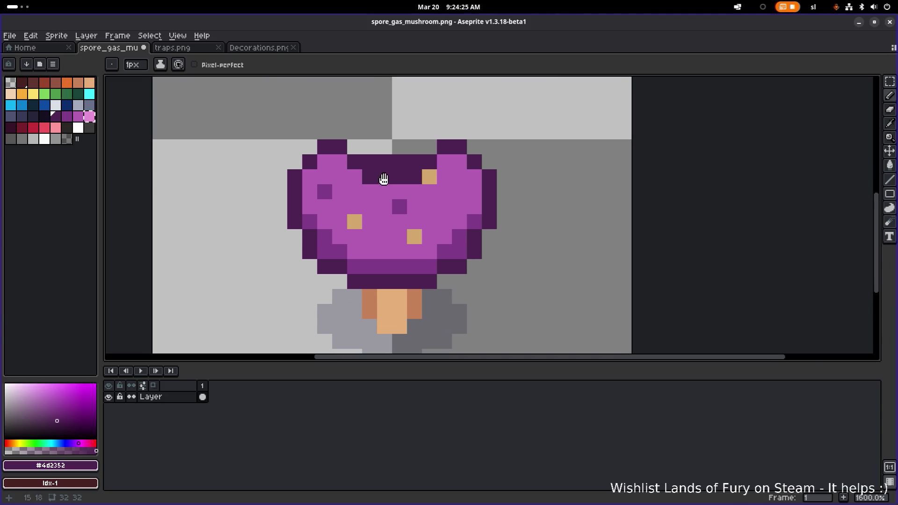
{"action": "scroll", "coordinate": [349, 162], "scroll_direction": "down", "scroll_amount": 4}
{"action": "scroll", "coordinate": [439, 174], "scroll_direction": "up", "scroll_amount": 7}
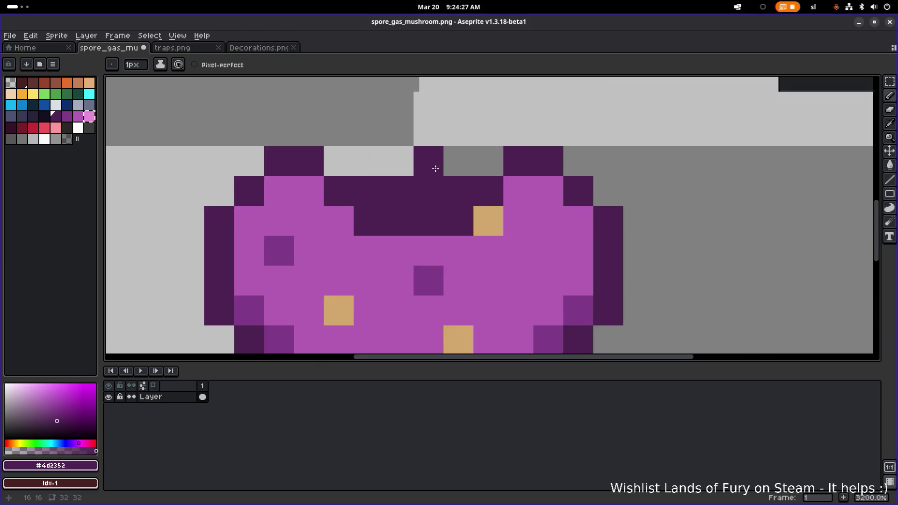
{"action": "key", "text": "e"}
{"action": "scroll", "coordinate": [450, 181], "scroll_direction": "down", "scroll_amount": 1}
{"action": "left_click_drag", "start_coordinate": [450, 180], "coordinate": [384, 185]}
{"action": "scroll", "coordinate": [393, 187], "scroll_direction": "down", "scroll_amount": 3}
{"action": "scroll", "coordinate": [478, 192], "scroll_direction": "up", "scroll_amount": 3}
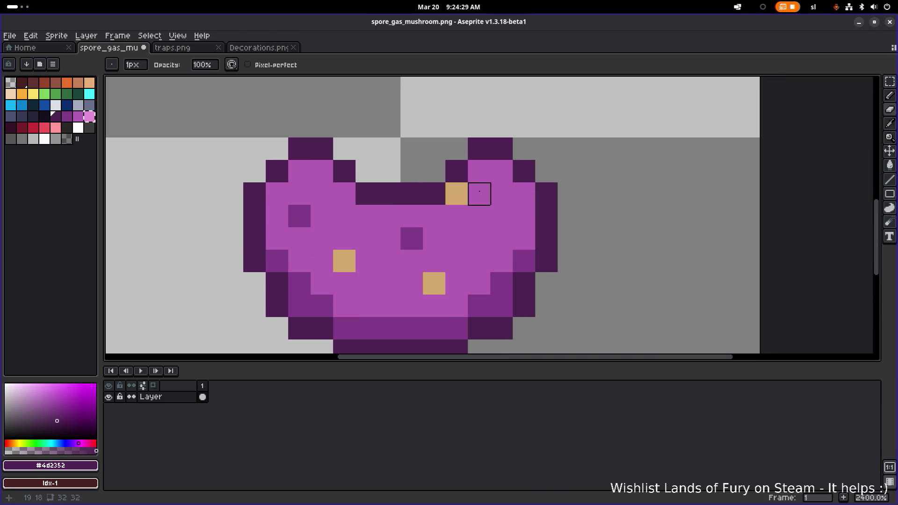
Step: Place a dark outline pixel lower in the gap and start darker purple shading on the cap's upper left
{"action": "key", "text": "b"}
{"action": "left_click", "coordinate": [386, 174]}
{"action": "key", "text": "ctrl+z"}
{"action": "left_click", "coordinate": [434, 210]}
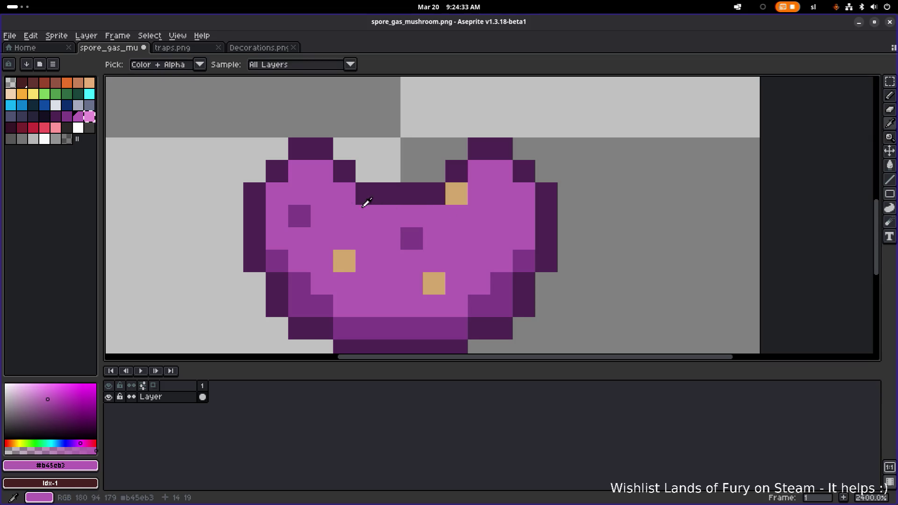
{"action": "key", "text": "["}
{"action": "key", "text": "b"}
{"action": "left_click", "coordinate": [300, 194]}
Step: Add dark purple shading blocks on the cap's upper left and right, and cover one tan spot with light purple
{"action": "left_click", "coordinate": [317, 197]}
{"action": "left_click", "coordinate": [321, 215]}
{"action": "left_click", "coordinate": [500, 193]}
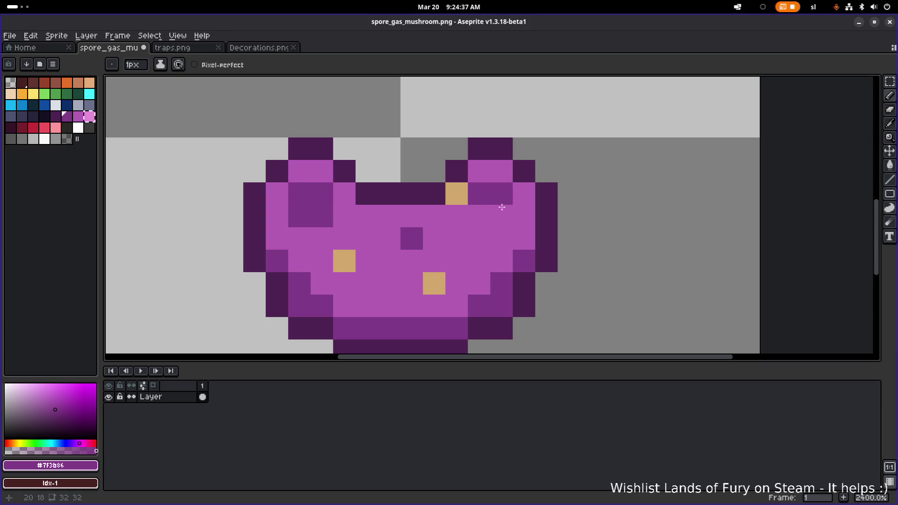
{"action": "left_click", "coordinate": [501, 215]}
{"action": "left_click", "coordinate": [479, 215]}
{"action": "left_click", "coordinate": [468, 206], "text": "alt"}
{"action": "left_click", "coordinate": [466, 204]}
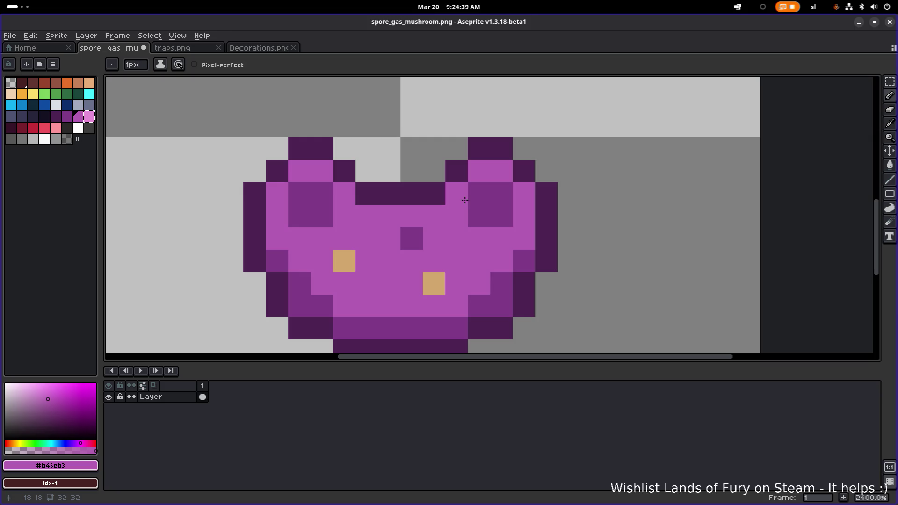
{"action": "scroll", "coordinate": [467, 206], "scroll_direction": "down", "scroll_amount": 5}
{"action": "scroll", "coordinate": [468, 206], "scroll_direction": "up", "scroll_amount": 5}
Step: Paint a two-row dark purple band across the middle of the cap
{"action": "left_click", "coordinate": [375, 196], "text": "alt"}
{"action": "left_click", "coordinate": [396, 197]}
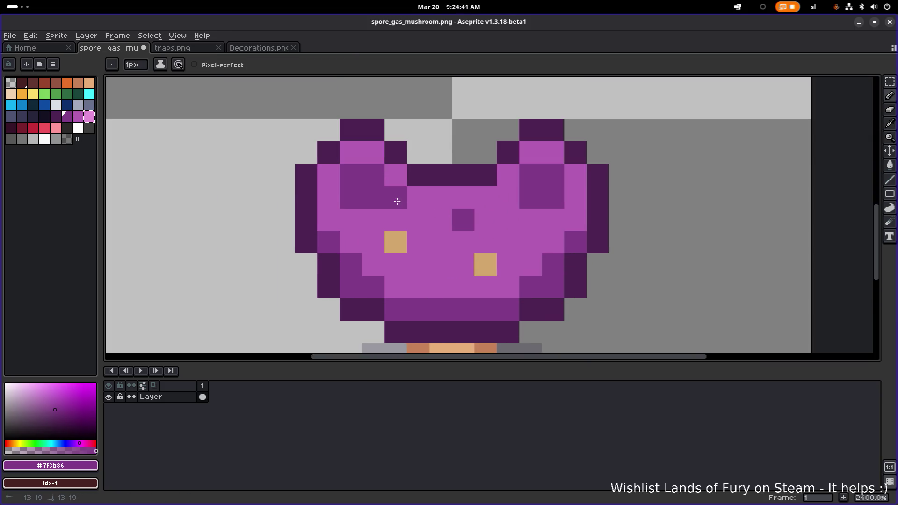
{"action": "left_click", "coordinate": [508, 198]}
{"action": "left_click_drag", "start_coordinate": [480, 218], "coordinate": [366, 209]}
{"action": "mouse_move", "coordinate": [419, 242]}
{"action": "left_mouse_down"}
{"action": "mouse_move", "coordinate": [511, 234]}
{"action": "mouse_move", "coordinate": [525, 217]}
{"action": "mouse_move", "coordinate": [553, 220]}
{"action": "left_mouse_up"}
{"action": "left_click", "coordinate": [506, 220]}
{"action": "left_click", "coordinate": [478, 236]}
{"action": "scroll", "coordinate": [557, 220], "scroll_direction": "down", "scroll_amount": 5}
{"action": "scroll", "coordinate": [583, 225], "scroll_direction": "up", "scroll_amount": 3}
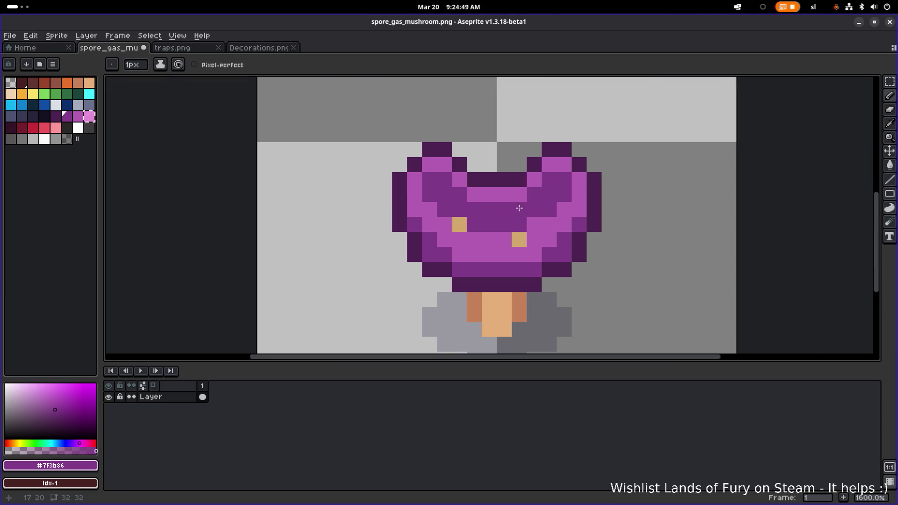
Step: Draw a darkest-purple shadow line across the lower cap with shading up its left and right edges
{"action": "left_click", "coordinate": [481, 177], "text": "alt"}
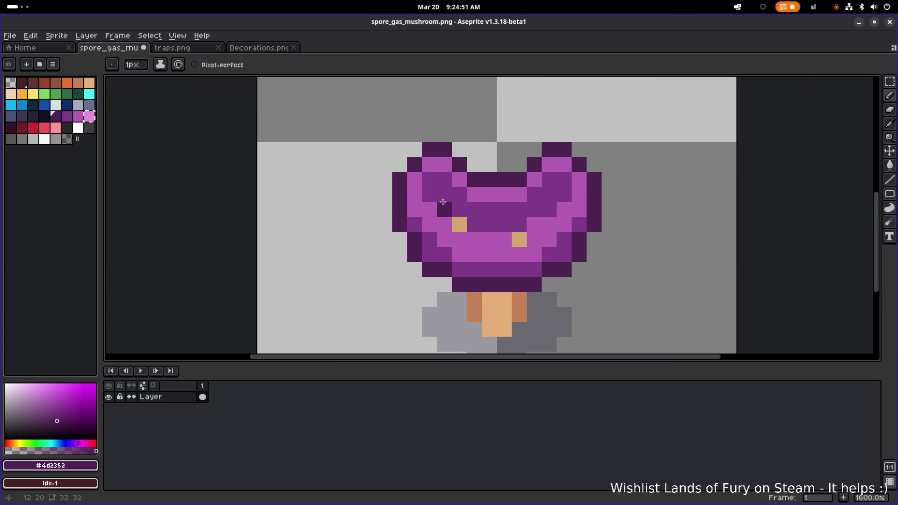
{"action": "left_click", "coordinate": [452, 240]}
{"action": "key", "text": "ctrl+z"}
{"action": "left_click", "coordinate": [462, 250]}
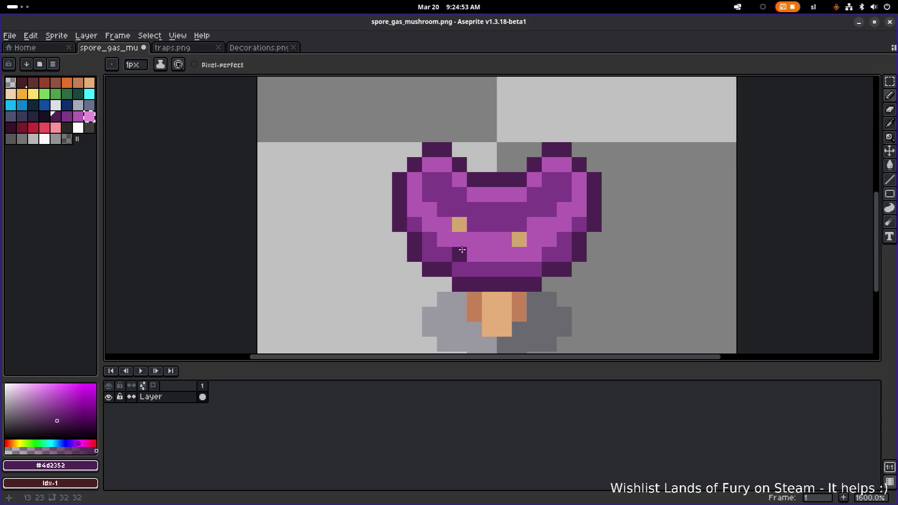
{"action": "mouse_move", "coordinate": [462, 250]}
{"action": "left_mouse_down"}
{"action": "mouse_move", "coordinate": [535, 253]}
{"action": "mouse_move", "coordinate": [545, 240]}
{"action": "left_mouse_up"}
{"action": "left_click", "coordinate": [564, 225]}
{"action": "left_click", "coordinate": [580, 210]}
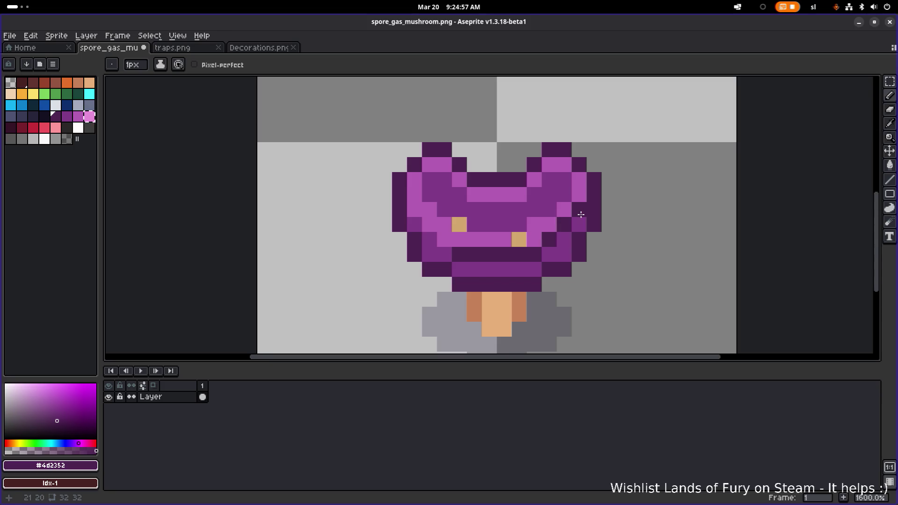
{"action": "left_click", "coordinate": [445, 238]}
{"action": "left_click", "coordinate": [429, 224]}
{"action": "left_click", "coordinate": [415, 210]}
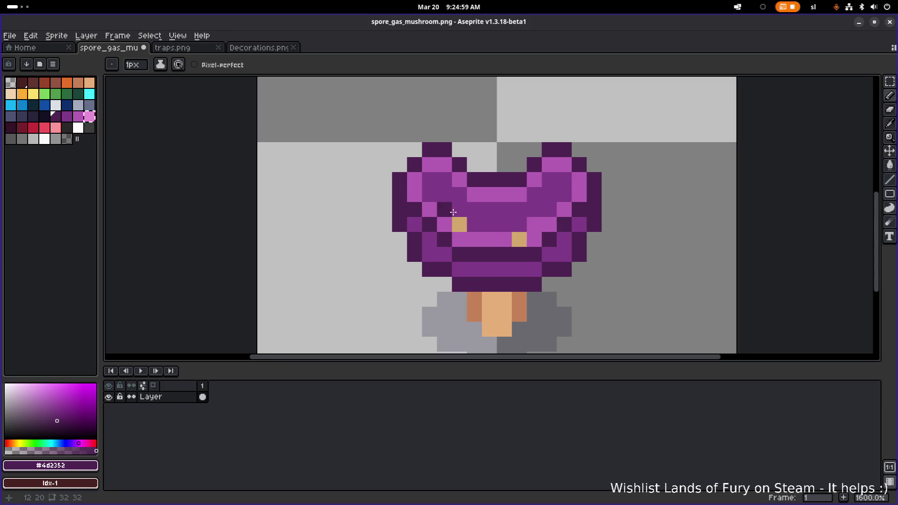
{"action": "scroll", "coordinate": [499, 218], "scroll_direction": "down", "scroll_amount": 2}
{"action": "scroll", "coordinate": [498, 218], "scroll_direction": "up", "scroll_amount": 4}
{"action": "scroll", "coordinate": [498, 219], "scroll_direction": "down", "scroll_amount": 2}
Step: Paint over the remaining left and right tan spots with light purple
{"action": "left_click", "coordinate": [487, 220], "text": "alt"}
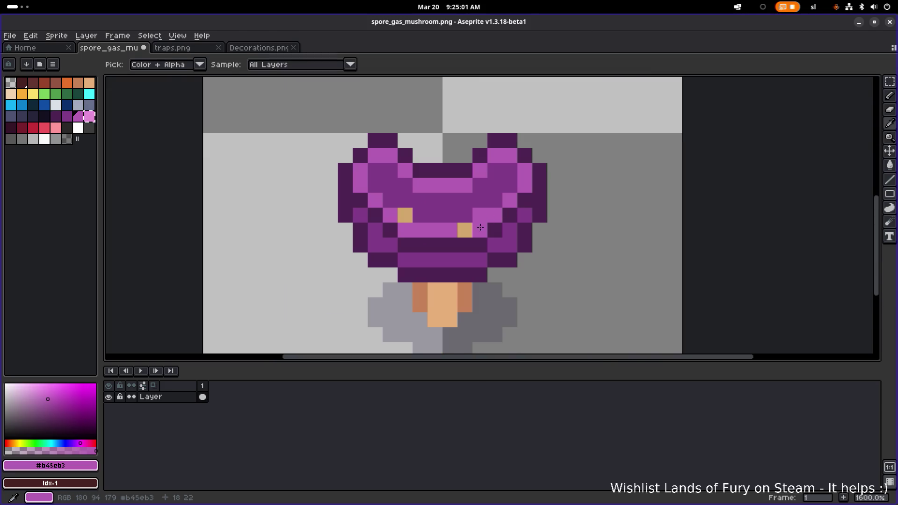
{"action": "left_click", "coordinate": [465, 230]}
{"action": "left_click", "coordinate": [404, 216]}
{"action": "scroll", "coordinate": [500, 214], "scroll_direction": "down", "scroll_amount": 6}
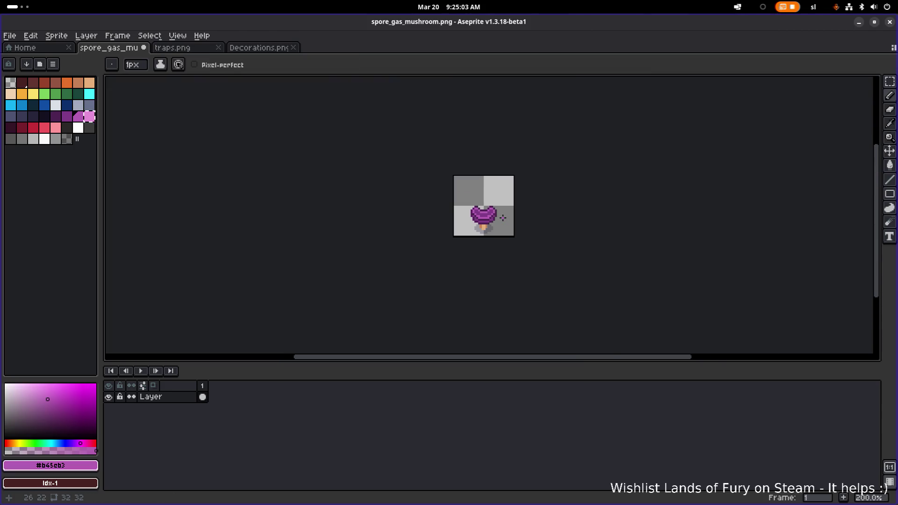
{"action": "scroll", "coordinate": [480, 207], "scroll_direction": "up", "scroll_amount": 3}
{"action": "scroll", "coordinate": [482, 208], "scroll_direction": "up", "scroll_amount": 2}
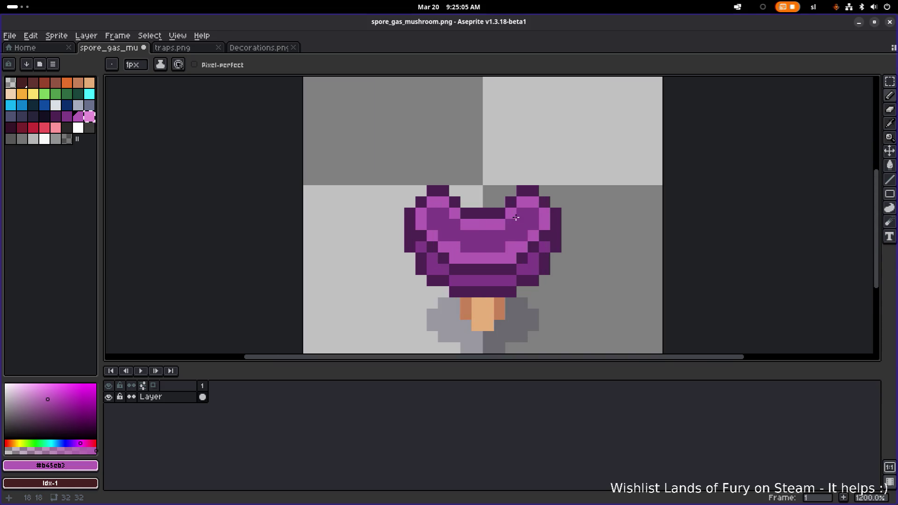
{"action": "scroll", "coordinate": [464, 213], "scroll_direction": "down", "scroll_amount": 5}
{"action": "scroll", "coordinate": [464, 213], "scroll_direction": "down", "scroll_amount": 1}
{"action": "scroll", "coordinate": [463, 213], "scroll_direction": "up", "scroll_amount": 6}
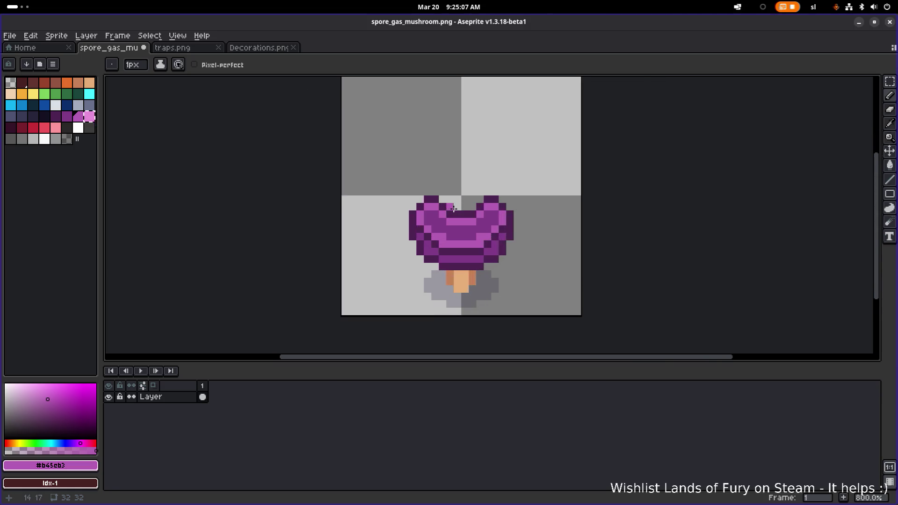
{"action": "left_click", "coordinate": [369, 205]}
{"action": "key", "text": "ctrl+z"}
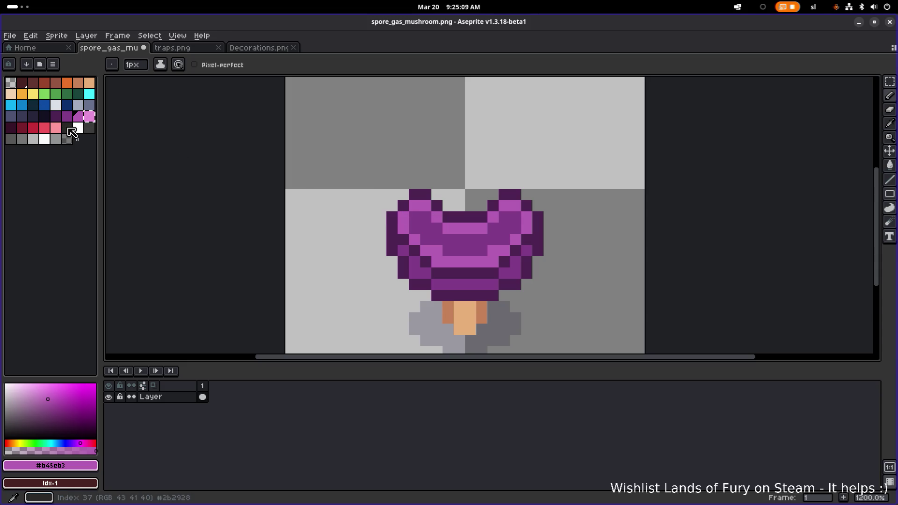
{"action": "left_click", "coordinate": [16, 98]}
Step: Test a peach spot on the cap's left, undo it, and save the sprite
{"action": "left_click", "coordinate": [414, 228]}
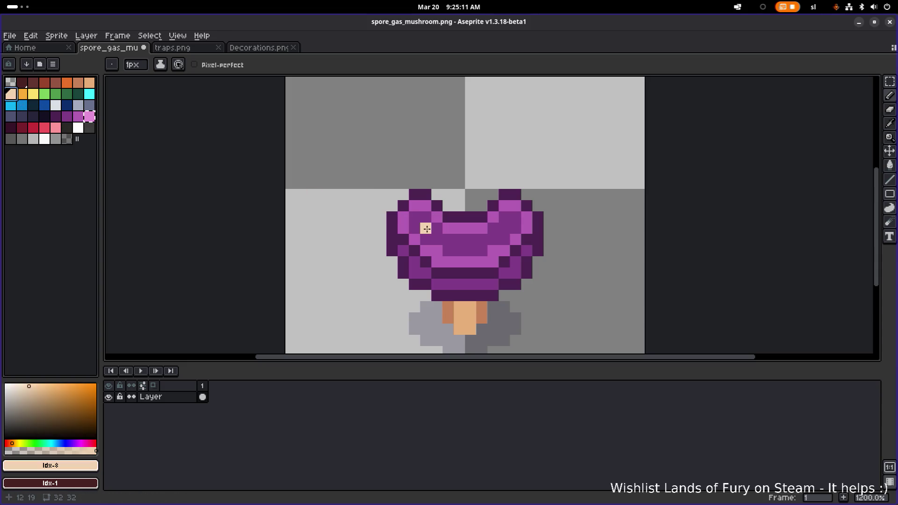
{"action": "scroll", "coordinate": [424, 227], "scroll_direction": "up", "scroll_amount": 1}
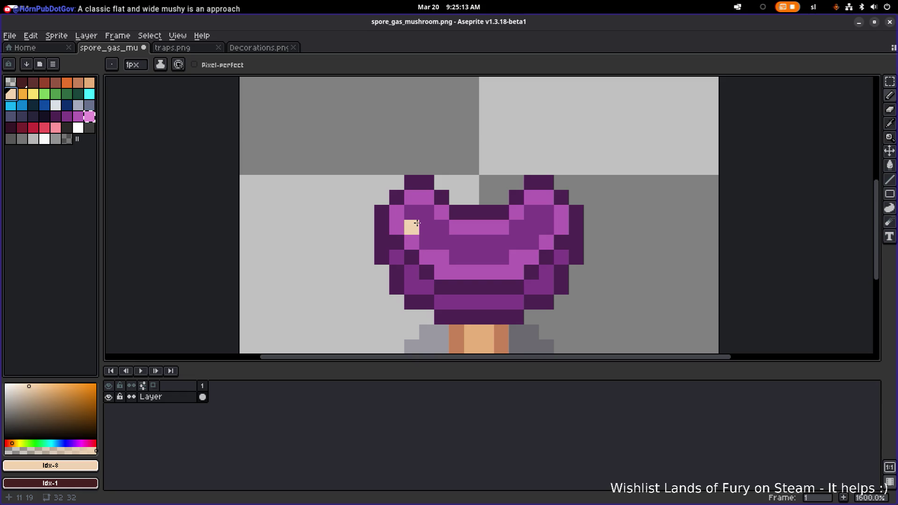
{"action": "key", "text": "ctrl+z"}
{"action": "scroll", "coordinate": [468, 199], "scroll_direction": "right", "scroll_amount": 2}
{"action": "scroll", "coordinate": [467, 199], "scroll_direction": "down", "scroll_amount": 2}
{"action": "key", "text": "ctrl+s"}
Step: Paint trial peach spots on the cap's top and centre with the pencil
{"action": "key", "text": "b"}
{"action": "scroll", "coordinate": [427, 191], "scroll_direction": "down", "scroll_amount": 4}
{"action": "scroll", "coordinate": [427, 190], "scroll_direction": "up", "scroll_amount": 3}
{"action": "scroll", "coordinate": [427, 190], "scroll_direction": "down", "scroll_amount": 2}
{"action": "scroll", "coordinate": [426, 191], "scroll_direction": "down", "scroll_amount": 1}
{"action": "scroll", "coordinate": [427, 192], "scroll_direction": "up", "scroll_amount": 4}
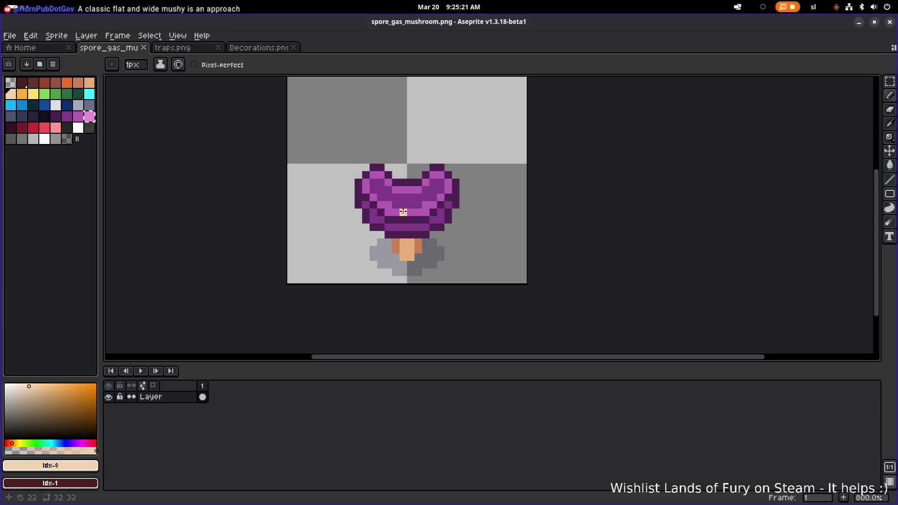
{"action": "scroll", "coordinate": [419, 192], "scroll_direction": "down", "scroll_amount": 2}
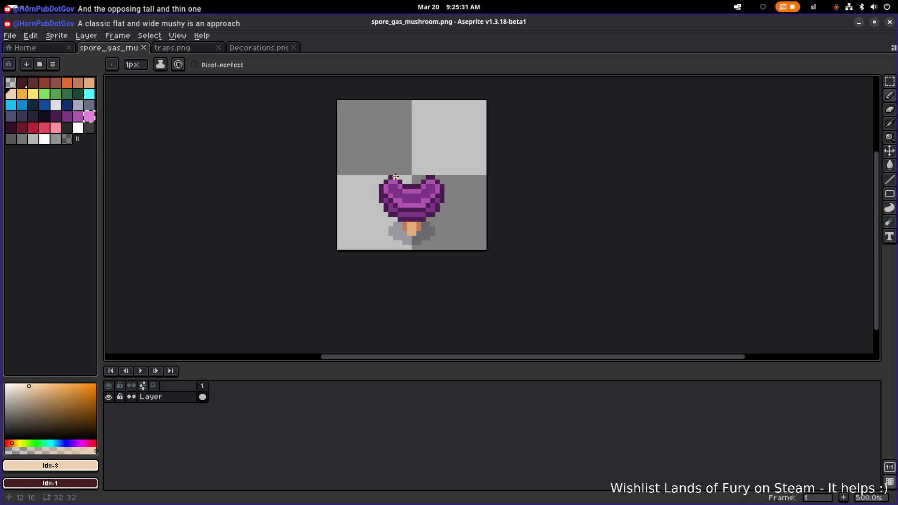
{"action": "scroll", "coordinate": [404, 195], "scroll_direction": "up", "scroll_amount": 1}
{"action": "scroll", "coordinate": [404, 195], "scroll_direction": "up", "scroll_amount": 3}
{"action": "left_click", "coordinate": [460, 187]}
{"action": "left_click", "coordinate": [417, 198]}
{"action": "left_click", "coordinate": [426, 198]}
Step: Remove the trial peach spots so the cap is plain banded purple again
{"action": "scroll", "coordinate": [455, 204], "scroll_direction": "down", "scroll_amount": 7}
{"action": "scroll", "coordinate": [455, 203], "scroll_direction": "up", "scroll_amount": 3}
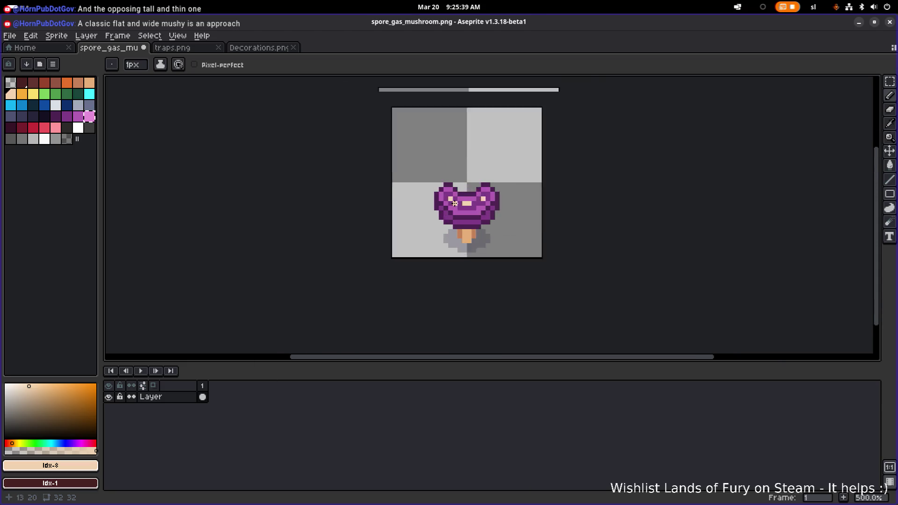
{"action": "scroll", "coordinate": [454, 204], "scroll_direction": "up", "scroll_amount": 5}
{"action": "scroll", "coordinate": [435, 195], "scroll_direction": "down", "scroll_amount": 4}
{"action": "key", "text": "v"}
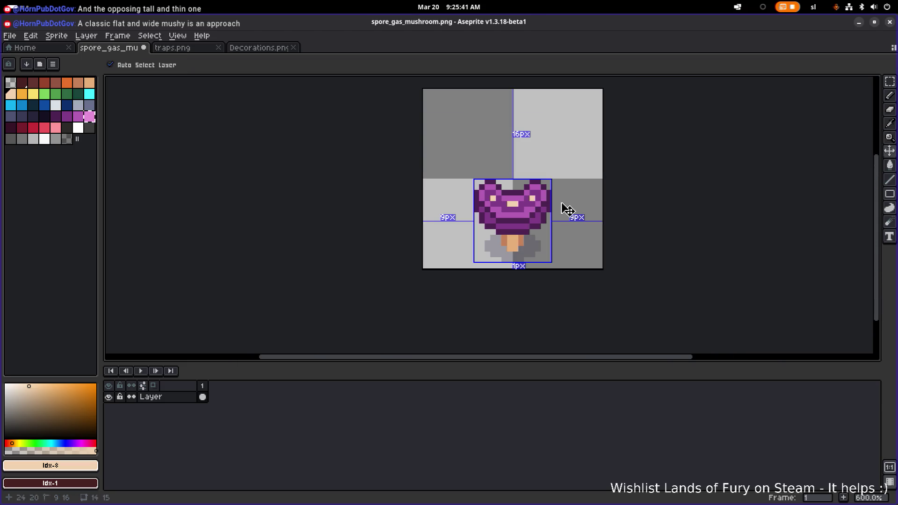
{"action": "key", "text": "b"}
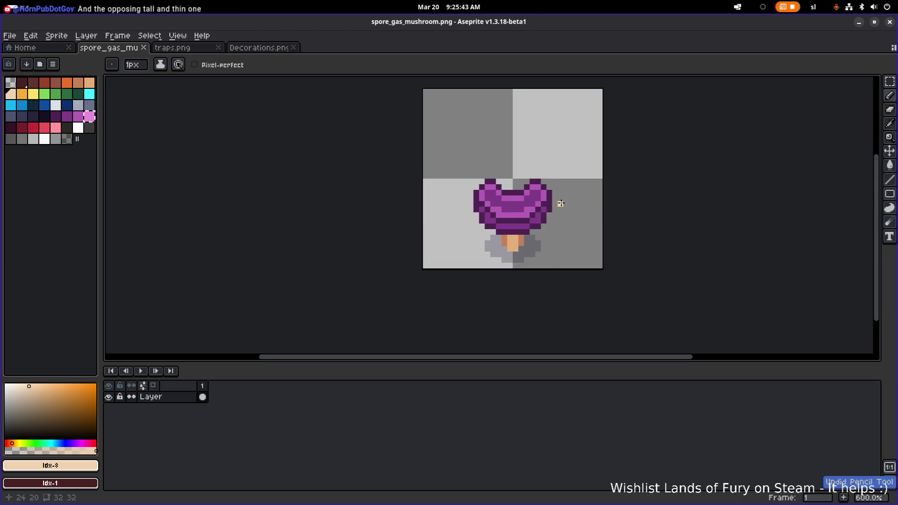
{"action": "scroll", "coordinate": [562, 204], "scroll_direction": "down", "scroll_amount": 4}
{"action": "scroll", "coordinate": [561, 205], "scroll_direction": "up", "scroll_amount": 7}
{"action": "scroll", "coordinate": [554, 213], "scroll_direction": "down", "scroll_amount": 3}
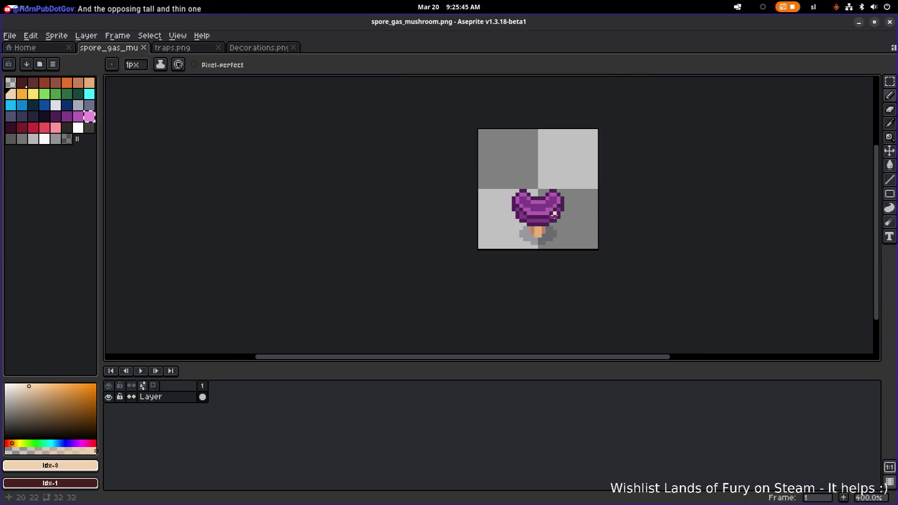
{"action": "scroll", "coordinate": [597, 220], "scroll_direction": "down", "scroll_amount": 2}
{"action": "left_click_drag", "start_coordinate": [595, 220], "coordinate": [502, 214]}
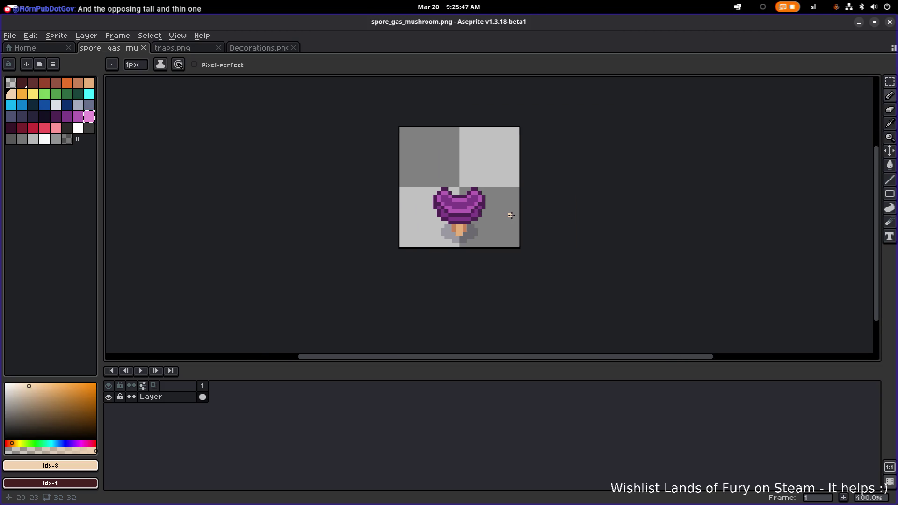
{"action": "scroll", "coordinate": [492, 215], "scroll_direction": "down", "scroll_amount": 2}
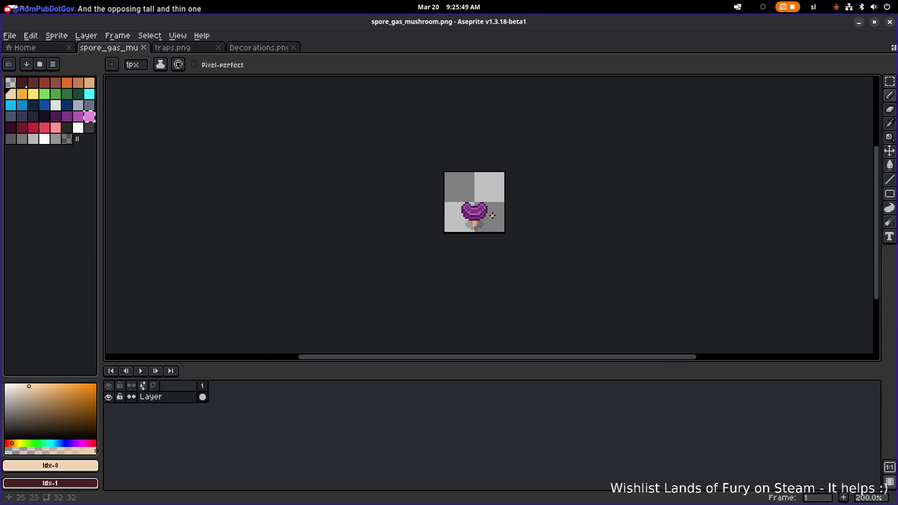
Step: From the traps.png tab, open spore_mushroom.png from the traps folder and centre it
{"action": "left_click", "coordinate": [171, 49]}
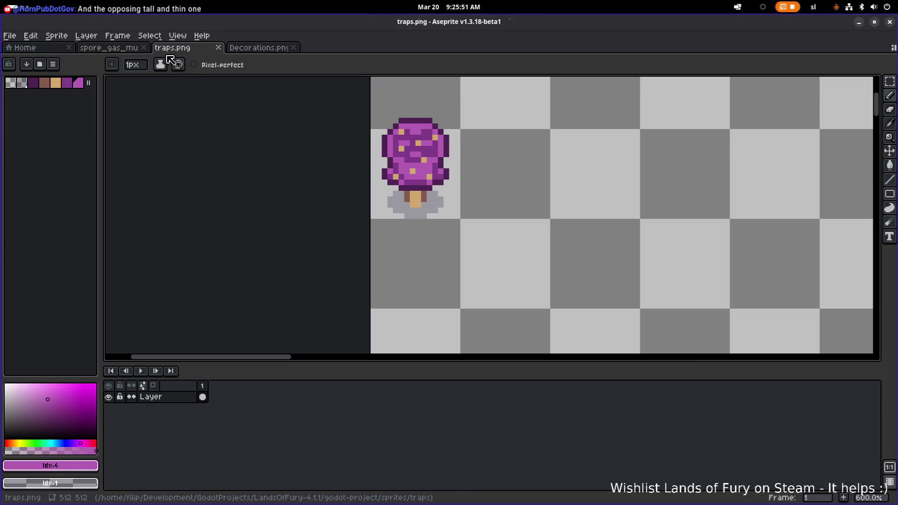
{"action": "scroll", "coordinate": [313, 136], "scroll_direction": "down", "scroll_amount": 1}
{"action": "left_click_drag", "start_coordinate": [313, 136], "coordinate": [411, 192]}
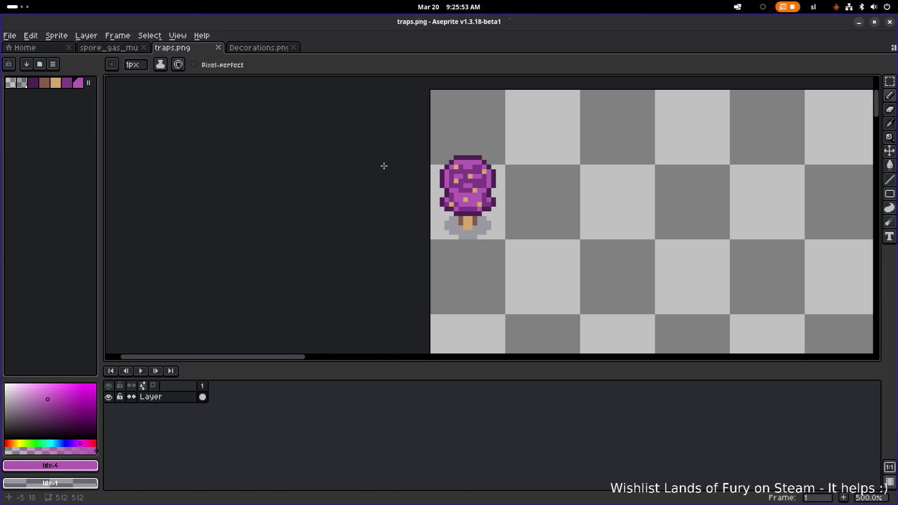
{"action": "left_click", "coordinate": [10, 35]}
{"action": "left_click", "coordinate": [16, 58]}
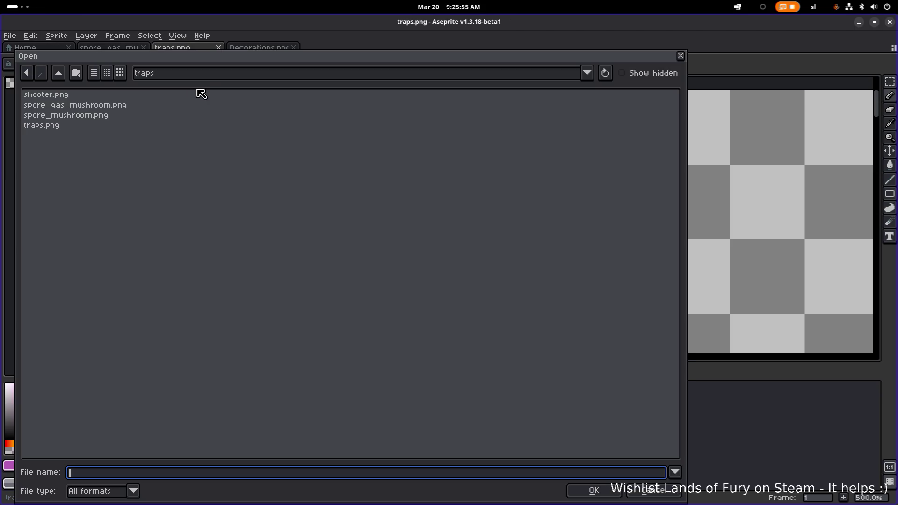
{"action": "double_click", "coordinate": [101, 119]}
{"action": "scroll", "coordinate": [472, 193], "scroll_direction": "up", "scroll_amount": 5}
{"action": "left_click_drag", "start_coordinate": [515, 211], "coordinate": [336, 113]}
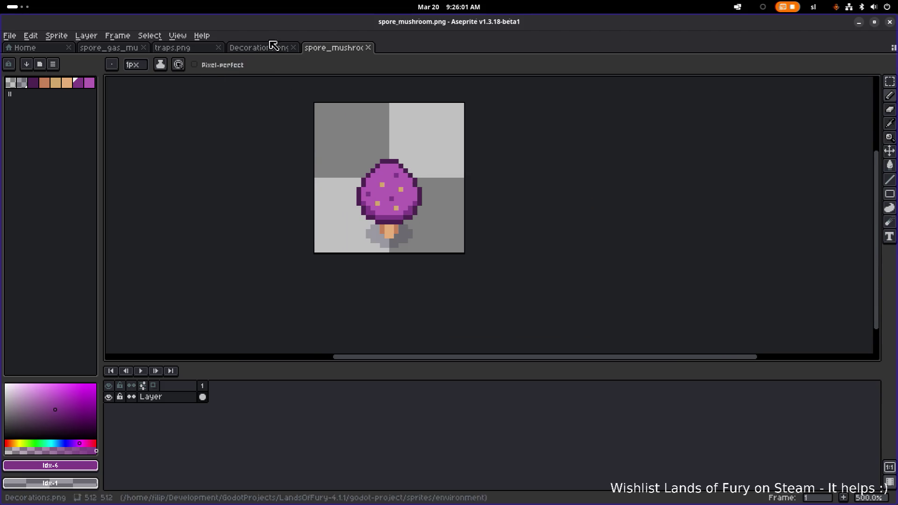
Step: Move the spore_mushroom tab right after spore_gas_mushroom and test one cap pixel
{"action": "left_click_drag", "start_coordinate": [338, 53], "coordinate": [167, 56]}
{"action": "key", "text": "ctrl+shift+Tab"}
{"action": "key", "text": "ctrl+Tab"}
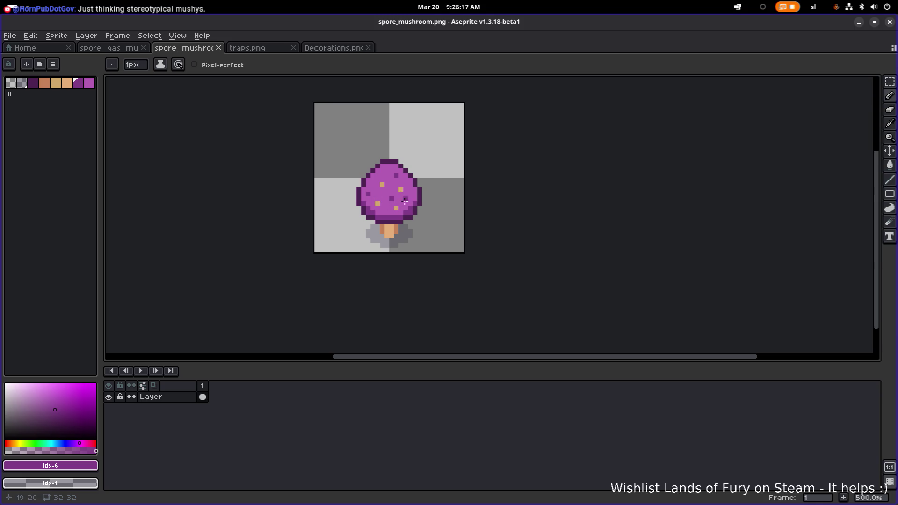
{"action": "left_click", "coordinate": [378, 179]}
{"action": "left_click", "coordinate": [378, 176]}
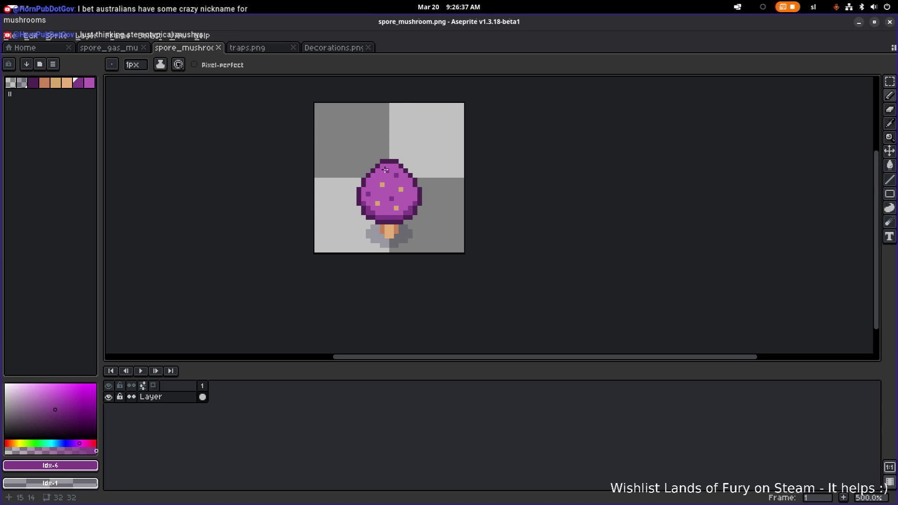
Step: Compare spore_gas_mushroom and spore_mushroom side by side, ending on spore_gas_mushroom
{"action": "left_click", "coordinate": [123, 54]}
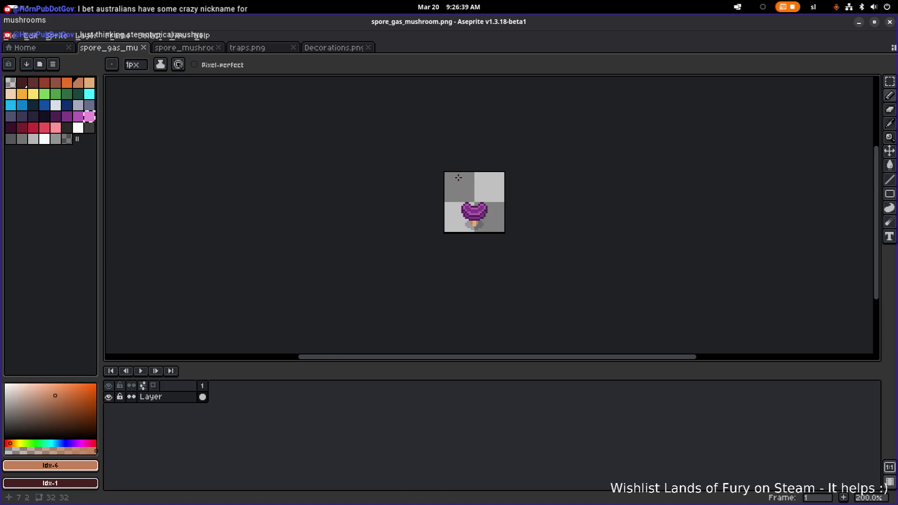
{"action": "scroll", "coordinate": [460, 187], "scroll_direction": "up", "scroll_amount": 3}
{"action": "scroll", "coordinate": [349, 149], "scroll_direction": "down", "scroll_amount": 1}
{"action": "scroll", "coordinate": [349, 148], "scroll_direction": "up", "scroll_amount": 1}
{"action": "left_click", "coordinate": [184, 47]}
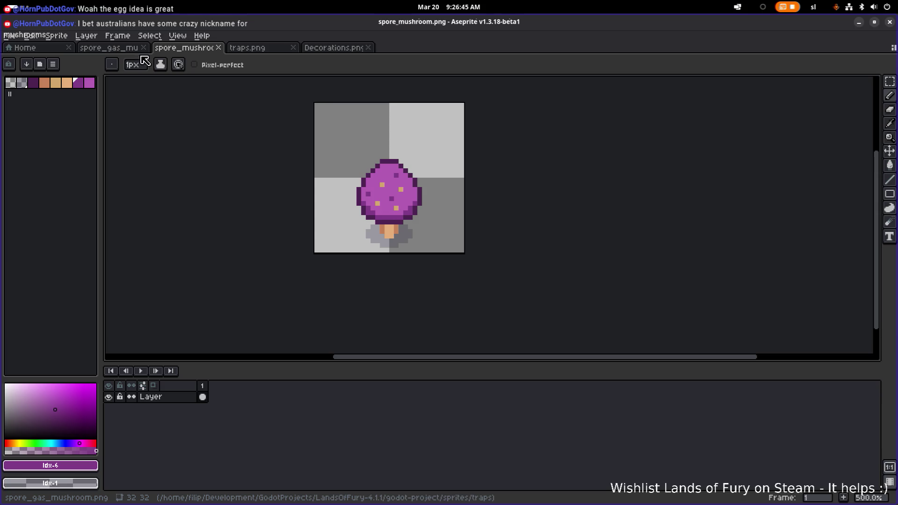
{"action": "left_click", "coordinate": [116, 48]}
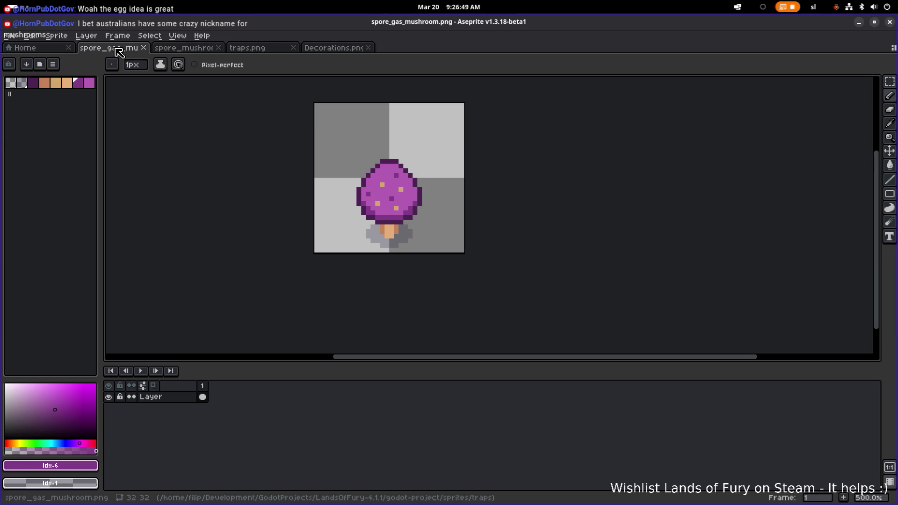
{"action": "left_click", "coordinate": [183, 49]}
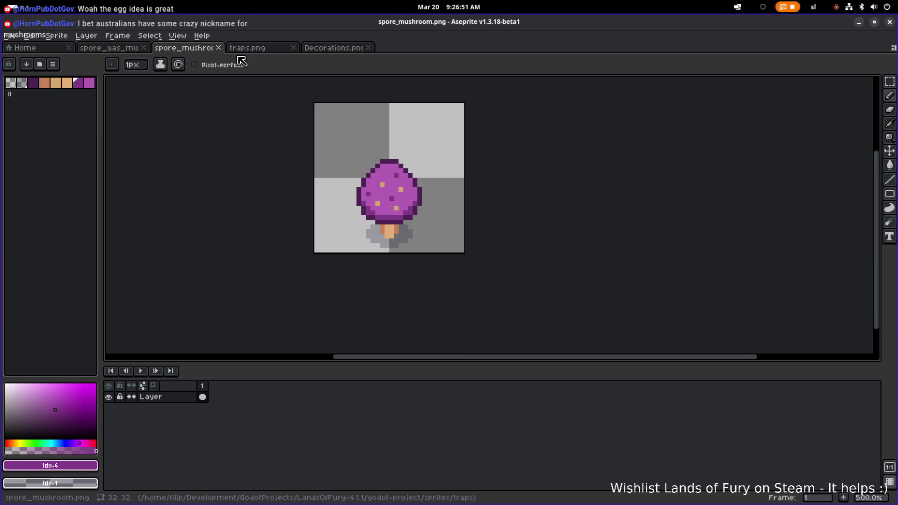
{"action": "left_click", "coordinate": [122, 49]}
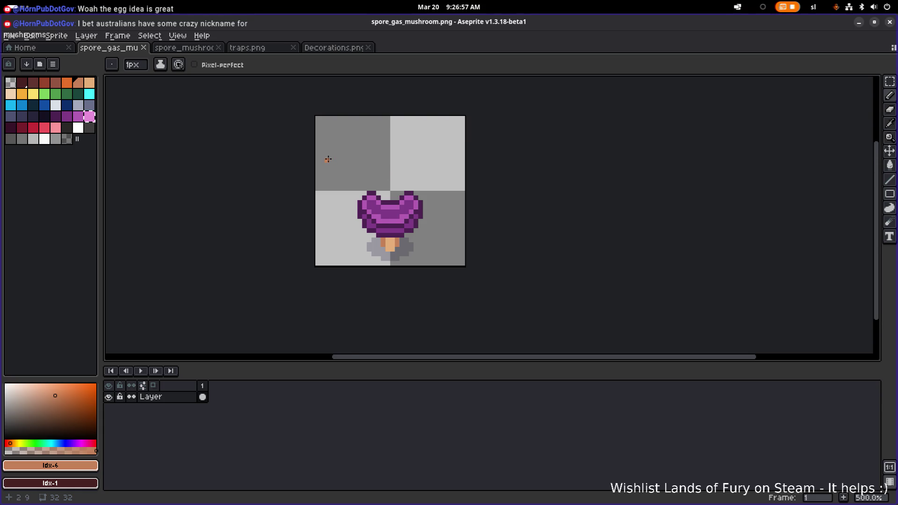
{"action": "scroll", "coordinate": [329, 159], "scroll_direction": "down", "scroll_amount": 2}
{"action": "scroll", "coordinate": [329, 159], "scroll_direction": "up", "scroll_amount": 1}
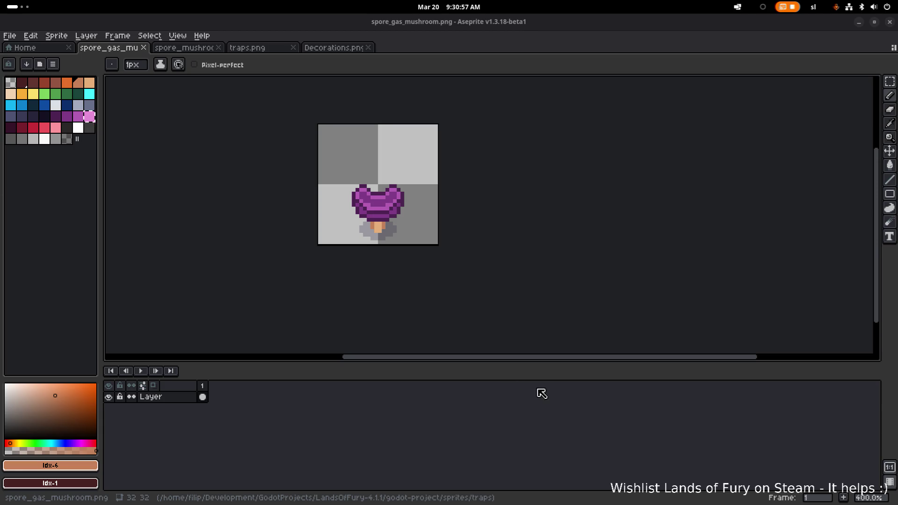
{"action": "key", "text": "alt+Tab"}
Step: Save spore_mushroom as egg_mushroom.png in traps by replacing 'spore' with 'egg'
{"action": "scroll", "coordinate": [427, 244], "scroll_direction": "up", "scroll_amount": 1}
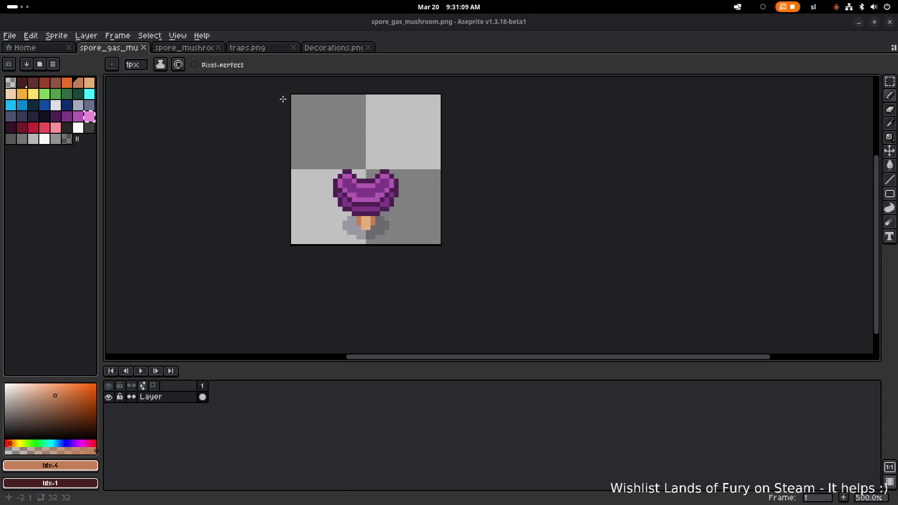
{"action": "left_click", "coordinate": [206, 48]}
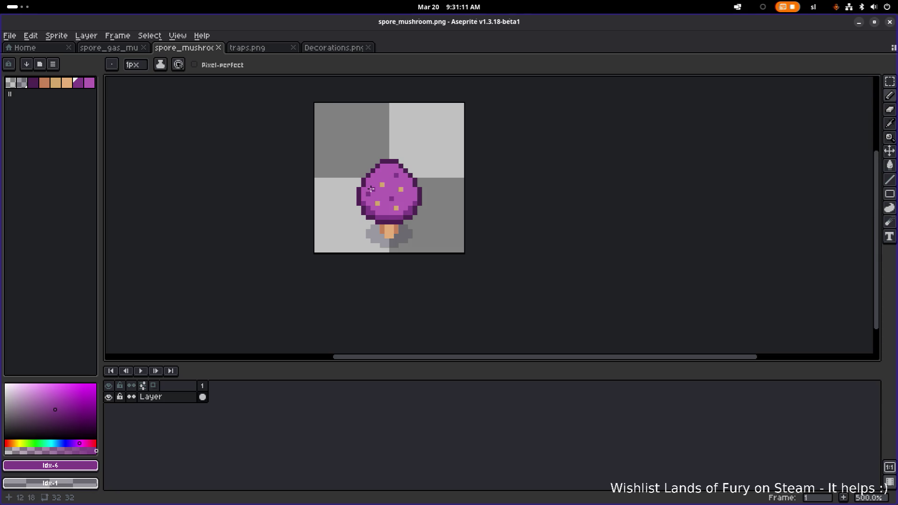
{"action": "left_click", "coordinate": [13, 39]}
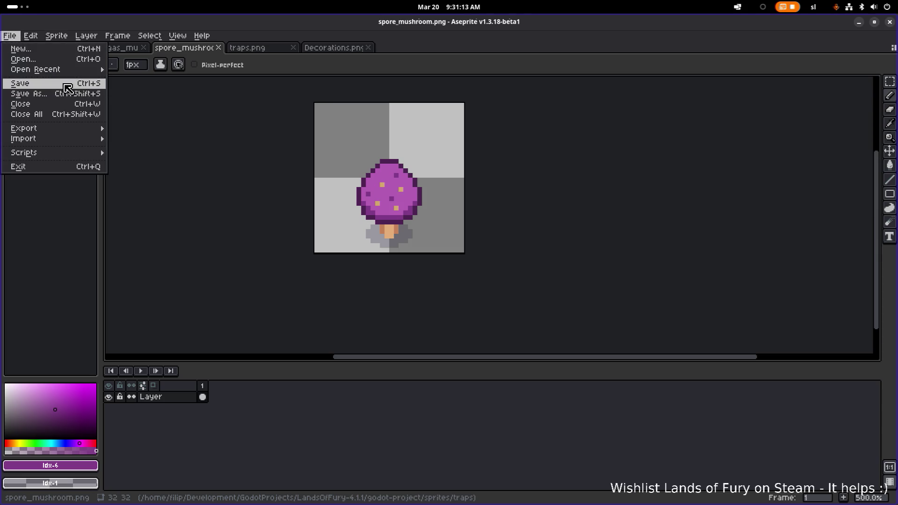
{"action": "left_click", "coordinate": [63, 95]}
{"action": "left_click", "coordinate": [88, 473]}
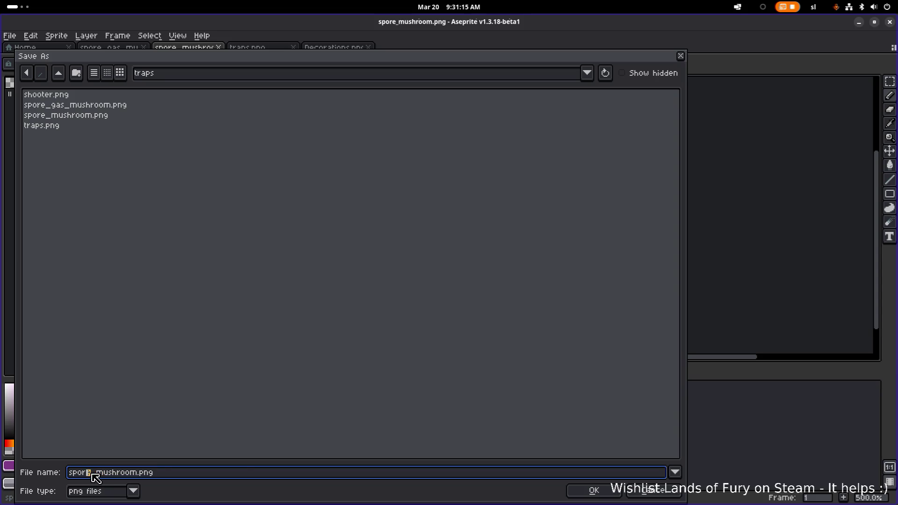
{"action": "key", "text": "Right"}
{"action": "key", "text": "shift+Home"}
{"action": "type", "text": "egg"}
{"action": "key", "text": "Return"}
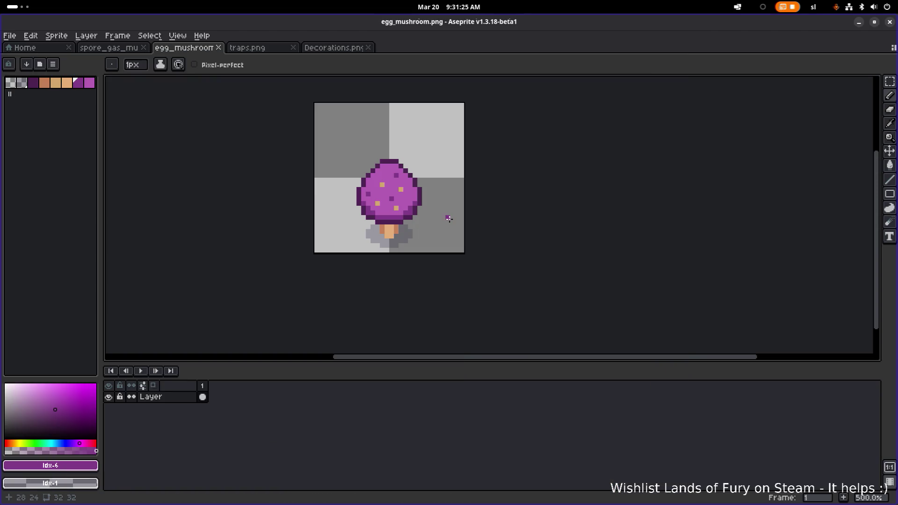
Step: Load the default palette into egg_mushroom and pick the green swatch as drawing colour
{"action": "scroll", "coordinate": [449, 216], "scroll_direction": "up", "scroll_amount": 2}
{"action": "left_click_drag", "start_coordinate": [415, 223], "coordinate": [451, 250]}
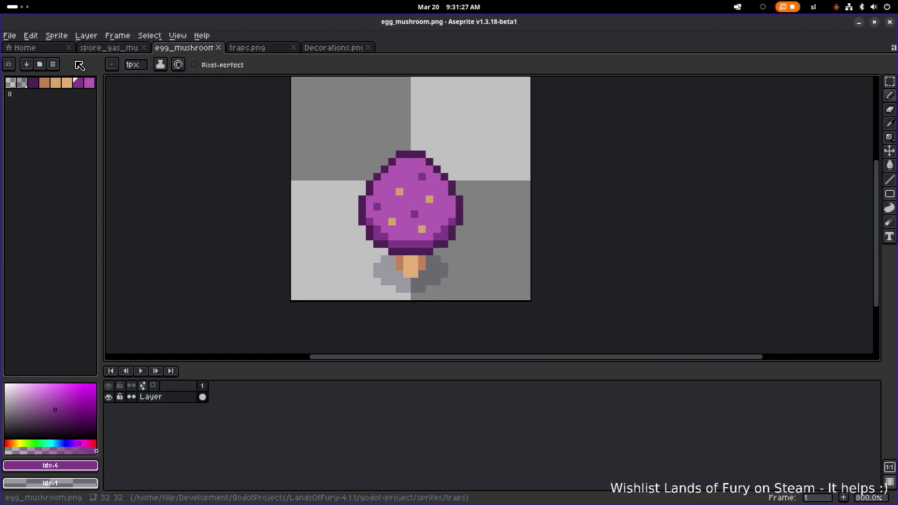
{"action": "left_click", "coordinate": [53, 64]}
{"action": "left_click", "coordinate": [125, 218]}
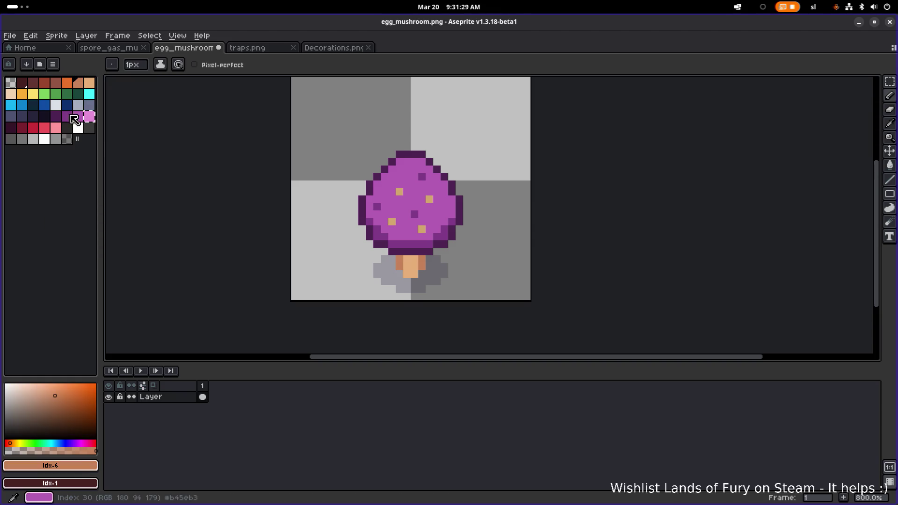
{"action": "left_click", "coordinate": [53, 98]}
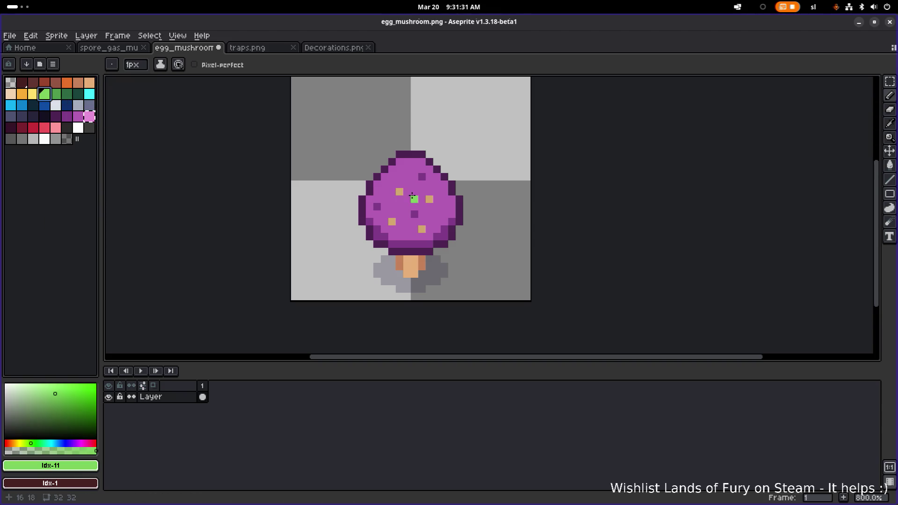
{"action": "left_click_drag", "start_coordinate": [403, 215], "coordinate": [373, 223]}
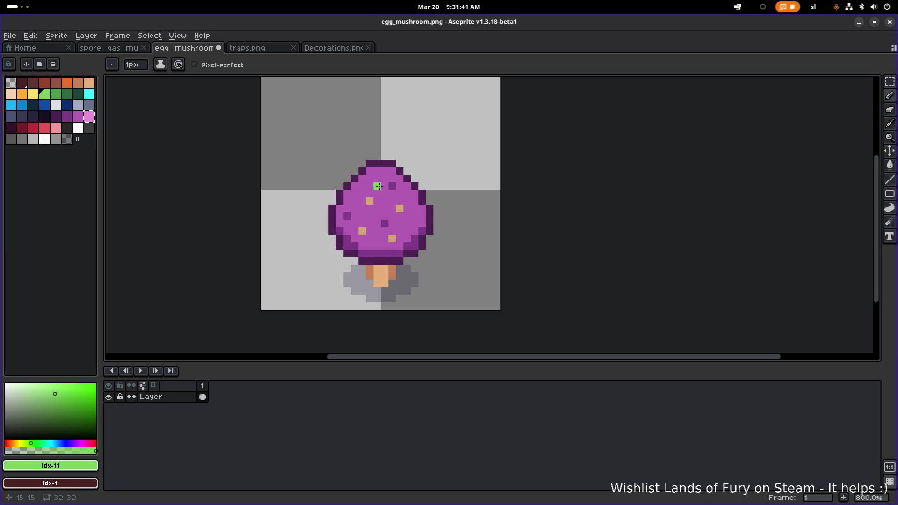
{"action": "key", "text": "alt+Tab"}
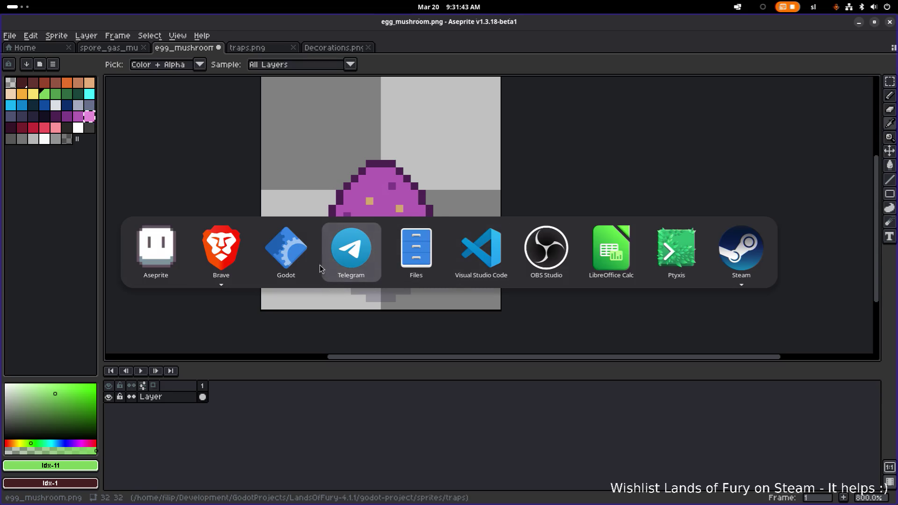
Step: Glance at the Godot mushroom traps scene, then bring Aseprite's egg_mushroom.png back
{"action": "key", "text": "alt+Tab"}
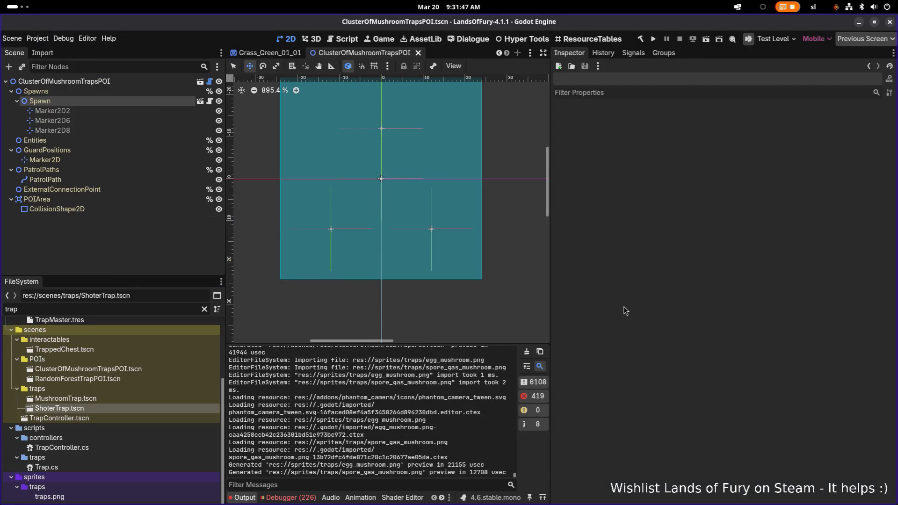
{"action": "type", "text": "green"}
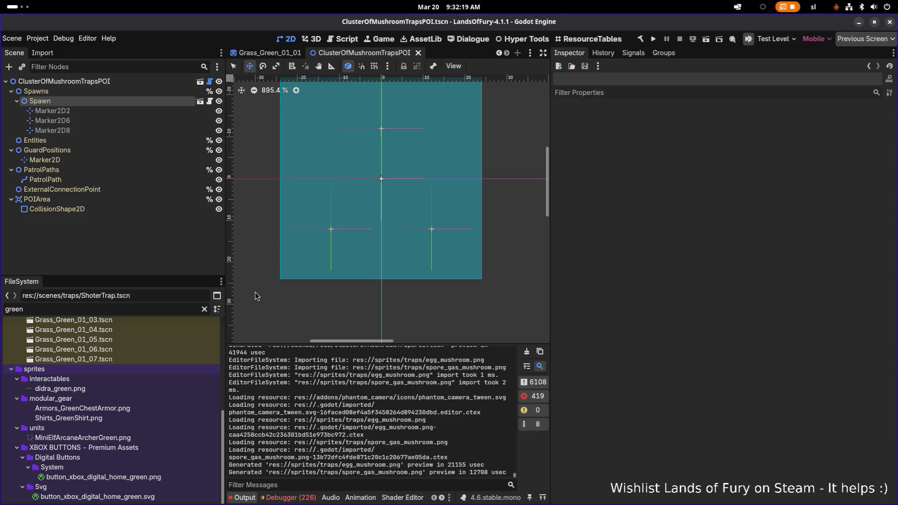
{"action": "key", "text": "alt+Tab"}
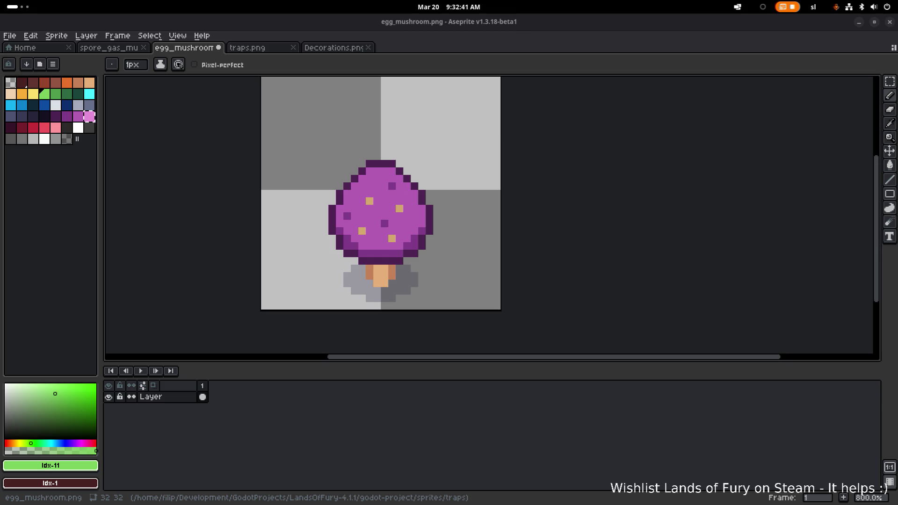
Step: Undo a stray green line and marquee-select the whole mushroom
{"action": "key", "text": "alt+Tab"}
{"action": "key", "text": "alt+Tab"}
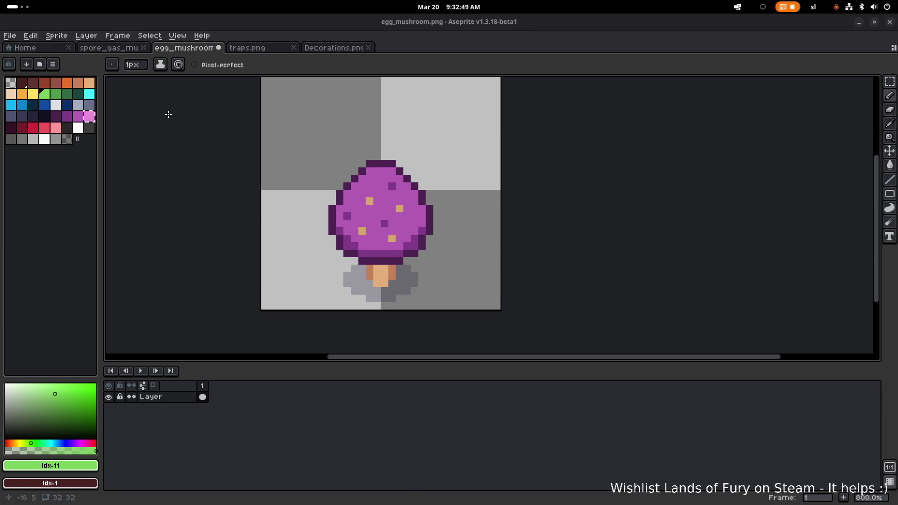
{"action": "scroll", "coordinate": [400, 183], "scroll_direction": "up", "scroll_amount": 2}
{"action": "left_click", "coordinate": [488, 305], "text": "shift"}
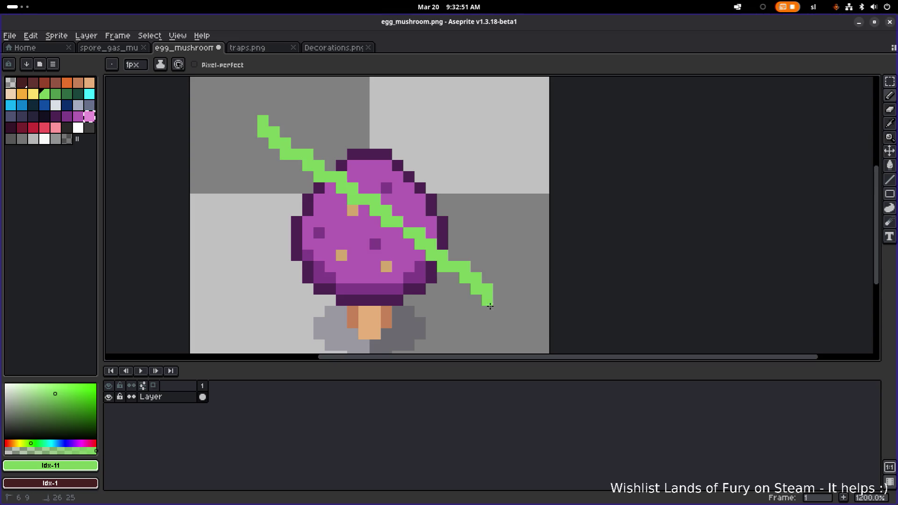
{"action": "key", "text": "ctrl+z"}
{"action": "key", "text": "m"}
{"action": "mouse_move", "coordinate": [243, 101]}
{"action": "left_mouse_down"}
{"action": "mouse_move", "coordinate": [431, 235]}
{"action": "mouse_move", "coordinate": [506, 330]}
{"action": "left_mouse_up"}
Step: Eyedrop the cap's dark outline purple #4d2352, returning to the Rectangular Marquee
{"action": "scroll", "coordinate": [331, 181], "scroll_direction": "up", "scroll_amount": 1}
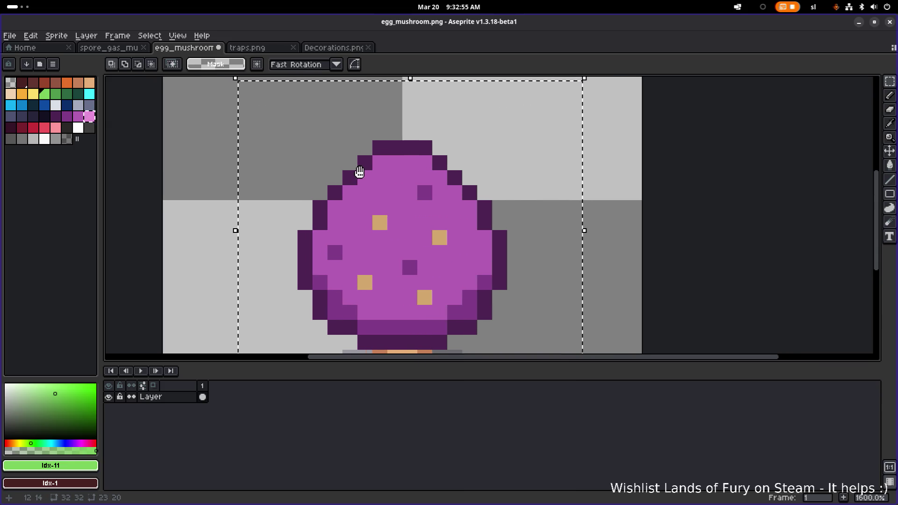
{"action": "key", "text": "i"}
{"action": "left_click", "coordinate": [397, 141]}
{"action": "key", "text": "m"}
{"action": "scroll", "coordinate": [397, 142], "scroll_direction": "down", "scroll_amount": 1}
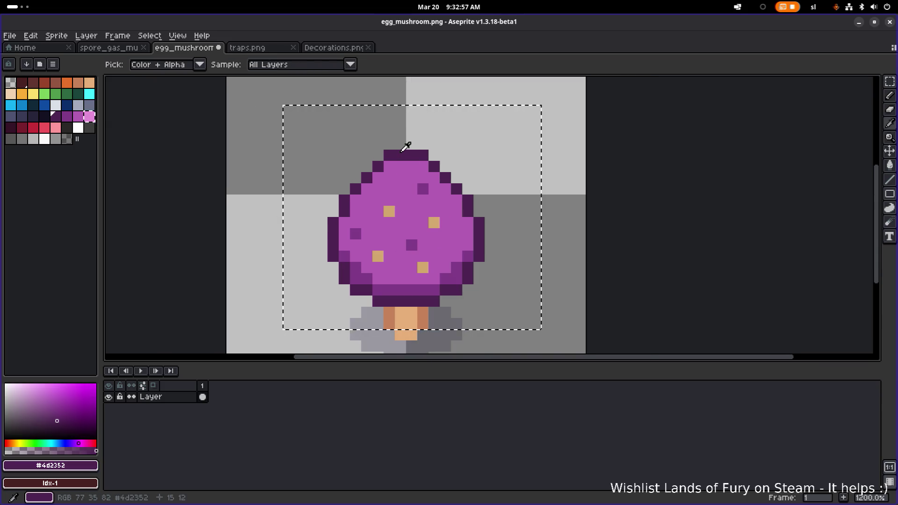
Step: Replace the dark purple with dark green using Replace Color
{"action": "key", "text": "shift+r"}
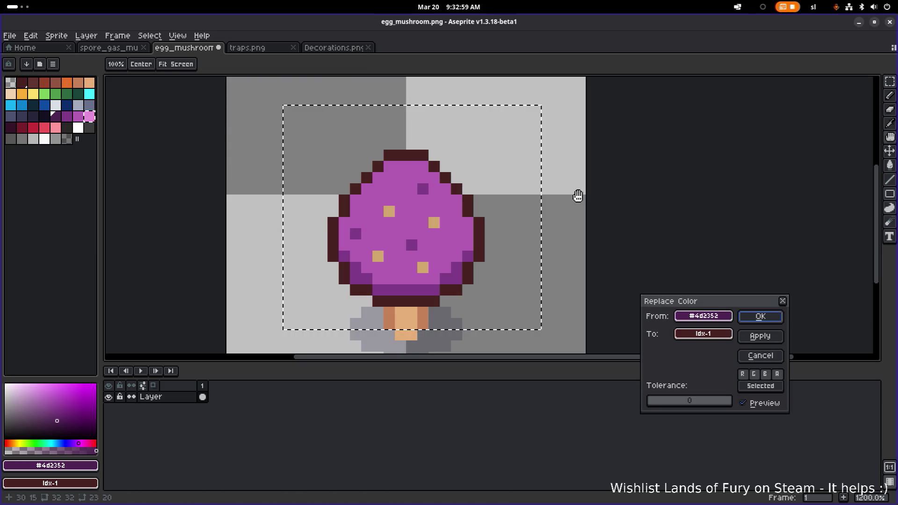
{"action": "left_click", "coordinate": [717, 335]}
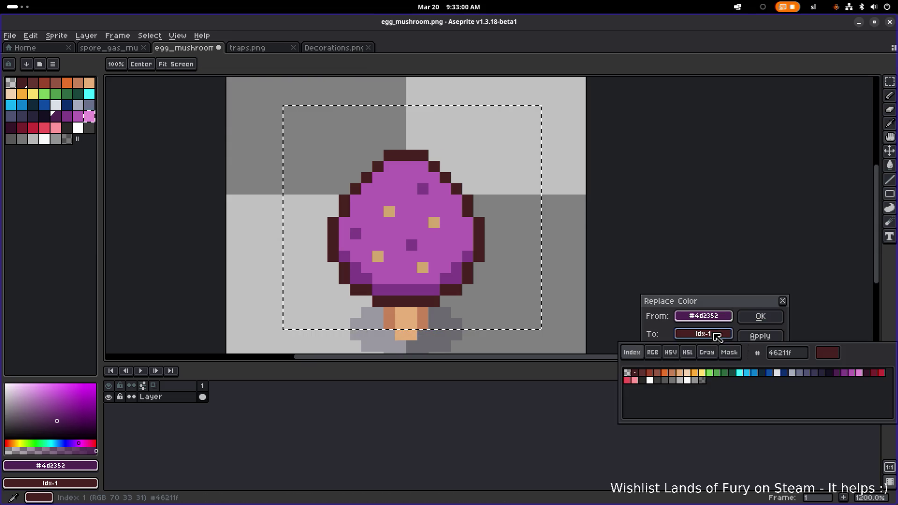
{"action": "left_click", "coordinate": [732, 373]}
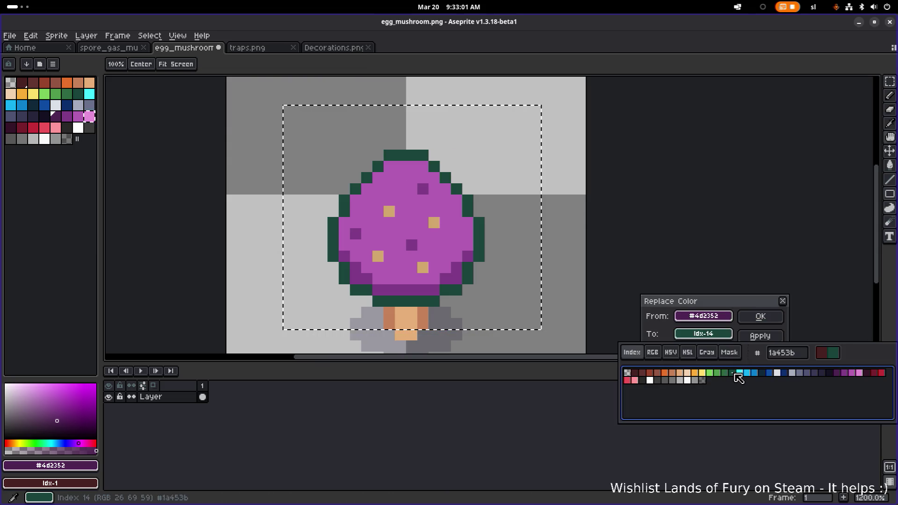
{"action": "left_click", "coordinate": [761, 317]}
{"action": "scroll", "coordinate": [507, 238], "scroll_direction": "down", "scroll_amount": 2}
Step: Bucket-fill the cap interior with dark green, then with a lighter green
{"action": "left_click", "coordinate": [67, 93]}
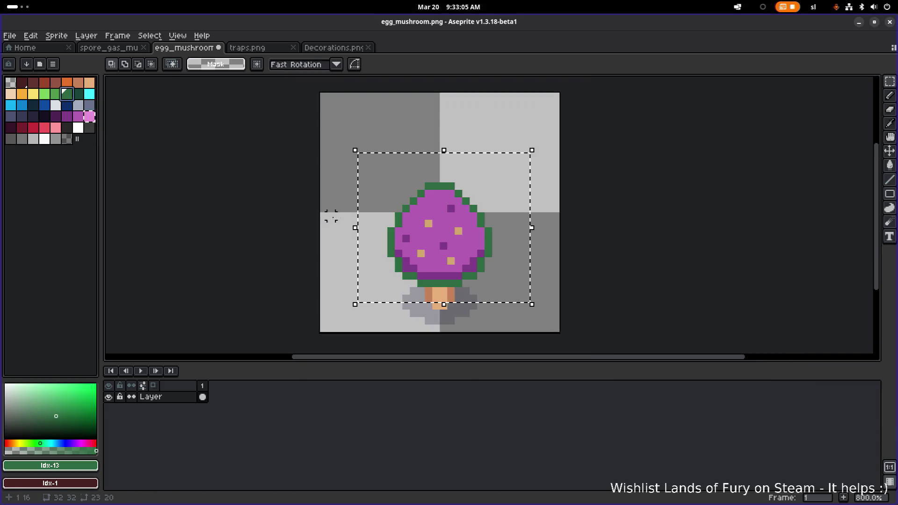
{"action": "key", "text": "g"}
{"action": "left_click", "coordinate": [397, 209]}
{"action": "key", "text": "ctrl+z"}
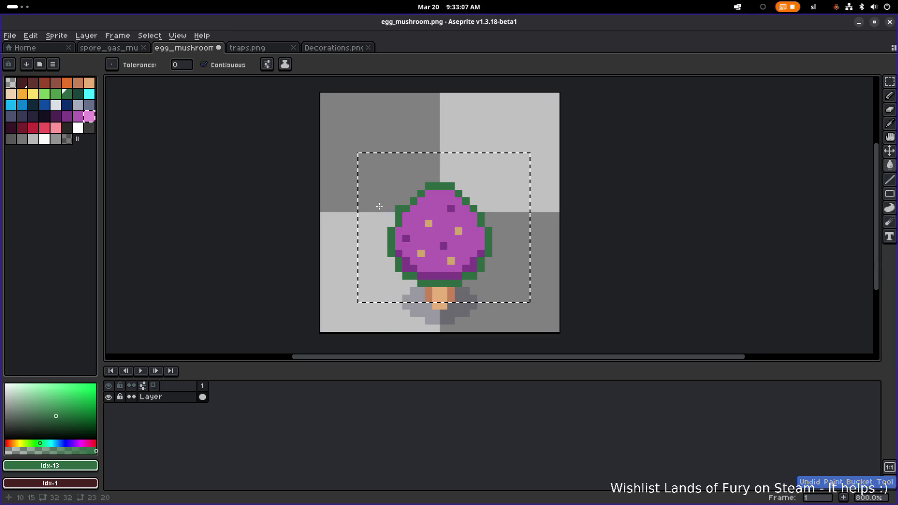
{"action": "left_click", "coordinate": [58, 96]}
{"action": "scroll", "coordinate": [445, 234], "scroll_direction": "up", "scroll_amount": 3}
{"action": "left_click", "coordinate": [434, 211]}
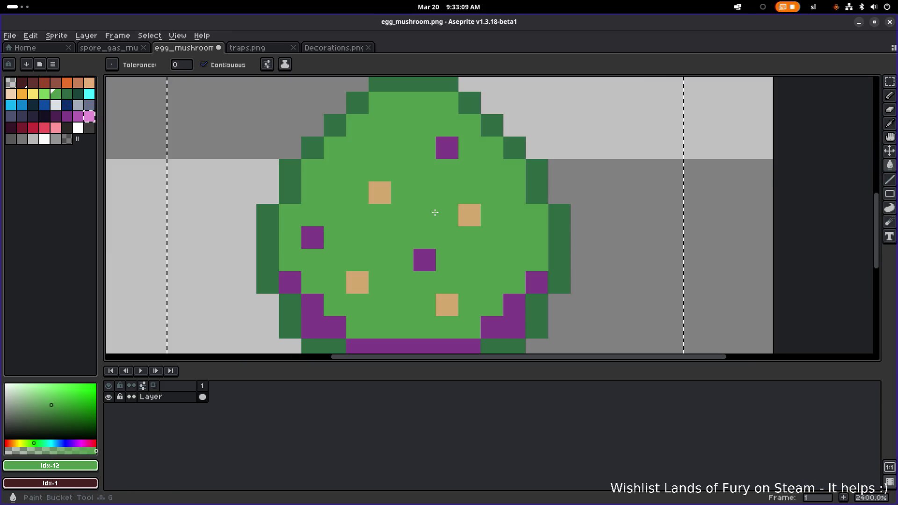
{"action": "scroll", "coordinate": [426, 246], "scroll_direction": "down", "scroll_amount": 3}
{"action": "scroll", "coordinate": [426, 246], "scroll_direction": "up", "scroll_amount": 2}
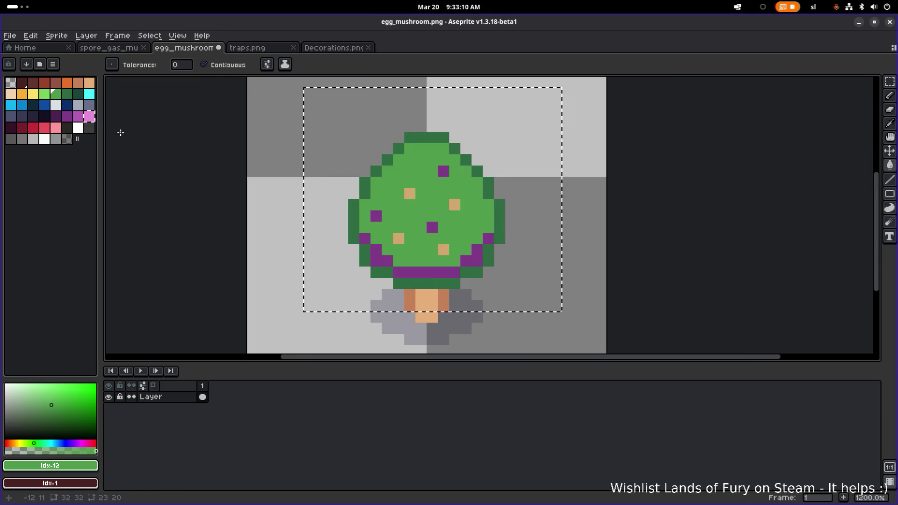
{"action": "left_click", "coordinate": [67, 94]}
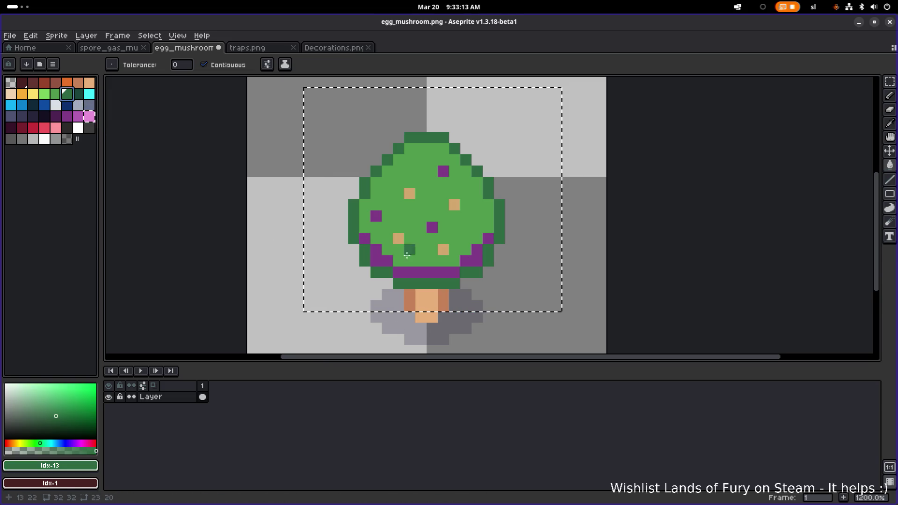
Step: Undo the green recolouring, re-pick dark purple #4d2352, and save egg_mushroom.png
{"action": "key", "text": "ctrl+z"}
{"action": "key", "text": "ctrl+z"}
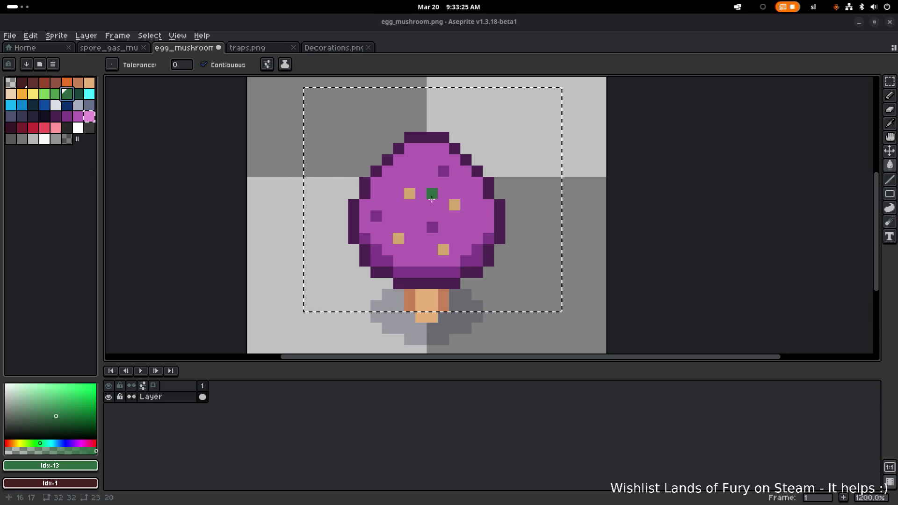
{"action": "left_click", "coordinate": [434, 284], "text": "alt"}
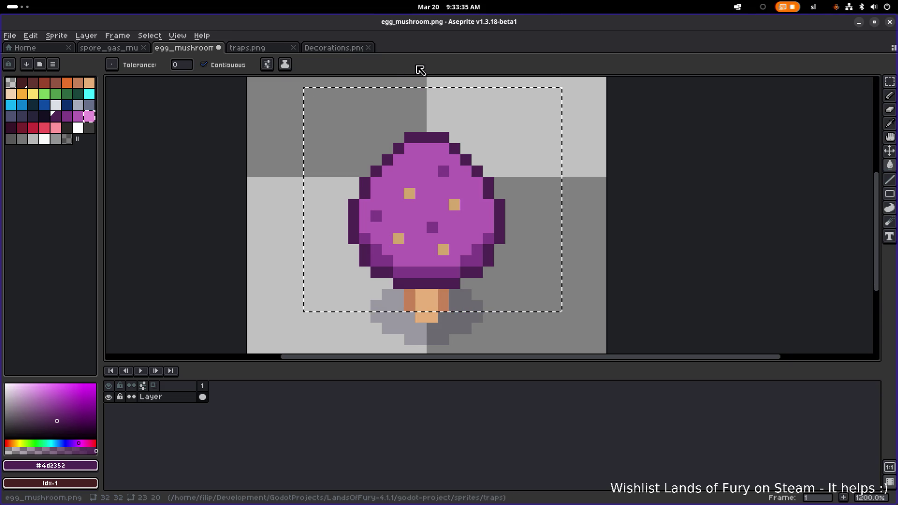
{"action": "key", "text": "ctrl+s"}
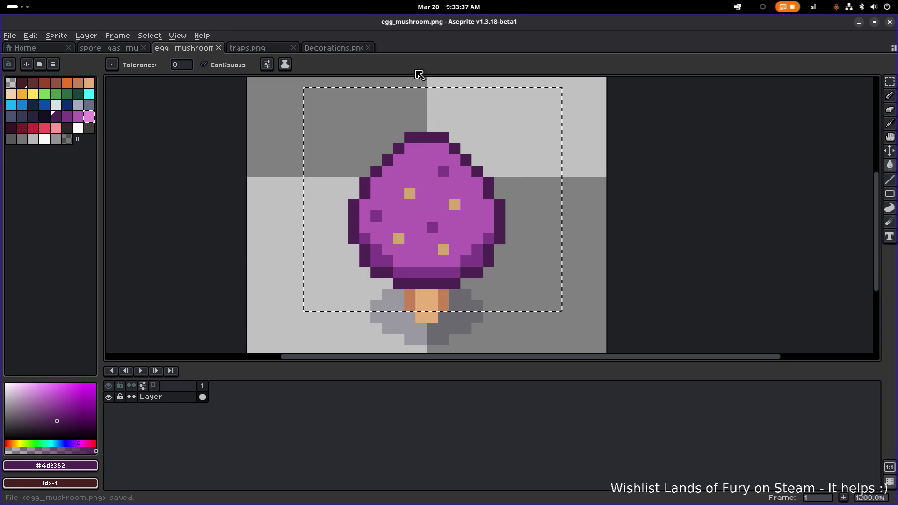
Step: Marquee-select the purple mushroom in traps.png and choose File > New
{"action": "left_click", "coordinate": [121, 49]}
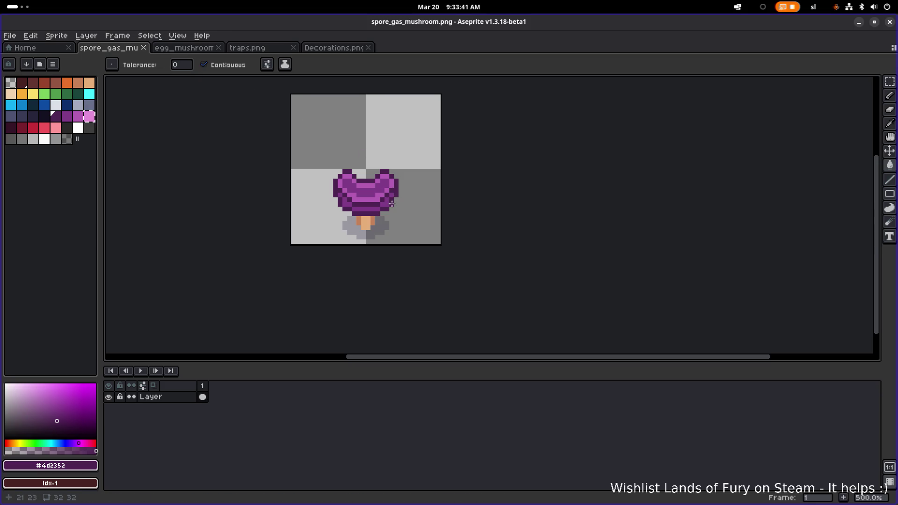
{"action": "left_click", "coordinate": [251, 49]}
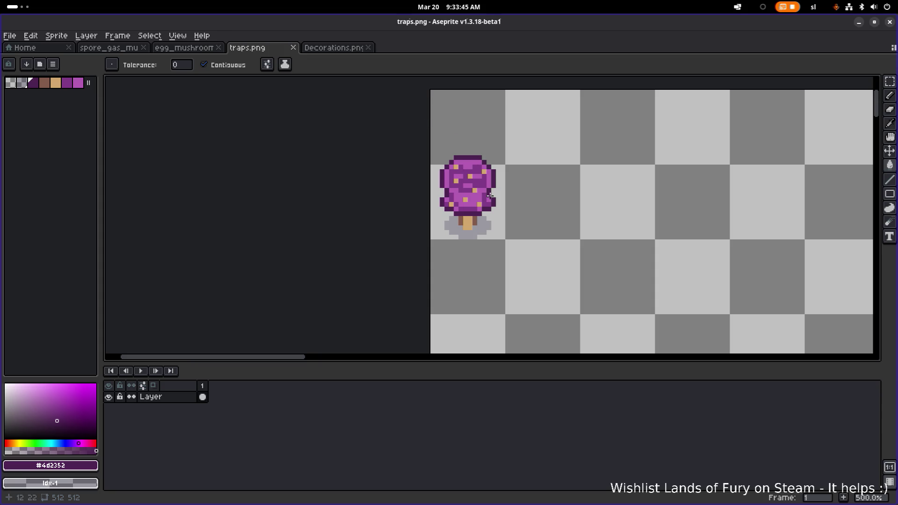
{"action": "key", "text": "m"}
{"action": "left_click_drag", "start_coordinate": [525, 250], "coordinate": [390, 134]}
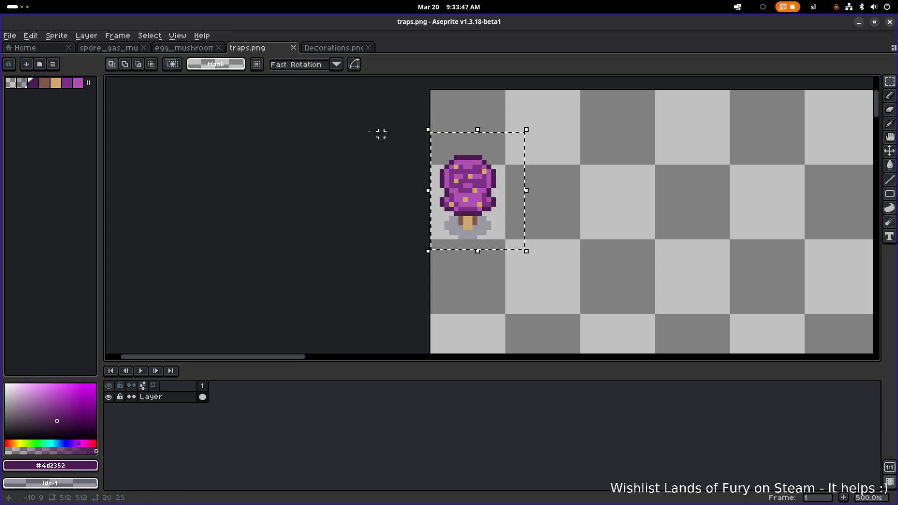
{"action": "left_click", "coordinate": [10, 37]}
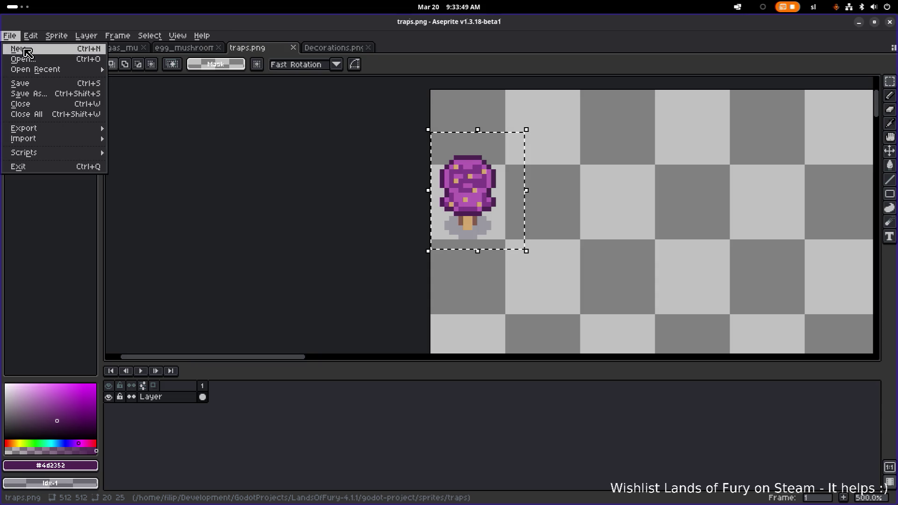
{"action": "left_click", "coordinate": [33, 50]}
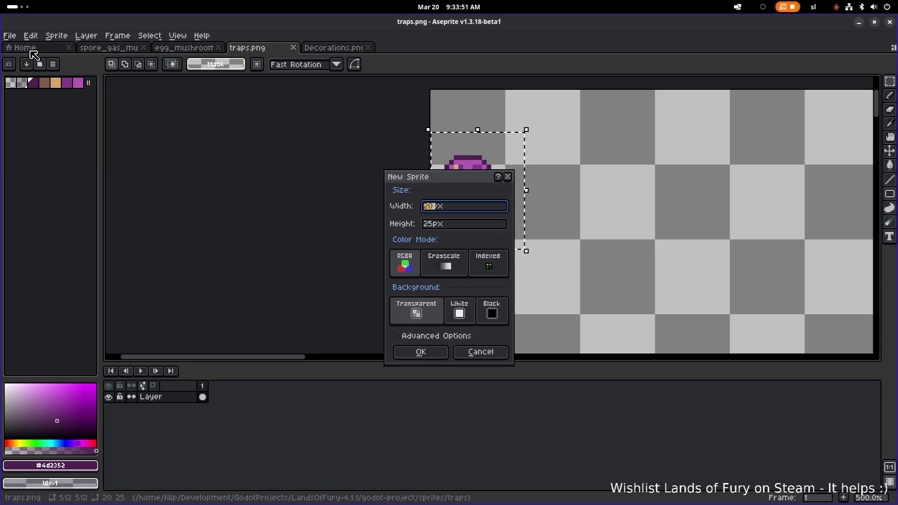
Step: Create a new 32×32 sprite
{"action": "left_click", "coordinate": [508, 177]}
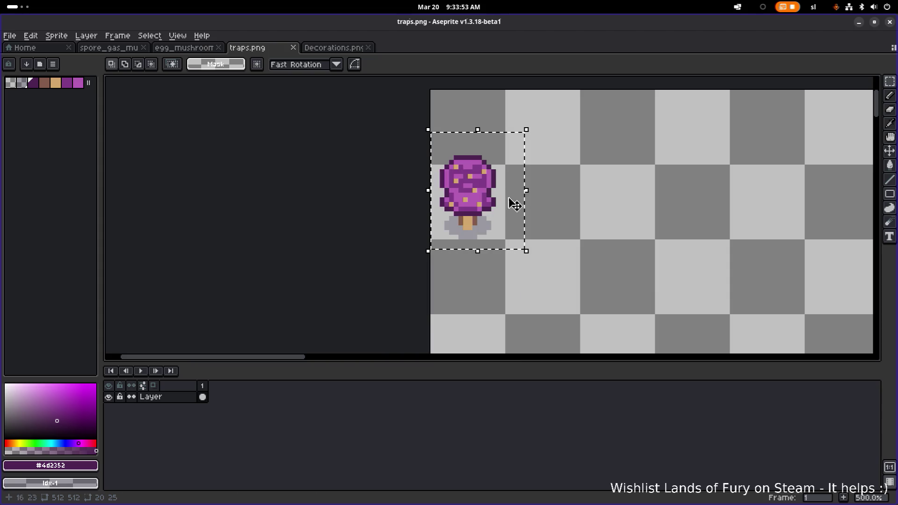
{"action": "left_click", "coordinate": [10, 36]}
{"action": "left_click", "coordinate": [18, 51]}
{"action": "type", "text": "32"}
{"action": "key", "text": "Tab"}
{"action": "type", "text": "32"}
{"action": "key", "text": "Return"}
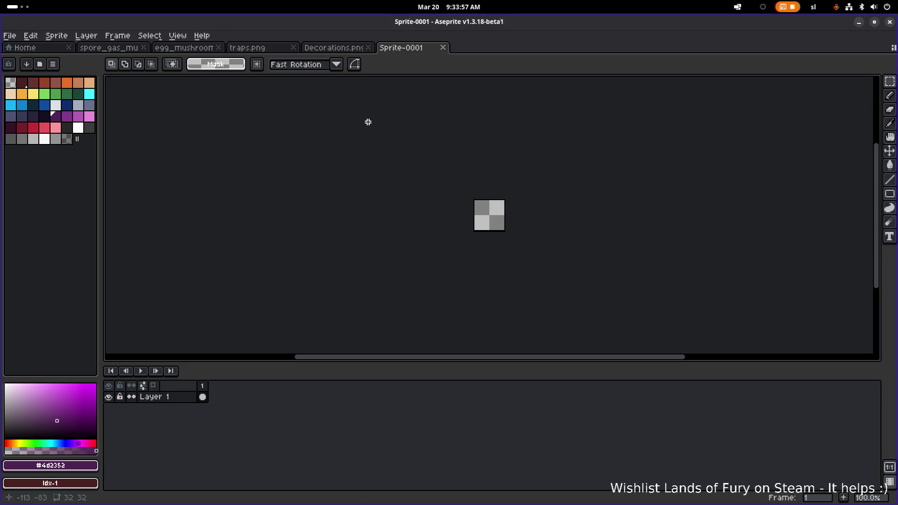
Step: Paste the traps mushroom, shift it 8 pixels right to centre it, and start saving
{"action": "key", "text": "ctrl+v"}
{"action": "scroll", "coordinate": [512, 207], "scroll_direction": "up", "scroll_amount": 5}
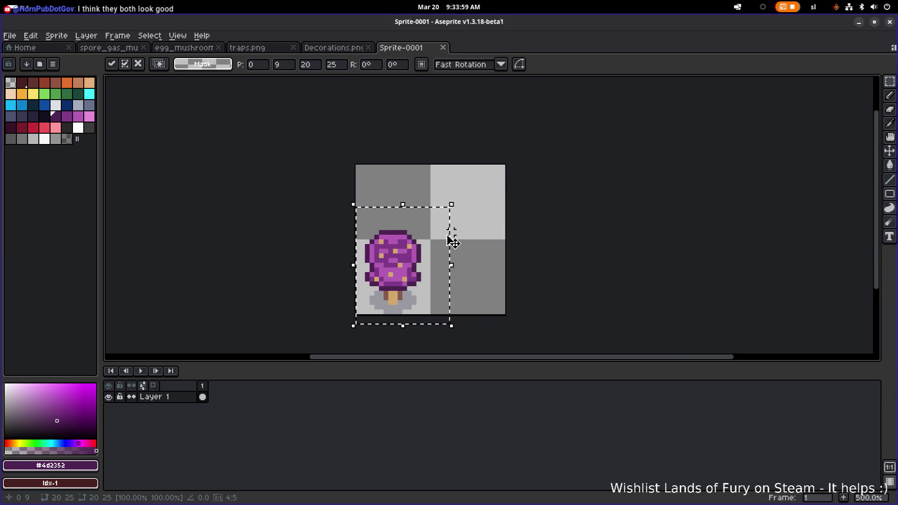
{"action": "left_click_drag", "start_coordinate": [410, 270], "coordinate": [448, 271]}
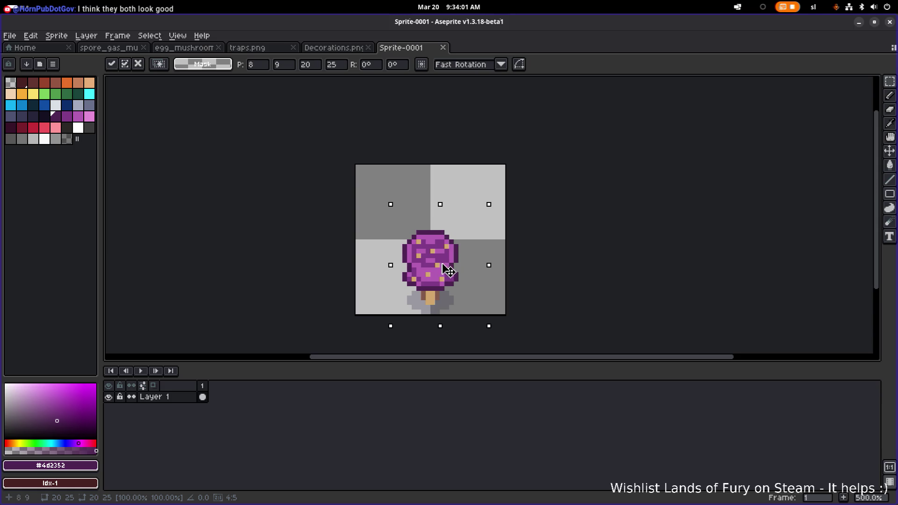
{"action": "key", "text": "ctrl+s"}
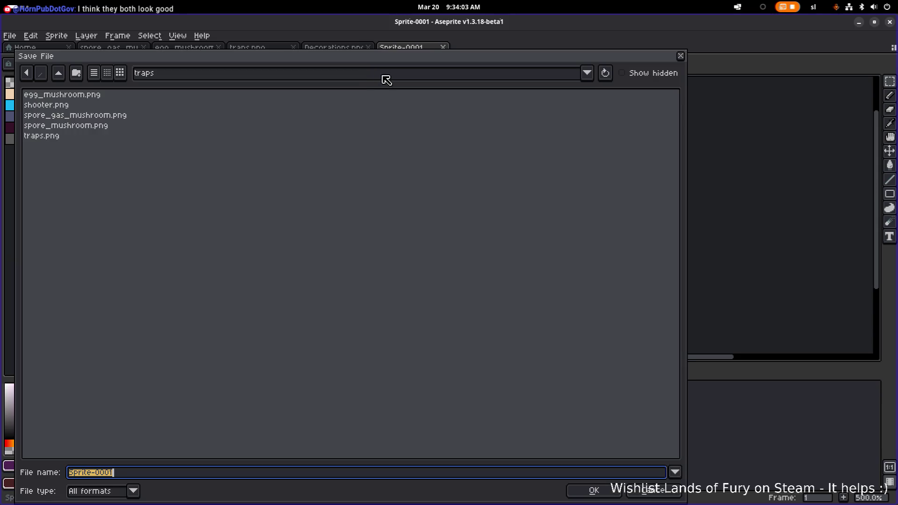
Step: Save the sprite as tall_mushroom.png in the traps folder, then deselect
{"action": "left_click", "coordinate": [185, 79]}
{"action": "left_click", "coordinate": [80, 191]}
{"action": "key", "text": "Tab"}
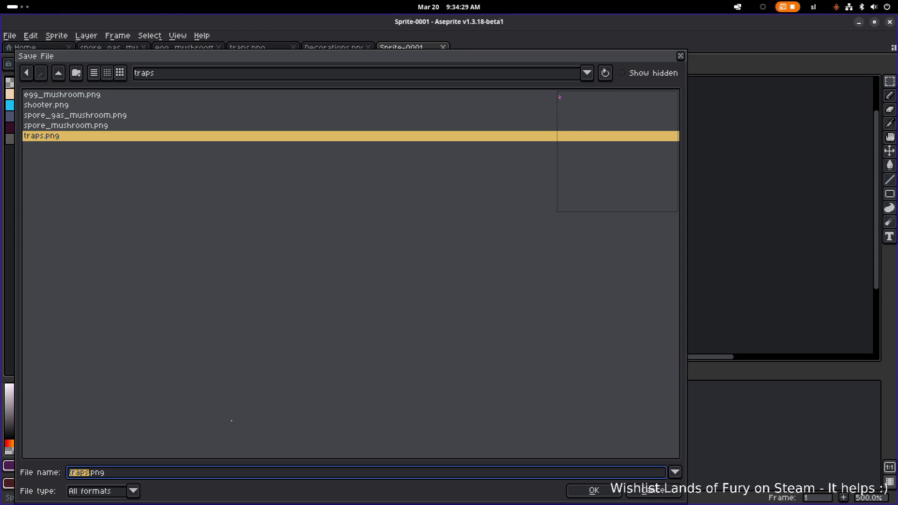
{"action": "type", "text": "tall_mushroom"}
{"action": "key", "text": "Return"}
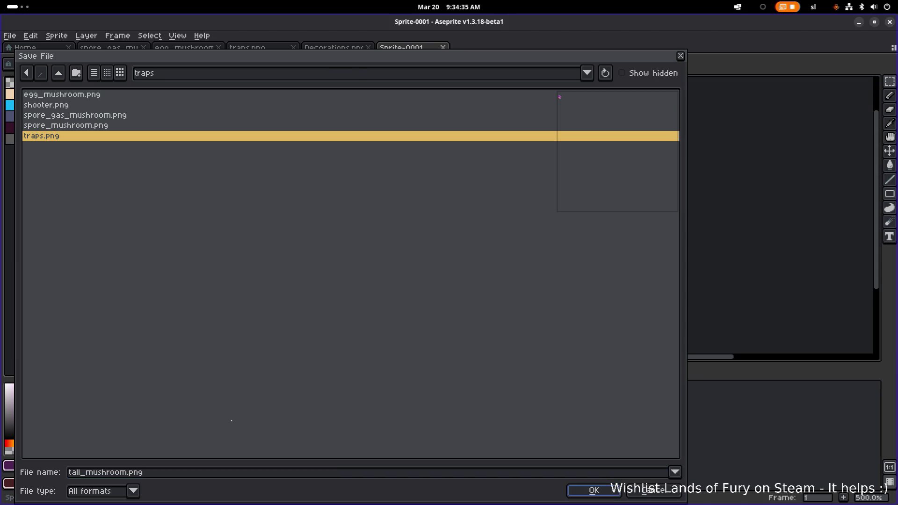
{"action": "key", "text": "ctrl+d"}
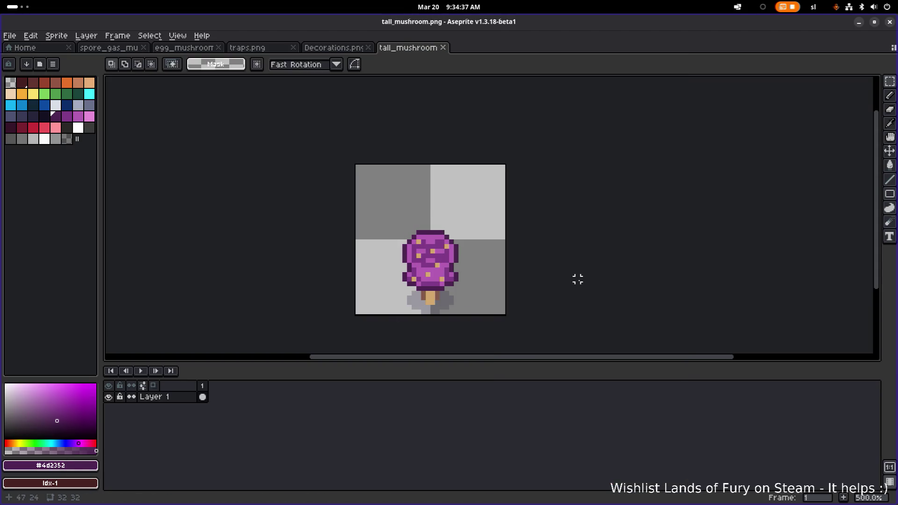
Step: Select the mushroom cap and move it a few pixels up, away from the stem
{"action": "scroll", "coordinate": [455, 234], "scroll_direction": "up", "scroll_amount": 2}
{"action": "mouse_move", "coordinate": [478, 181]}
{"action": "left_mouse_down"}
{"action": "mouse_move", "coordinate": [333, 240]}
{"action": "mouse_move", "coordinate": [328, 278]}
{"action": "left_mouse_up"}
{"action": "left_click_drag", "start_coordinate": [401, 273], "coordinate": [401, 243]}
{"action": "key", "text": "Return"}
{"action": "left_click", "coordinate": [500, 271]}
{"action": "scroll", "coordinate": [425, 271], "scroll_direction": "down", "scroll_amount": 1}
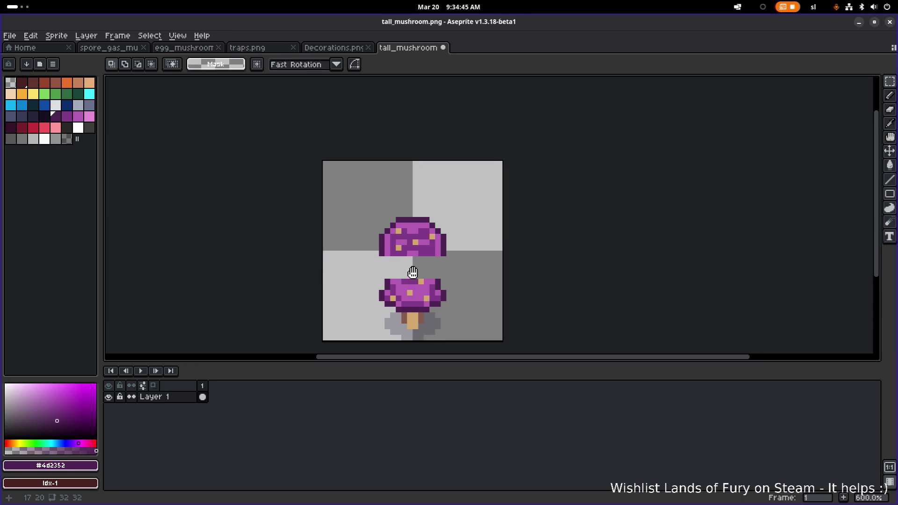
{"action": "scroll", "coordinate": [409, 273], "scroll_direction": "up", "scroll_amount": 3}
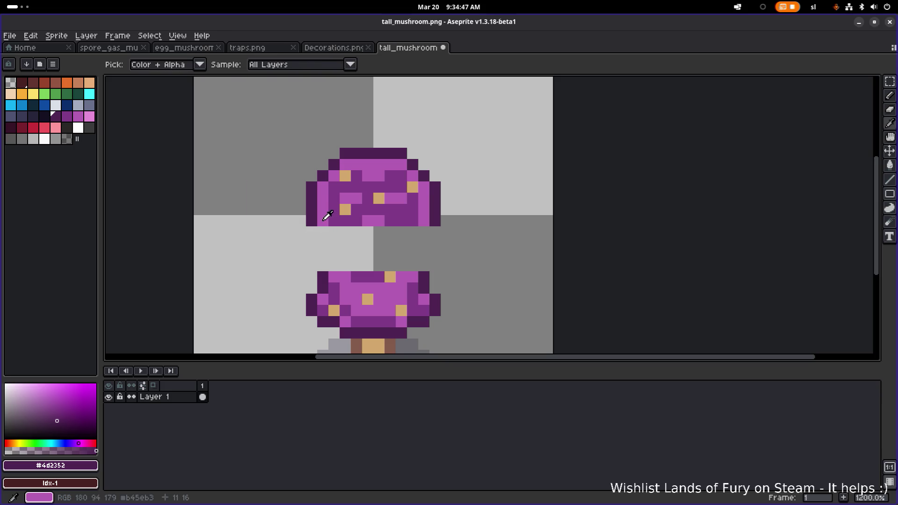
Step: Pencil light purple #b45cb3 sides joining the raised cap down to the base
{"action": "left_click", "coordinate": [327, 215], "text": "alt"}
{"action": "key", "text": "b"}
{"action": "left_click_drag", "start_coordinate": [323, 232], "coordinate": [335, 264]}
{"action": "left_click", "coordinate": [338, 235]}
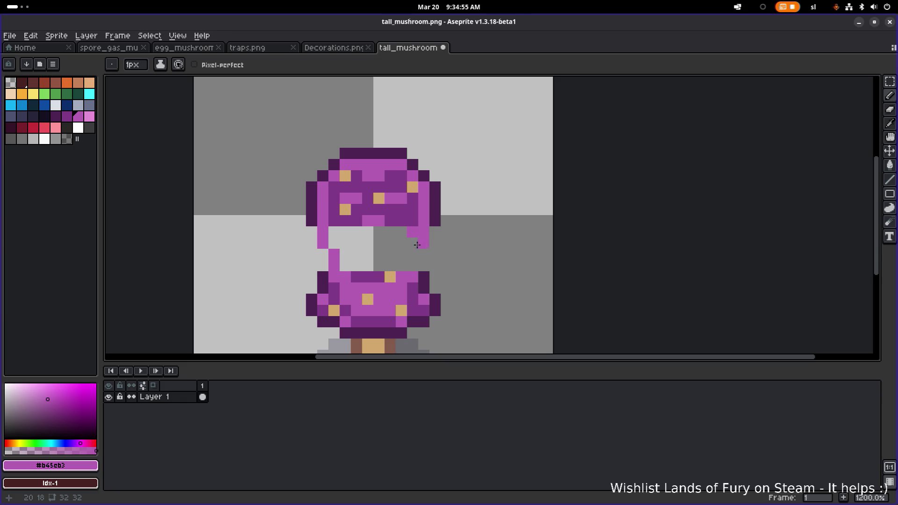
{"action": "left_click", "coordinate": [412, 265]}
{"action": "left_click", "coordinate": [421, 248]}
Step: Add #4d2352 outline pixels at both cap edges and bucket-fill the gap light purple
{"action": "left_click", "coordinate": [434, 214], "text": "alt"}
{"action": "left_click", "coordinate": [435, 237]}
{"action": "left_click", "coordinate": [312, 242]}
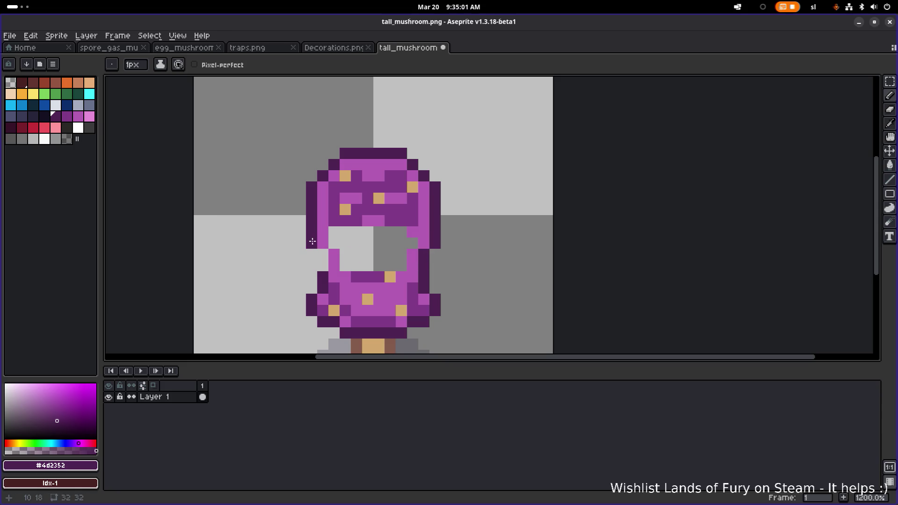
{"action": "key", "text": "g"}
{"action": "key", "text": "x"}
{"action": "left_click", "coordinate": [354, 241]}
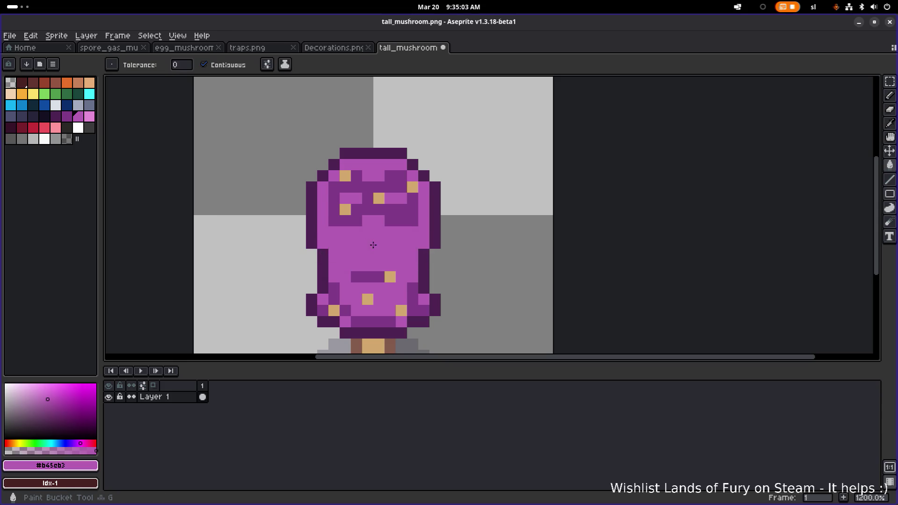
Step: Pencil darker #7f3b86 purple shading down the middle of the body
{"action": "scroll", "coordinate": [364, 239], "scroll_direction": "down", "scroll_amount": 3}
{"action": "scroll", "coordinate": [411, 239], "scroll_direction": "down", "scroll_amount": 3}
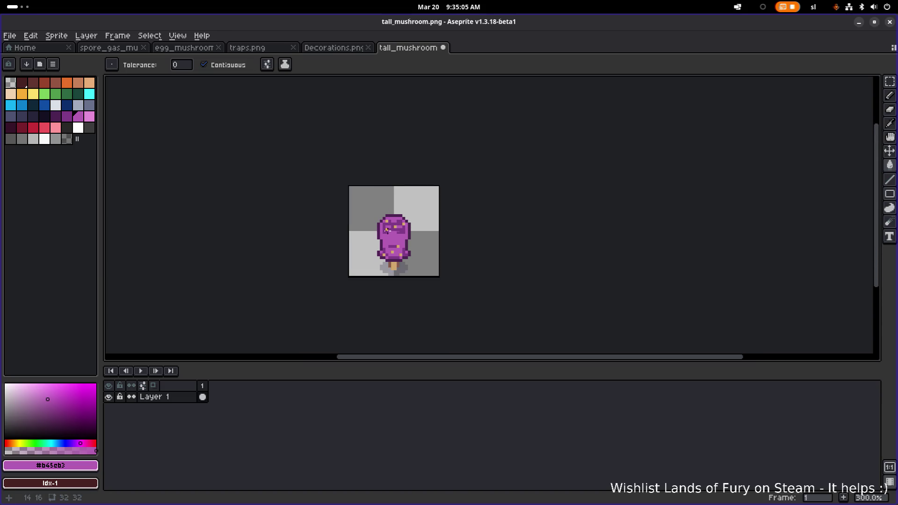
{"action": "scroll", "coordinate": [395, 231], "scroll_direction": "up", "scroll_amount": 6}
{"action": "scroll", "coordinate": [372, 253], "scroll_direction": "down", "scroll_amount": 3}
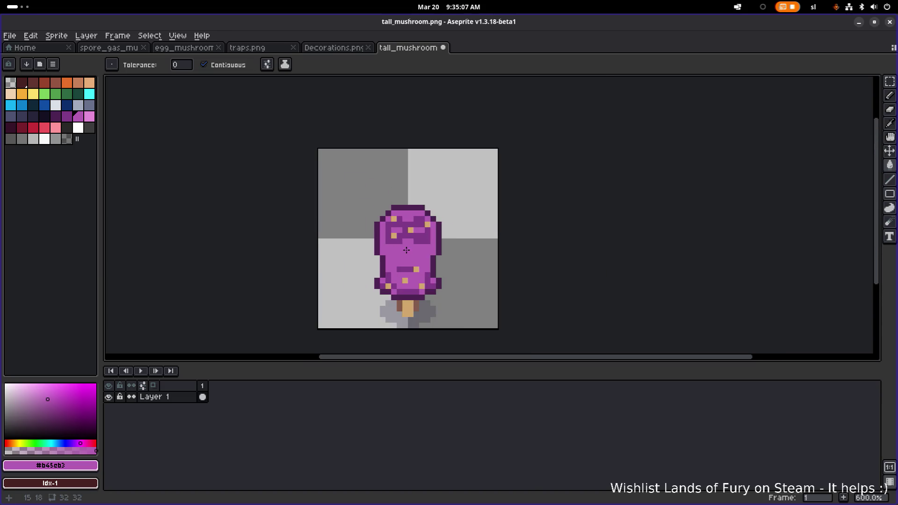
{"action": "scroll", "coordinate": [373, 257], "scroll_direction": "up", "scroll_amount": 4}
{"action": "key", "text": "b"}
{"action": "key", "text": "["}
{"action": "left_click", "coordinate": [375, 260]}
{"action": "mouse_move", "coordinate": [386, 265]}
{"action": "left_mouse_down"}
{"action": "mouse_move", "coordinate": [438, 260]}
{"action": "mouse_move", "coordinate": [447, 271]}
{"action": "mouse_move", "coordinate": [390, 286]}
{"action": "left_mouse_up"}
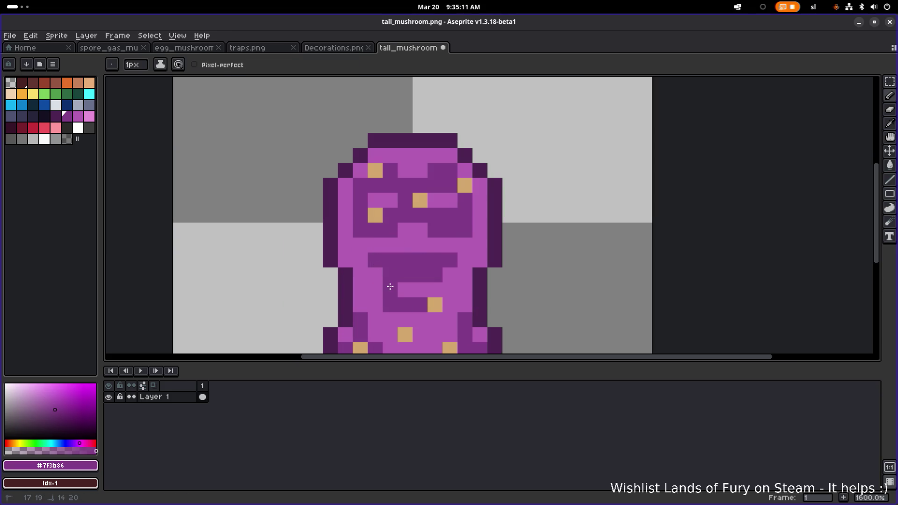
Step: Extend the darker purple shading in a row across the body
{"action": "scroll", "coordinate": [320, 211], "scroll_direction": "up", "scroll_amount": 2}
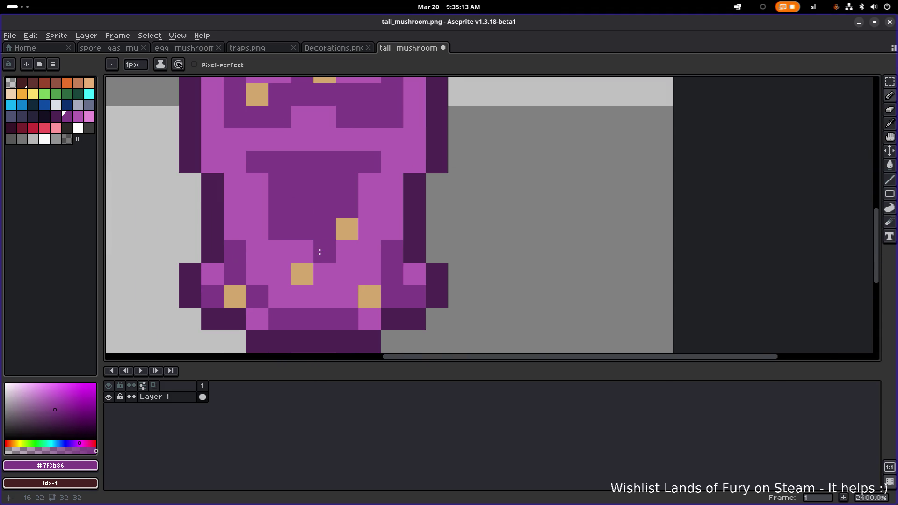
{"action": "left_click", "coordinate": [266, 183]}
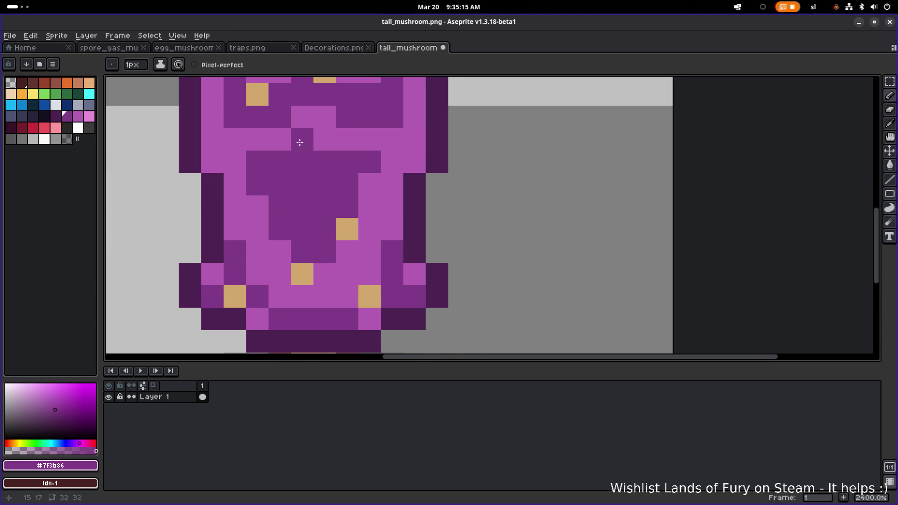
{"action": "scroll", "coordinate": [317, 149], "scroll_direction": "down", "scroll_amount": 5}
{"action": "mouse_move", "coordinate": [323, 206]}
{"action": "left_mouse_down"}
{"action": "mouse_move", "coordinate": [361, 206]}
{"action": "mouse_move", "coordinate": [453, 239]}
{"action": "left_mouse_up"}
{"action": "scroll", "coordinate": [361, 206], "scroll_direction": "down", "scroll_amount": 1}
{"action": "scroll", "coordinate": [416, 213], "scroll_direction": "up", "scroll_amount": 4}
{"action": "mouse_move", "coordinate": [402, 179]}
{"action": "left_mouse_down"}
{"action": "mouse_move", "coordinate": [374, 177]}
{"action": "mouse_move", "coordinate": [424, 174]}
{"action": "mouse_move", "coordinate": [386, 168]}
{"action": "left_mouse_up"}
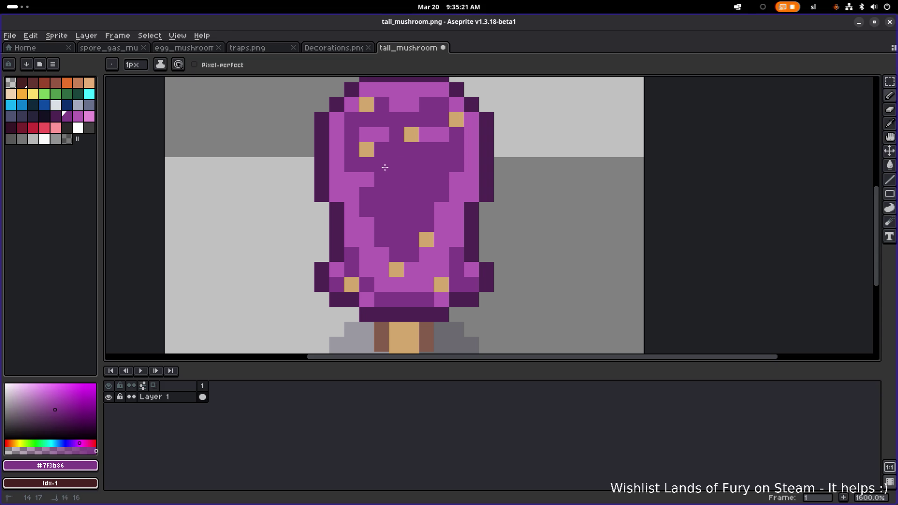
{"action": "scroll", "coordinate": [419, 178], "scroll_direction": "down", "scroll_amount": 4}
{"action": "scroll", "coordinate": [407, 201], "scroll_direction": "up", "scroll_amount": 3}
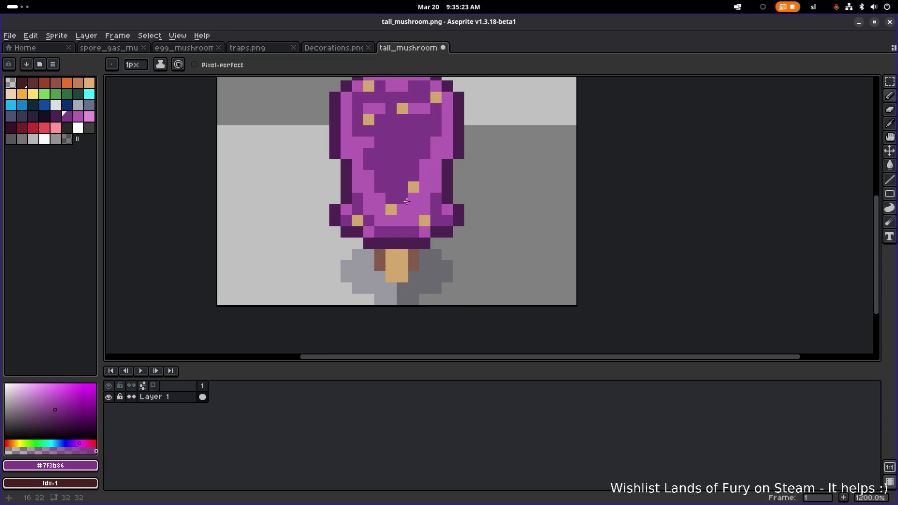
Step: Paint a tan #d1a76d spot on the shaded body
{"action": "left_click", "coordinate": [403, 209], "text": "alt"}
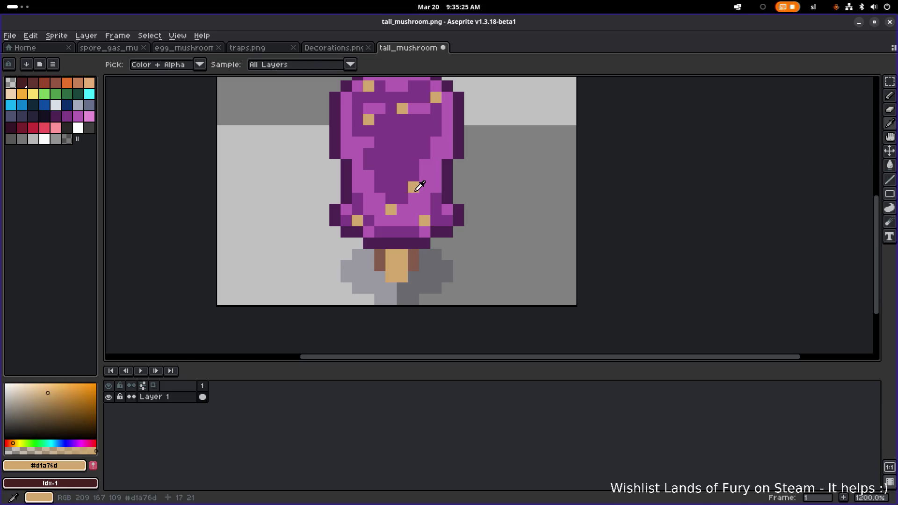
{"action": "scroll", "coordinate": [400, 151], "scroll_direction": "up", "scroll_amount": 1}
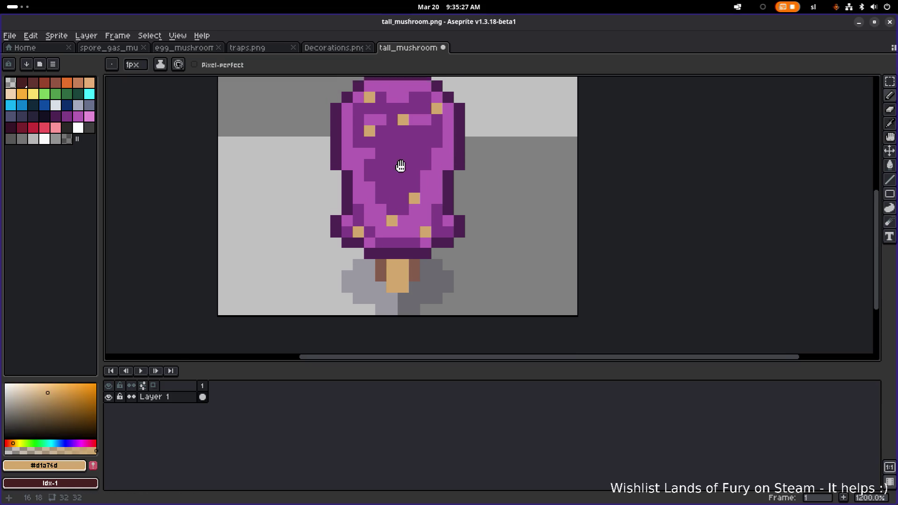
{"action": "left_click", "coordinate": [426, 196]}
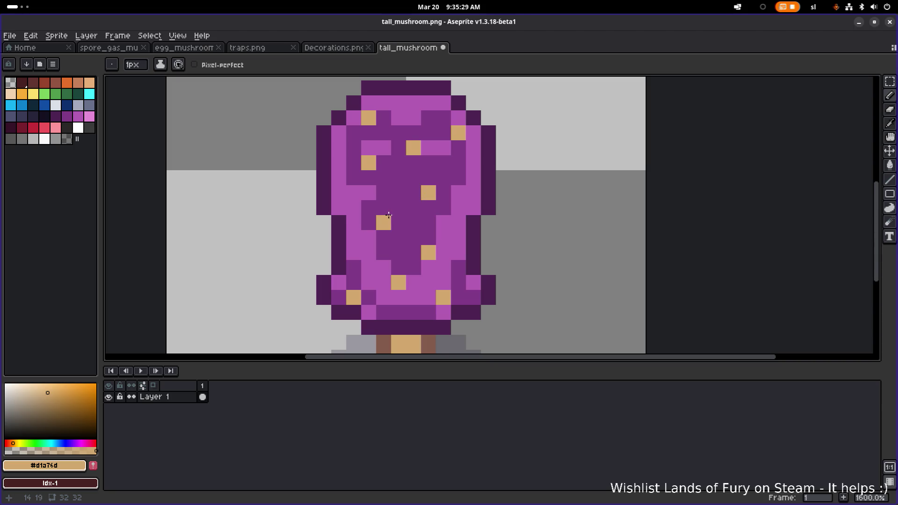
{"action": "scroll", "coordinate": [384, 215], "scroll_direction": "down", "scroll_amount": 7}
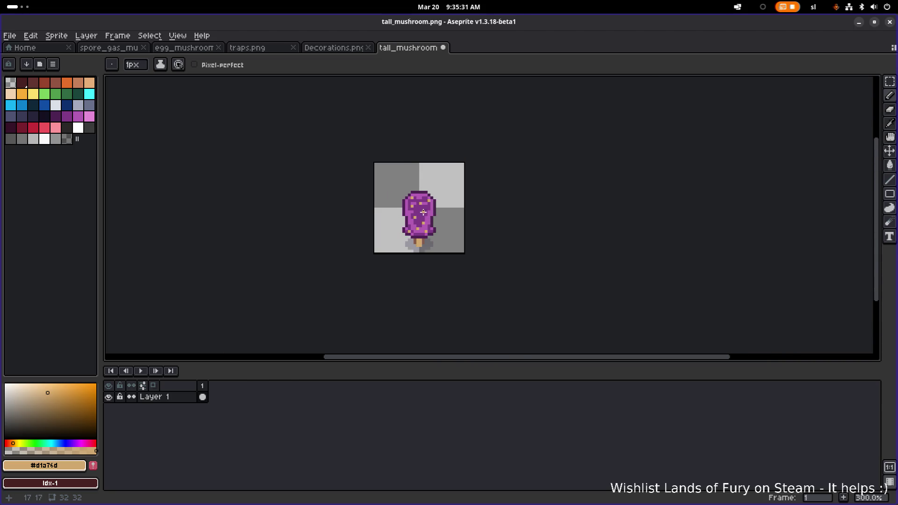
{"action": "scroll", "coordinate": [424, 212], "scroll_direction": "up", "scroll_amount": 7}
Step: Cover an old tan spot with darker purple and paint a new tan spot lower down
{"action": "left_click", "coordinate": [391, 184], "text": "alt"}
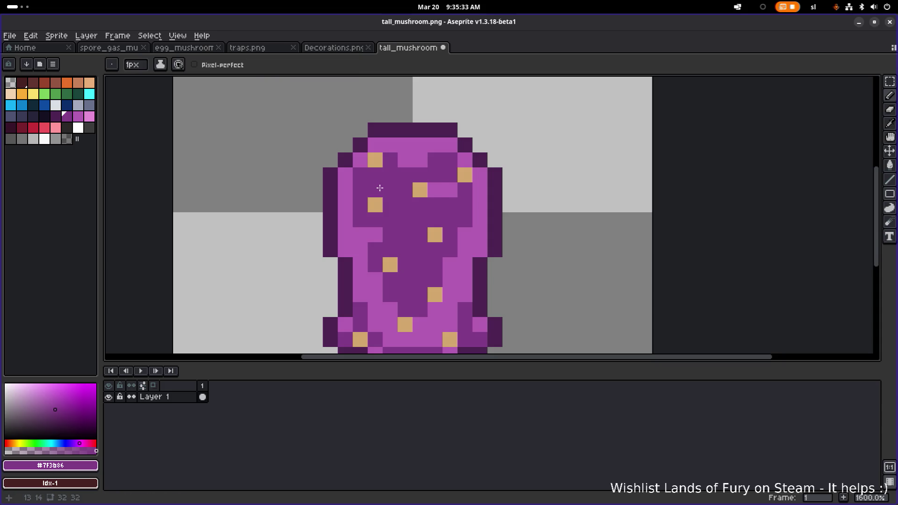
{"action": "scroll", "coordinate": [487, 197], "scroll_direction": "down", "scroll_amount": 7}
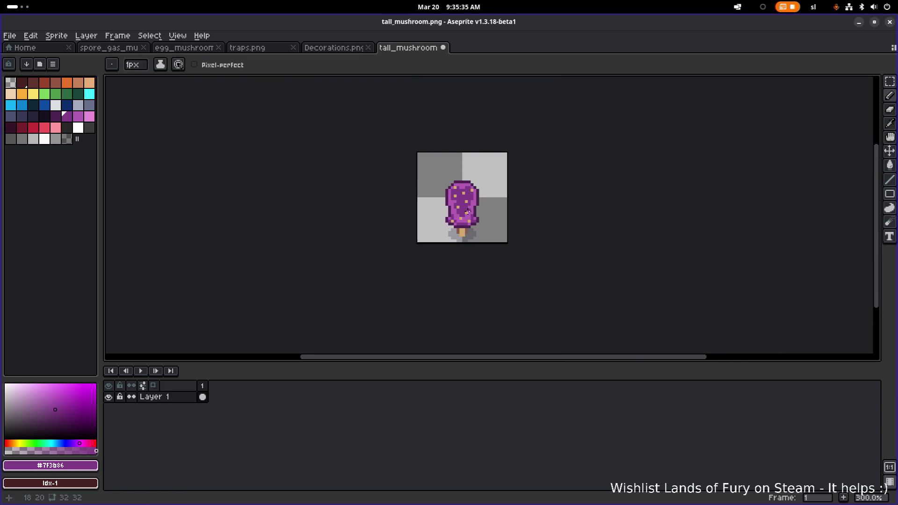
{"action": "scroll", "coordinate": [467, 211], "scroll_direction": "up", "scroll_amount": 7}
{"action": "scroll", "coordinate": [435, 229], "scroll_direction": "down", "scroll_amount": 3}
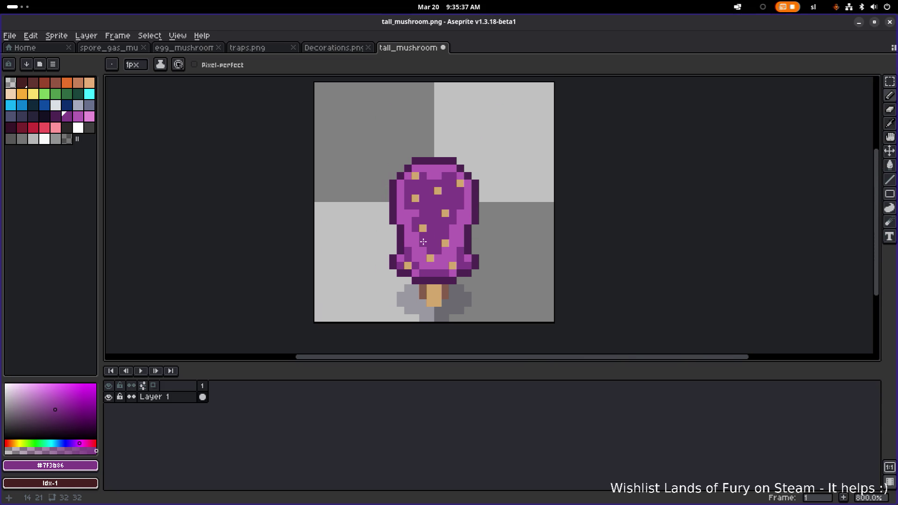
{"action": "scroll", "coordinate": [423, 241], "scroll_direction": "up", "scroll_amount": 2}
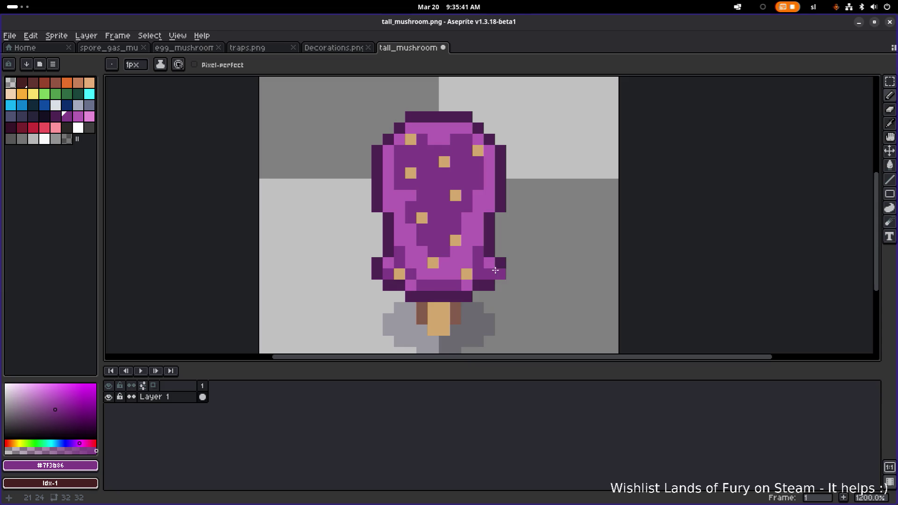
{"action": "left_click", "coordinate": [467, 274]}
{"action": "scroll", "coordinate": [468, 274], "scroll_direction": "up", "scroll_amount": 3}
{"action": "left_click", "coordinate": [401, 247], "text": "alt"}
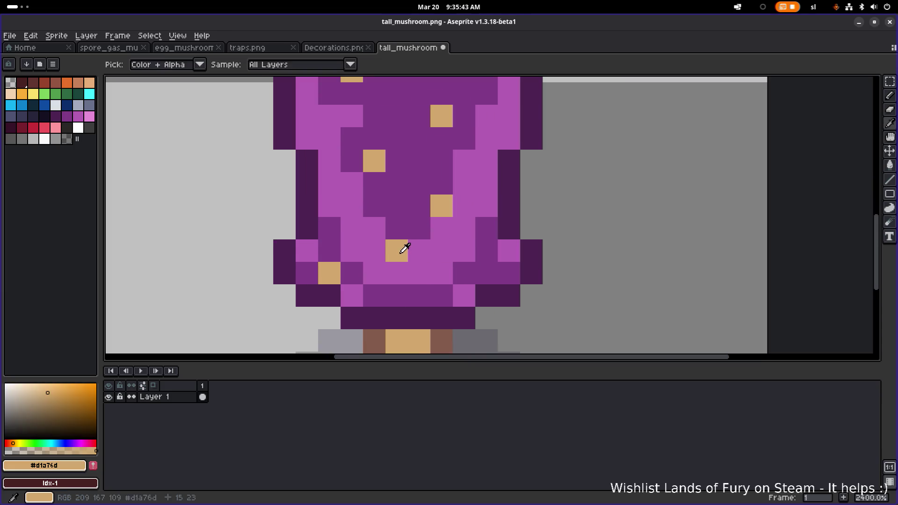
{"action": "left_click", "coordinate": [476, 270]}
Step: Bring egg_mushroom.png to the front for comparison, passing through traps.png
{"action": "scroll", "coordinate": [527, 254], "scroll_direction": "down", "scroll_amount": 8}
{"action": "scroll", "coordinate": [514, 257], "scroll_direction": "up", "scroll_amount": 6}
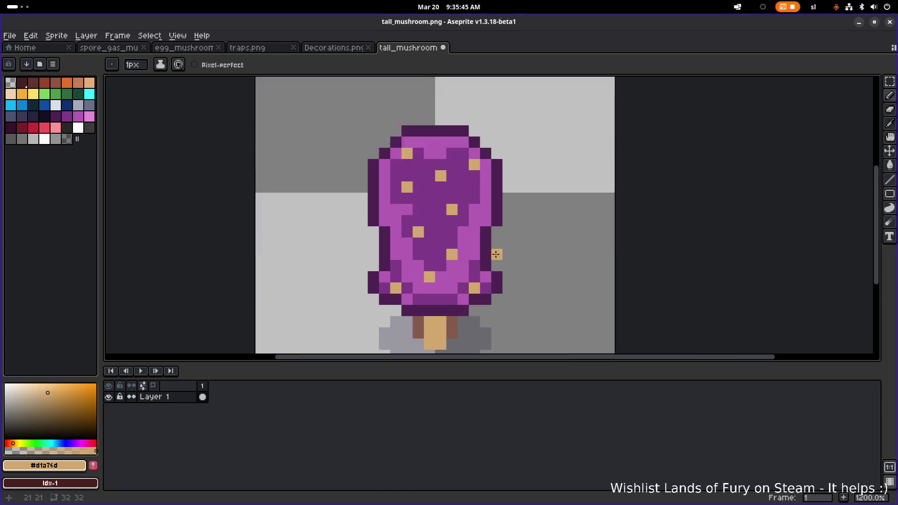
{"action": "left_click", "coordinate": [426, 267], "text": "alt"}
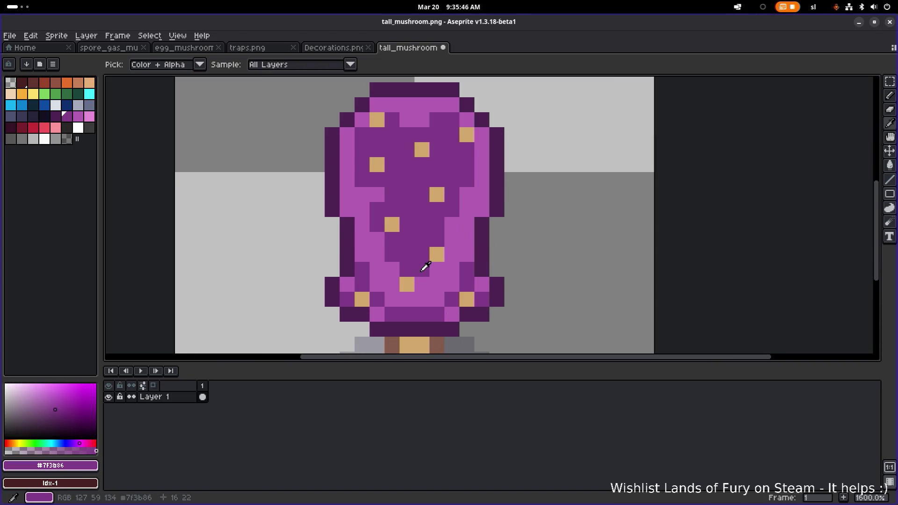
{"action": "left_click", "coordinate": [382, 258], "text": "alt"}
{"action": "scroll", "coordinate": [393, 196], "scroll_direction": "up", "scroll_amount": 1}
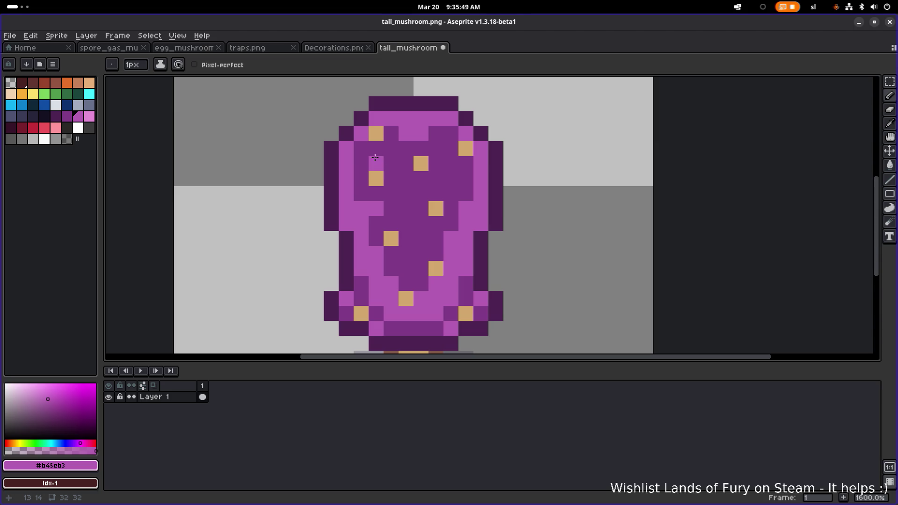
{"action": "left_click", "coordinate": [248, 49]}
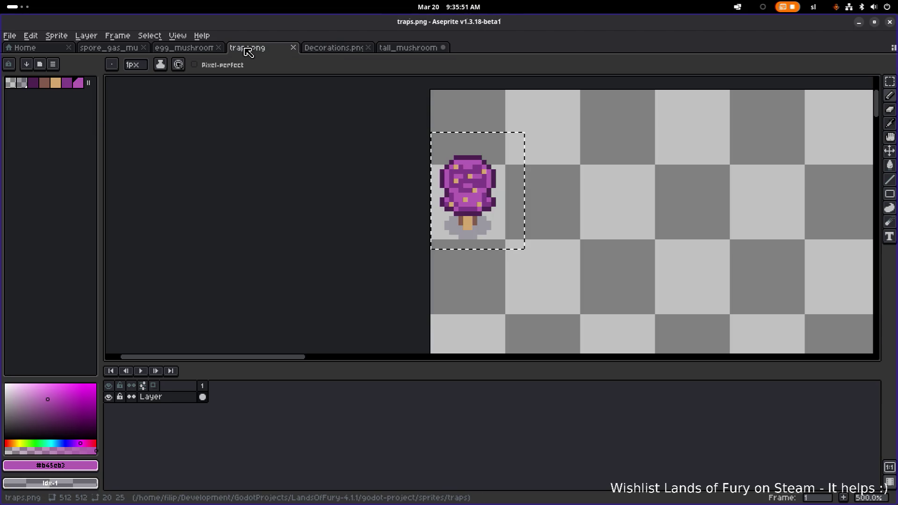
{"action": "left_click", "coordinate": [199, 50]}
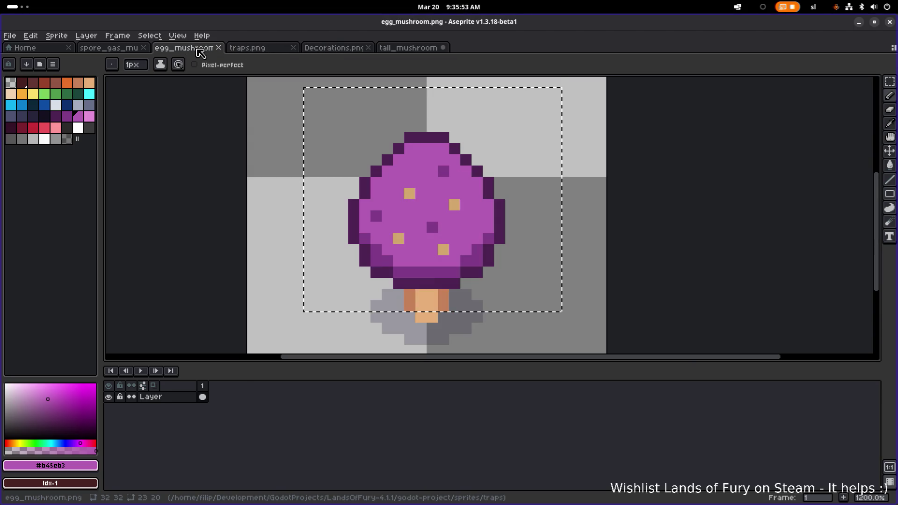
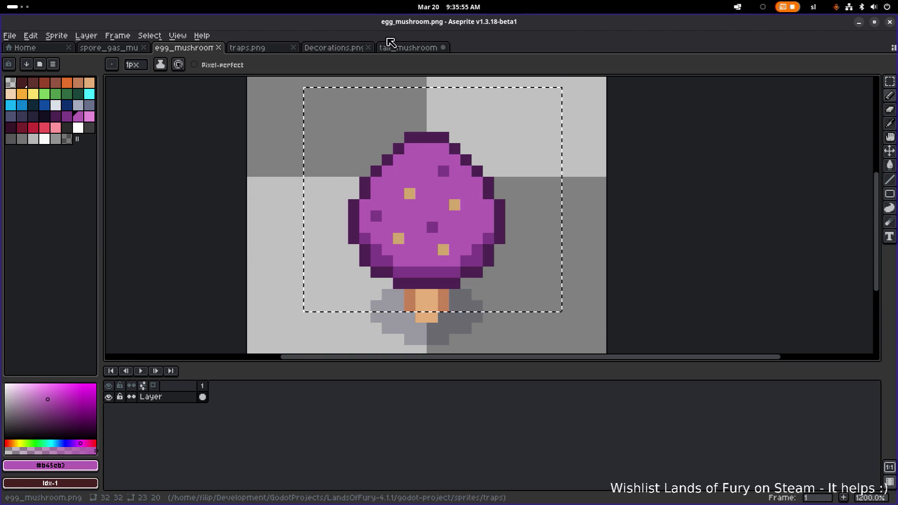
Step: Fill the interior of the tall_mushroom body with light purple
{"action": "left_click", "coordinate": [418, 50]}
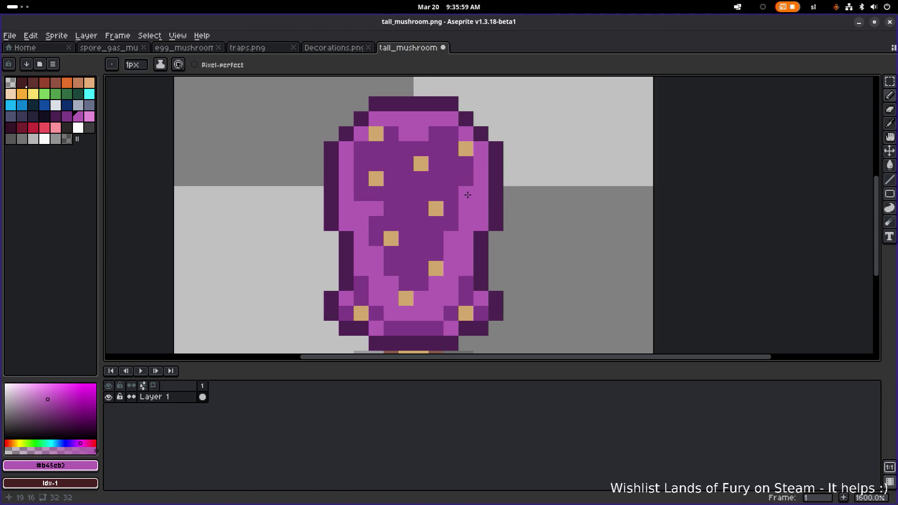
{"action": "key", "text": "g"}
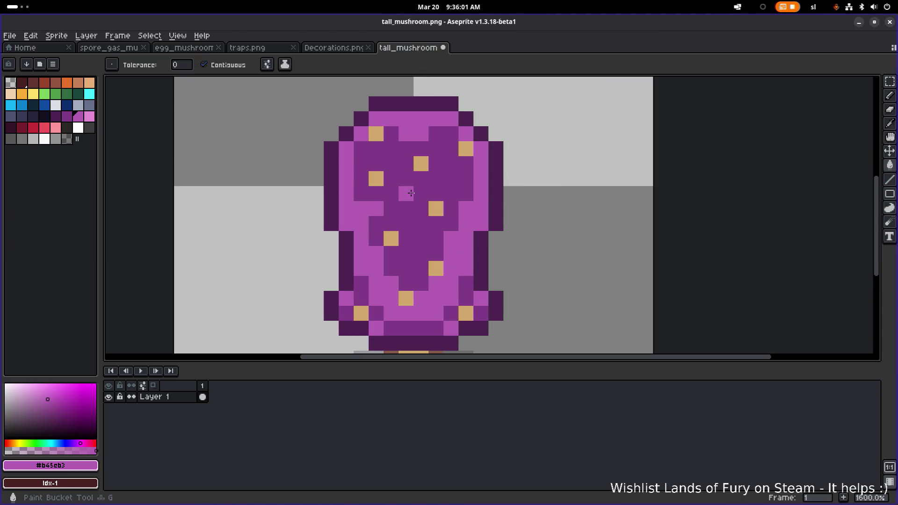
{"action": "left_click", "coordinate": [408, 195]}
Step: Paint over the top-left tan spot in light purple, then try and undo a higher tan spot
{"action": "key", "text": "i"}
{"action": "key", "text": "g"}
{"action": "key", "text": "b"}
{"action": "left_click", "coordinate": [382, 132], "text": "alt"}
{"action": "left_click", "coordinate": [417, 159], "text": "alt"}
{"action": "left_click", "coordinate": [379, 135]}
{"action": "left_click", "coordinate": [384, 172], "text": "alt"}
{"action": "left_click", "coordinate": [404, 143]}
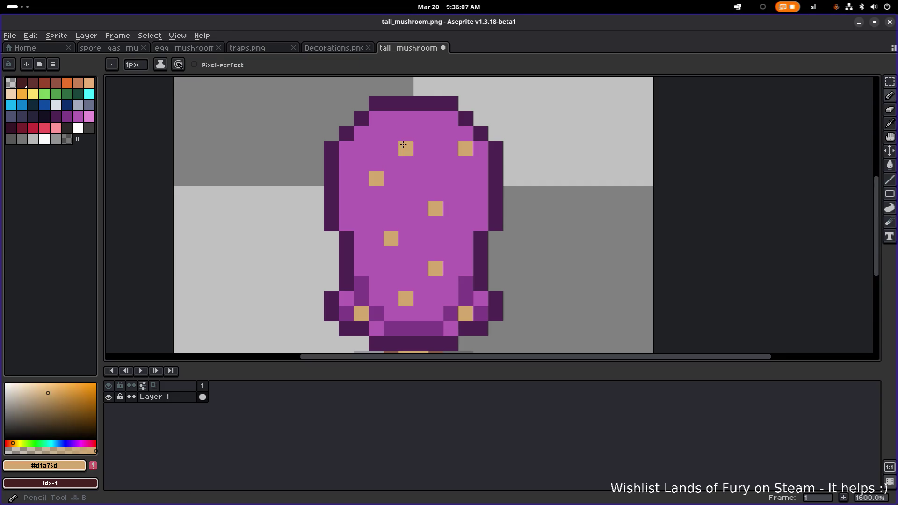
{"action": "key", "text": "ctrl+z"}
{"action": "key", "text": "ctrl+z"}
Step: Scatter six dark purple spots across the mushroom body among the tan ones
{"action": "left_click", "coordinate": [469, 294], "text": "alt"}
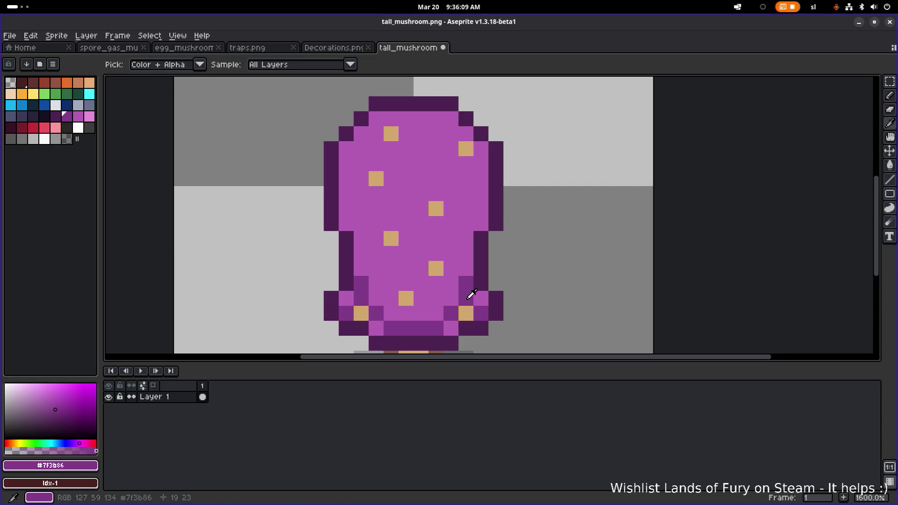
{"action": "left_click", "coordinate": [358, 211]}
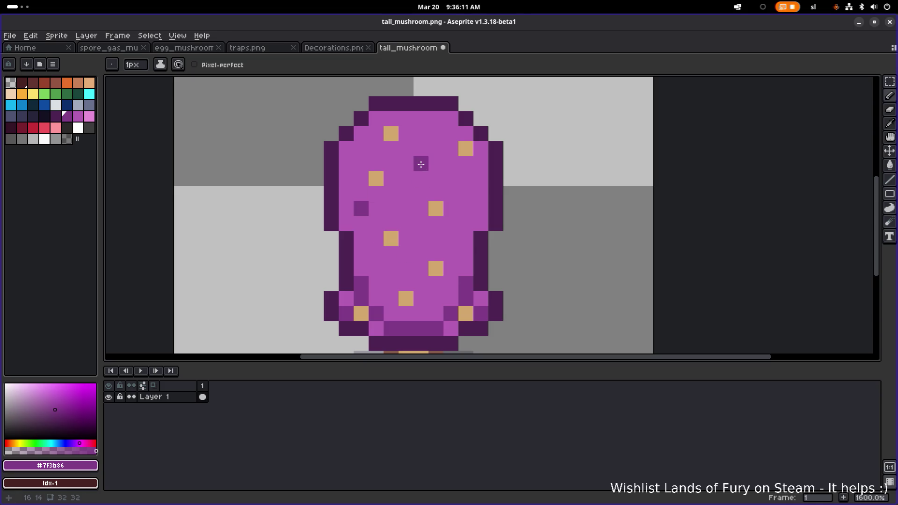
{"action": "left_click", "coordinate": [423, 165]}
{"action": "left_click", "coordinate": [466, 194]}
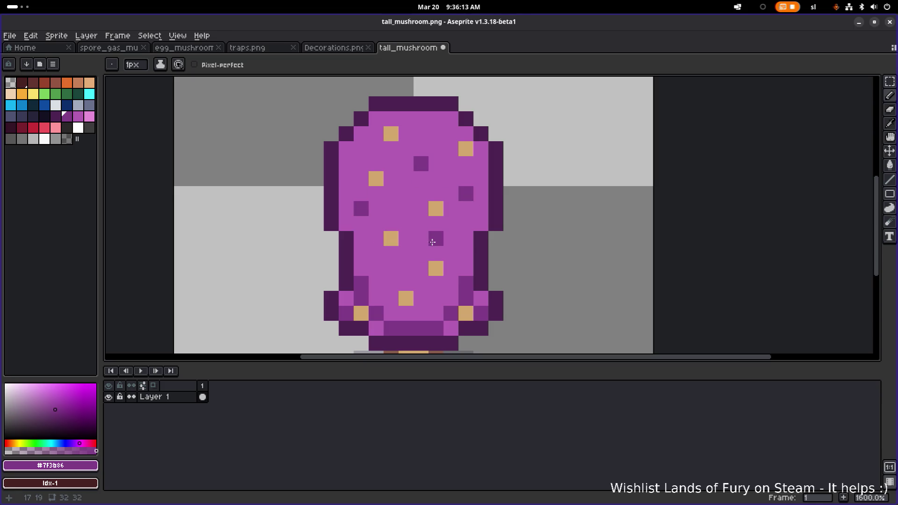
{"action": "left_click", "coordinate": [432, 242]}
{"action": "left_click", "coordinate": [394, 270]}
{"action": "left_click", "coordinate": [432, 133]}
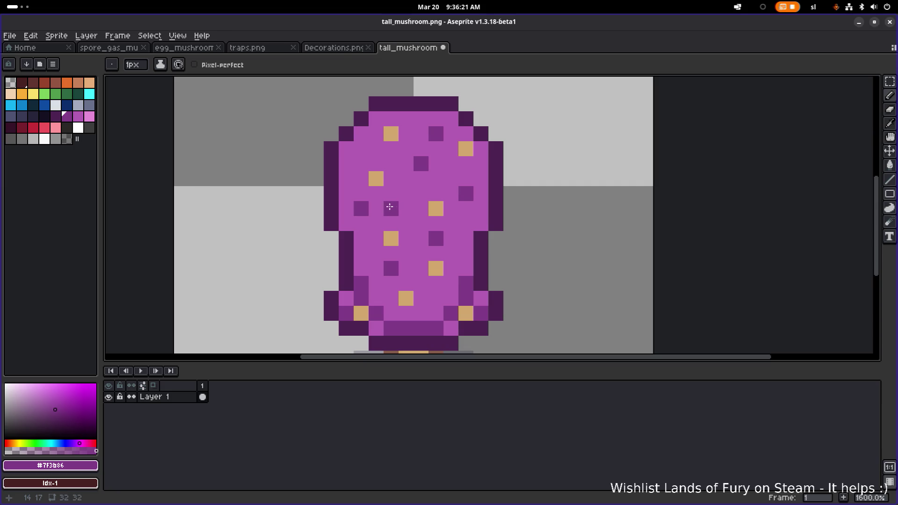
{"action": "left_click", "coordinate": [391, 207], "text": "alt"}
{"action": "scroll", "coordinate": [402, 211], "scroll_direction": "down", "scroll_amount": 4}
{"action": "scroll", "coordinate": [428, 219], "scroll_direction": "up", "scroll_amount": 6}
{"action": "scroll", "coordinate": [463, 230], "scroll_direction": "down", "scroll_amount": 7}
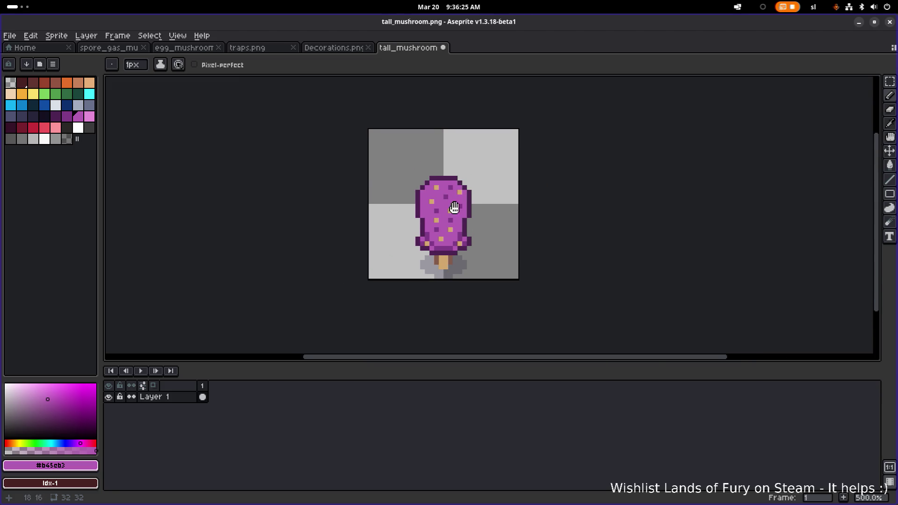
Step: Darken five pixels along the mushroom's lower rim with dark purple #7f3b86
{"action": "scroll", "coordinate": [451, 241], "scroll_direction": "up", "scroll_amount": 1}
{"action": "scroll", "coordinate": [439, 263], "scroll_direction": "up", "scroll_amount": 4}
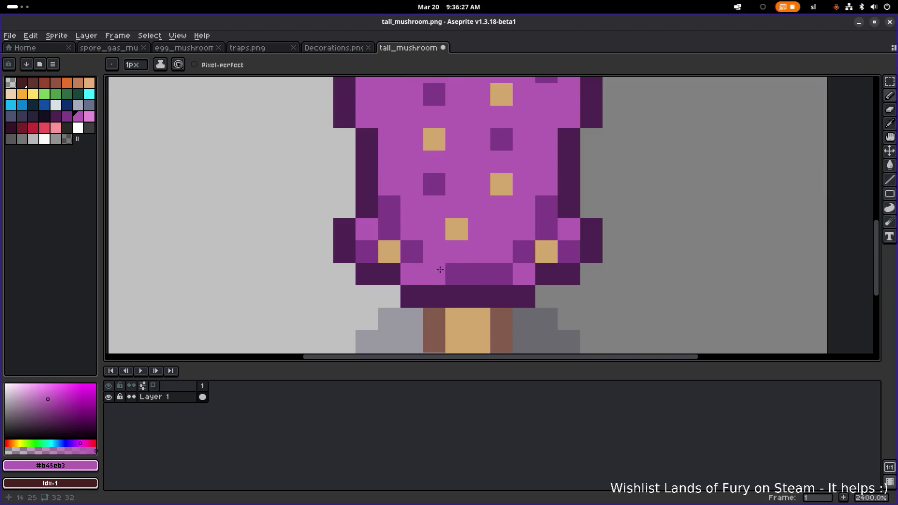
{"action": "left_click", "coordinate": [418, 272], "text": "alt"}
{"action": "left_click", "coordinate": [366, 229]}
{"action": "left_click", "coordinate": [523, 274]}
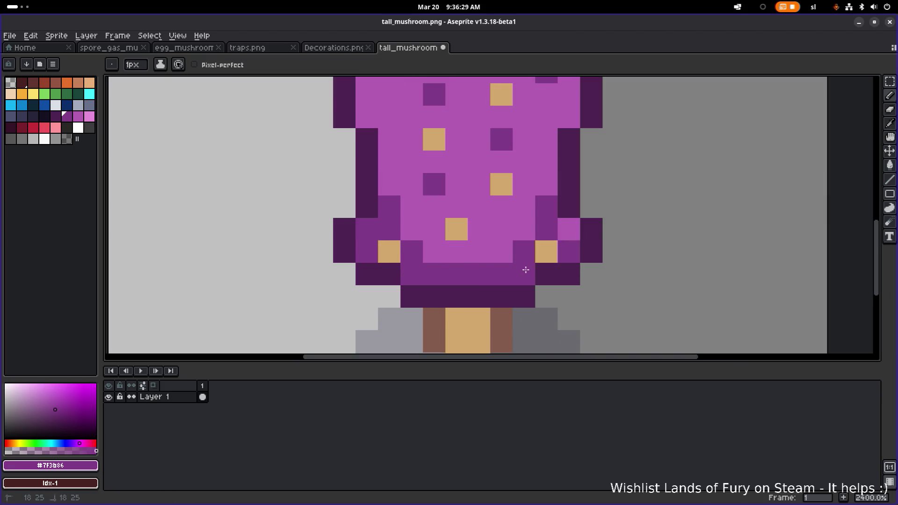
{"action": "left_click", "coordinate": [546, 251]}
{"action": "left_click", "coordinate": [569, 229]}
{"action": "left_click", "coordinate": [390, 252]}
{"action": "scroll", "coordinate": [390, 252], "scroll_direction": "down", "scroll_amount": 6}
{"action": "scroll", "coordinate": [425, 262], "scroll_direction": "up", "scroll_amount": 4}
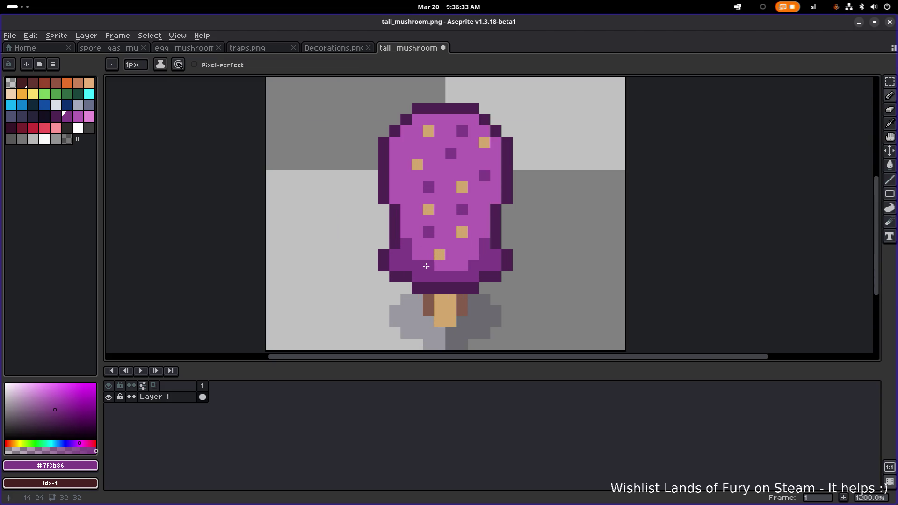
Step: Draw a horizontal dark purple ring band across the mushroom body
{"action": "left_click", "coordinate": [401, 247], "text": "alt"}
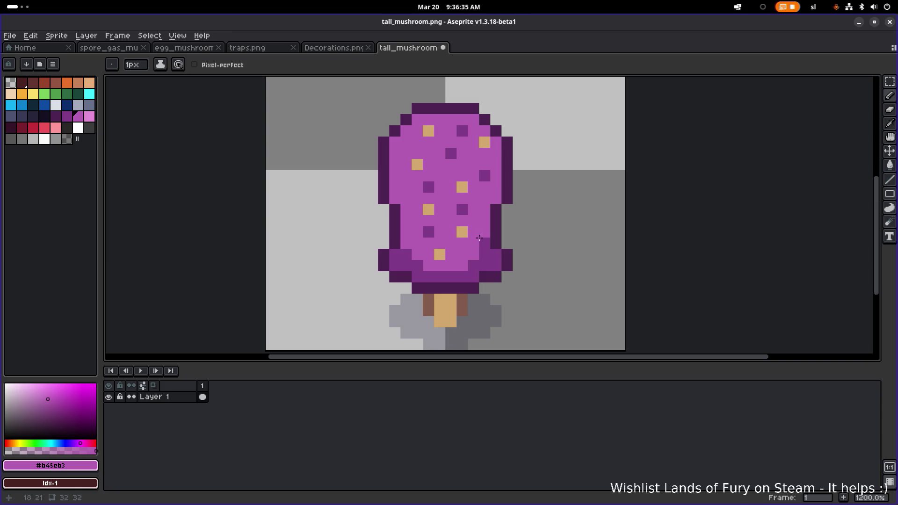
{"action": "scroll", "coordinate": [479, 238], "scroll_direction": "down", "scroll_amount": 5}
{"action": "scroll", "coordinate": [514, 241], "scroll_direction": "up", "scroll_amount": 4}
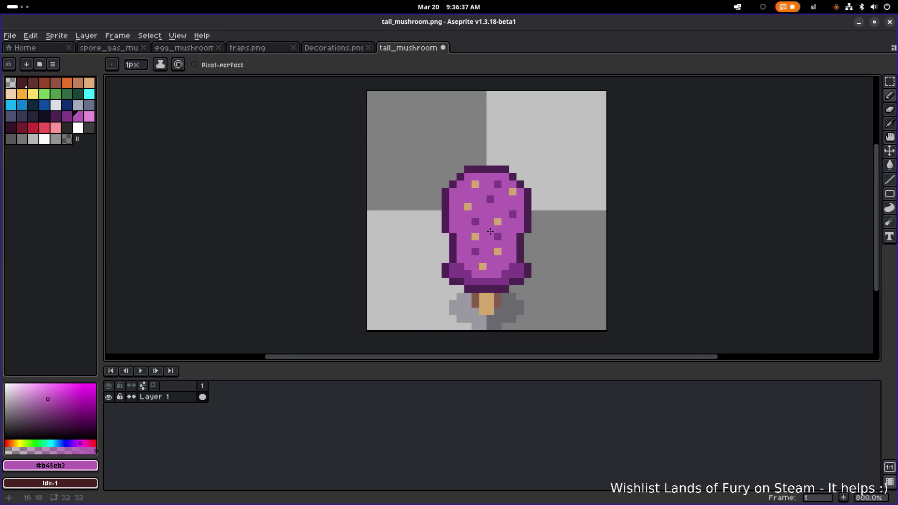
{"action": "scroll", "coordinate": [493, 228], "scroll_direction": "up", "scroll_amount": 1}
{"action": "left_click", "coordinate": [445, 261], "text": "alt"}
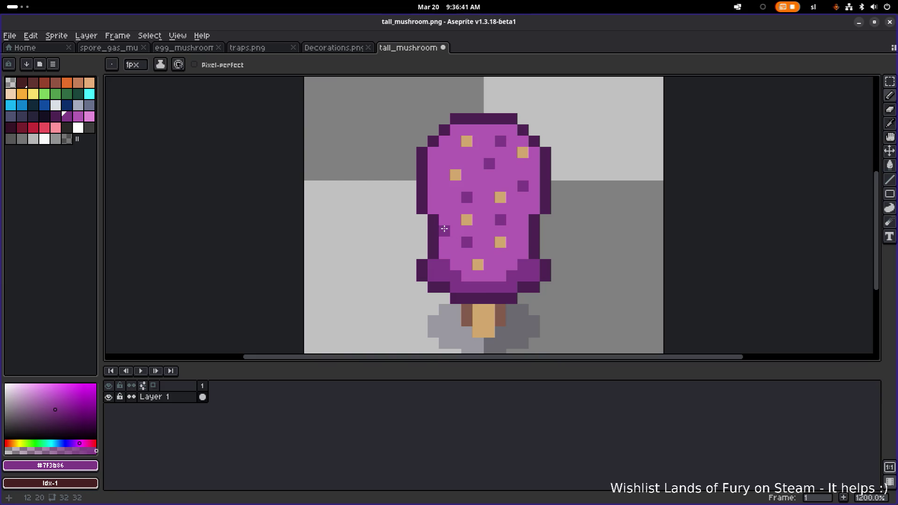
{"action": "left_click_drag", "start_coordinate": [466, 240], "coordinate": [484, 242]}
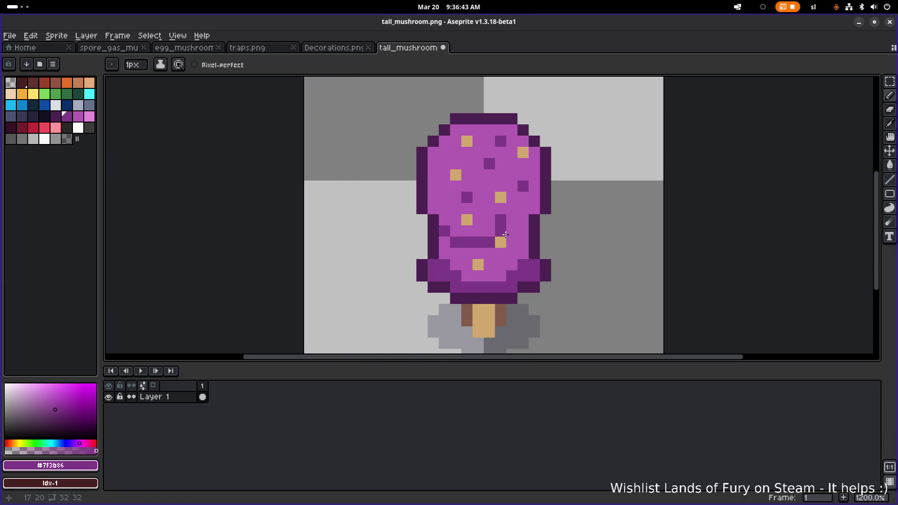
{"action": "scroll", "coordinate": [520, 234], "scroll_direction": "down", "scroll_amount": 6}
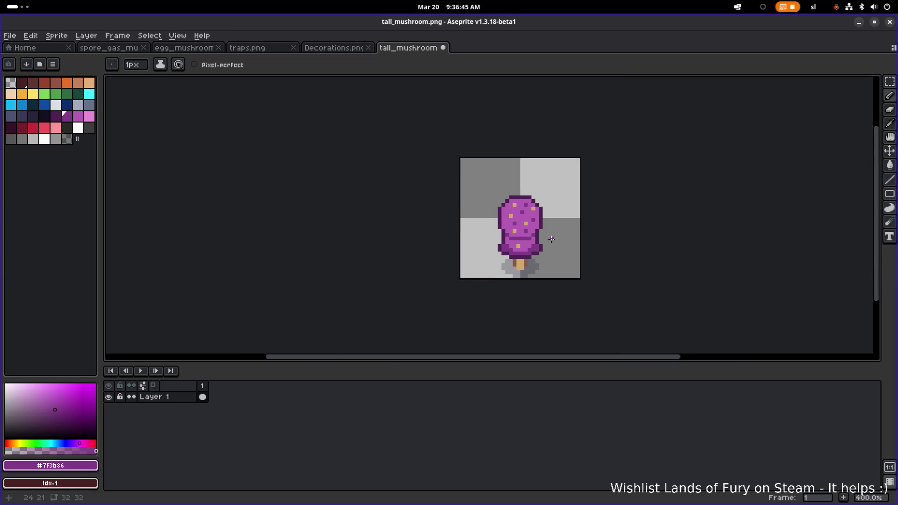
{"action": "scroll", "coordinate": [507, 233], "scroll_direction": "up", "scroll_amount": 9}
{"action": "mouse_move", "coordinate": [509, 242]}
{"action": "left_mouse_down"}
{"action": "mouse_move", "coordinate": [544, 254]}
{"action": "mouse_move", "coordinate": [626, 254]}
{"action": "mouse_move", "coordinate": [558, 252]}
{"action": "mouse_move", "coordinate": [636, 229]}
{"action": "mouse_move", "coordinate": [620, 235]}
{"action": "left_mouse_up"}
Step: Cover a tan spot near the band with light purple
{"action": "left_click", "coordinate": [587, 202], "text": "alt"}
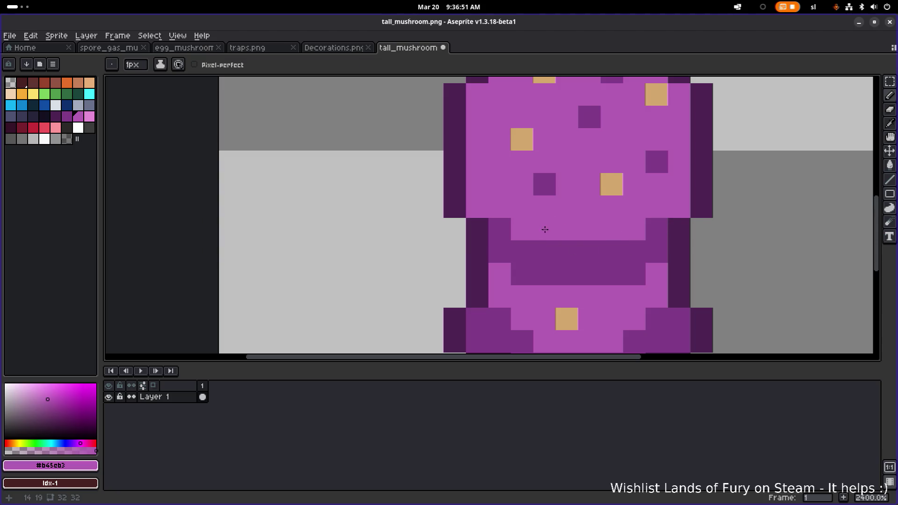
{"action": "left_click", "coordinate": [552, 227]}
{"action": "scroll", "coordinate": [561, 234], "scroll_direction": "down", "scroll_amount": 5}
{"action": "scroll", "coordinate": [598, 247], "scroll_direction": "down", "scroll_amount": 4}
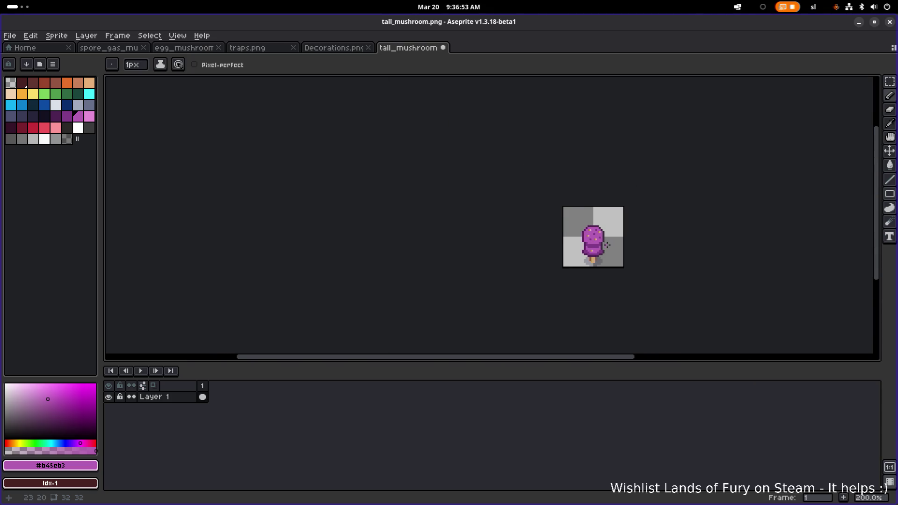
{"action": "scroll", "coordinate": [607, 245], "scroll_direction": "up", "scroll_amount": 8}
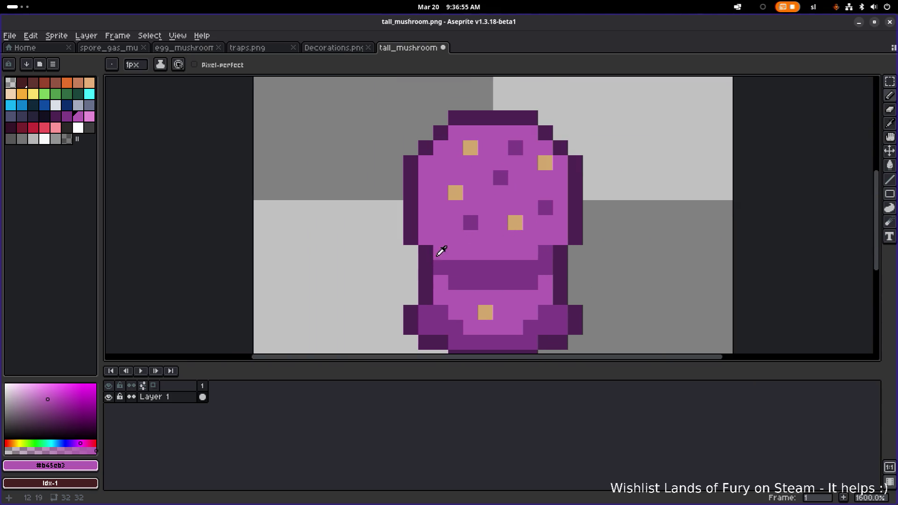
Step: Bring up the traps.png sprite sheet by way of the Decorations sprite
{"action": "left_click", "coordinate": [440, 268], "text": "alt"}
{"action": "scroll", "coordinate": [607, 245], "scroll_direction": "down", "scroll_amount": 6}
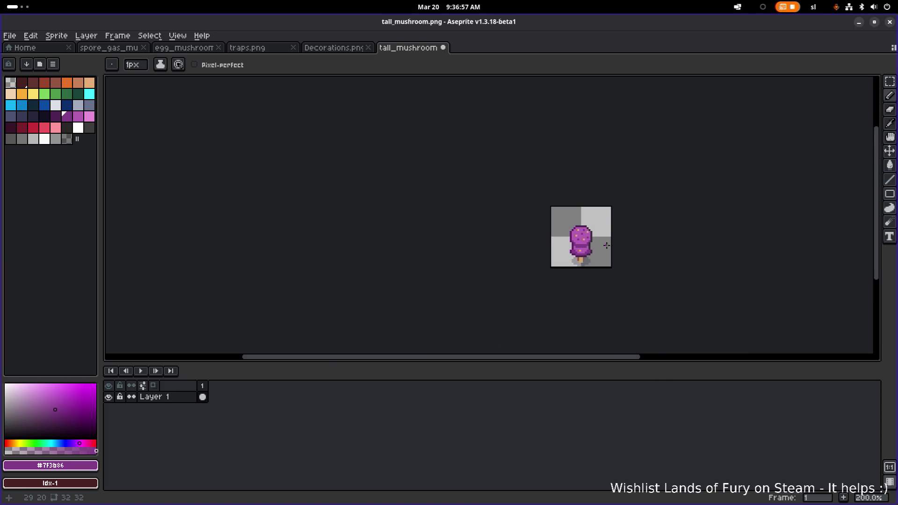
{"action": "scroll", "coordinate": [600, 238], "scroll_direction": "up", "scroll_amount": 1}
{"action": "scroll", "coordinate": [599, 236], "scroll_direction": "down", "scroll_amount": 1}
{"action": "scroll", "coordinate": [581, 238], "scroll_direction": "up", "scroll_amount": 3}
{"action": "scroll", "coordinate": [585, 237], "scroll_direction": "down", "scroll_amount": 4}
{"action": "scroll", "coordinate": [598, 239], "scroll_direction": "up", "scroll_amount": 4}
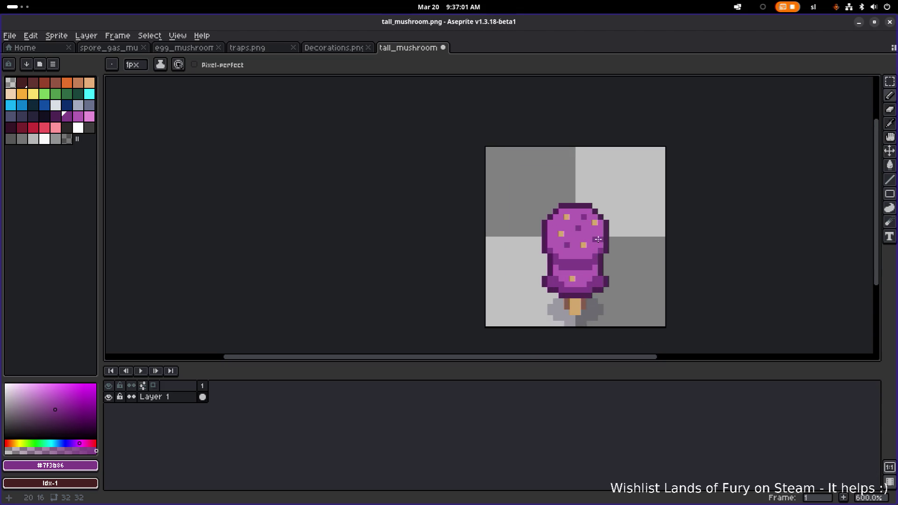
{"action": "scroll", "coordinate": [598, 239], "scroll_direction": "up", "scroll_amount": 4}
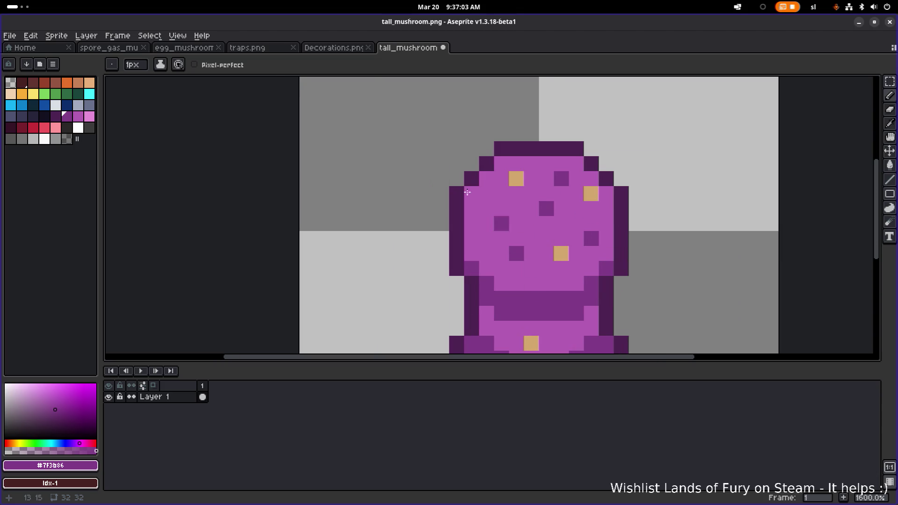
{"action": "left_click", "coordinate": [352, 49]}
{"action": "left_click", "coordinate": [264, 50]}
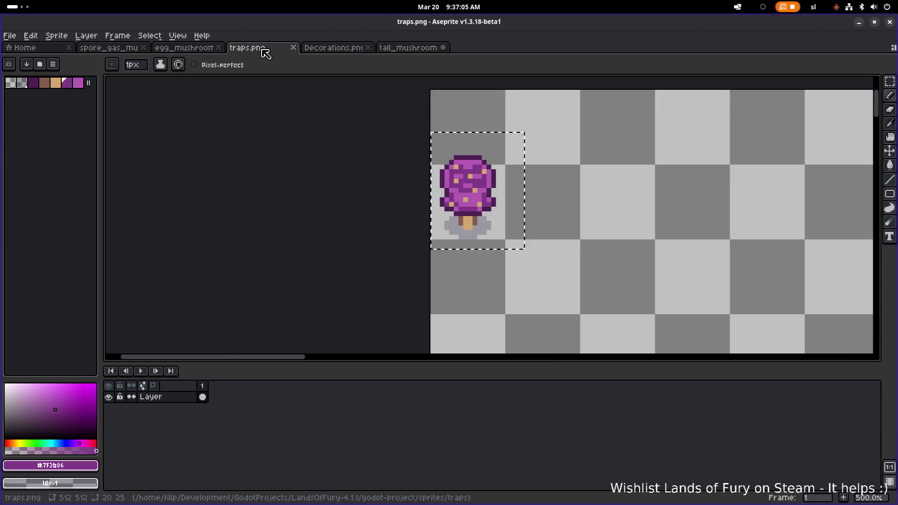
Step: Copy the spore_gas_mushroom's cap with a rectangular selection
{"action": "left_click", "coordinate": [190, 48]}
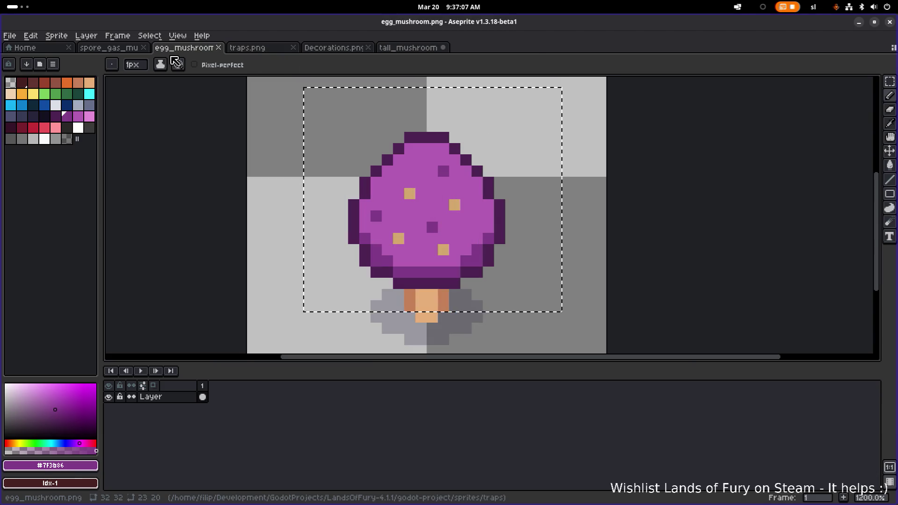
{"action": "key", "text": "ctrl+Tab"}
{"action": "left_click", "coordinate": [121, 49]}
{"action": "key", "text": "m"}
{"action": "left_click_drag", "start_coordinate": [309, 148], "coordinate": [440, 212]}
{"action": "left_click_drag", "start_coordinate": [310, 154], "coordinate": [425, 218]}
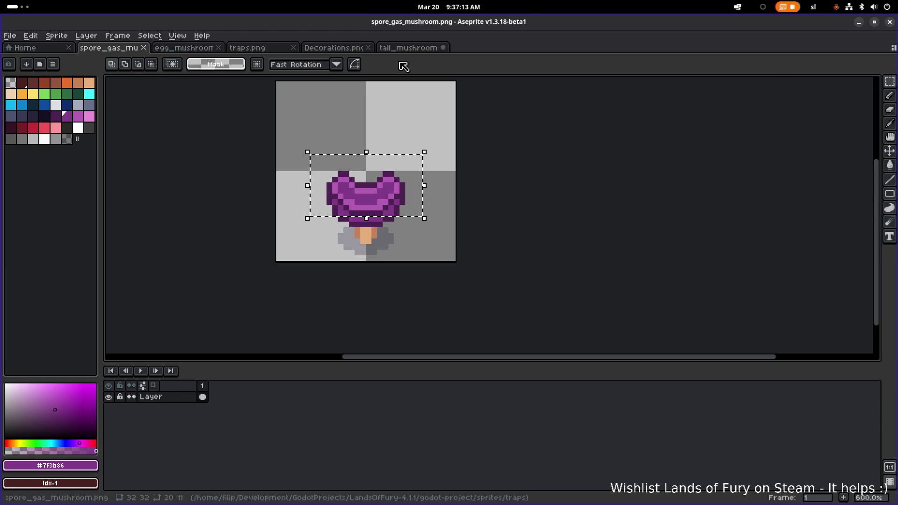
{"action": "key", "text": "ctrl+c"}
Step: Paste the cap into tall_mushroom, raise it above the body, and narrow it to 17 pixels
{"action": "left_click", "coordinate": [408, 47]}
{"action": "scroll", "coordinate": [421, 171], "scroll_direction": "up", "scroll_amount": 3}
{"action": "key", "text": "ctrl+v"}
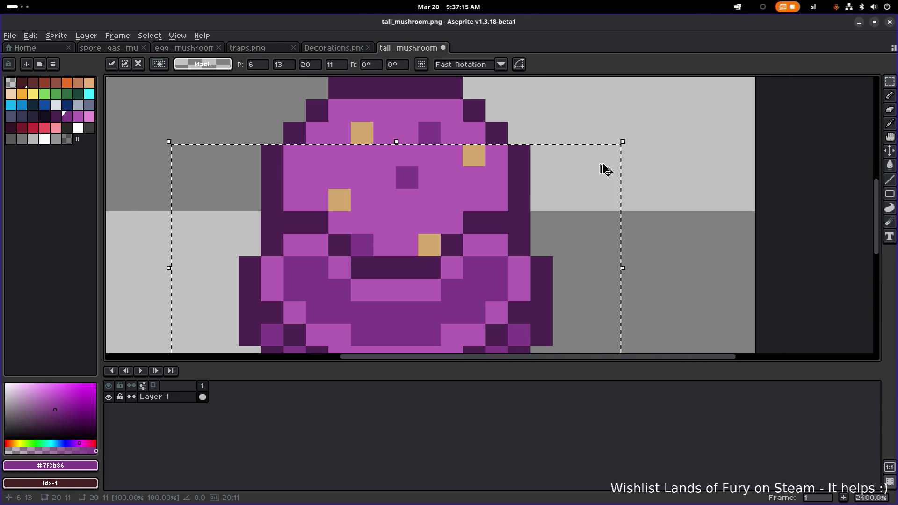
{"action": "scroll", "coordinate": [606, 169], "scroll_direction": "down", "scroll_amount": 3}
{"action": "mouse_move", "coordinate": [553, 216]}
{"action": "left_mouse_down"}
{"action": "mouse_move", "coordinate": [549, 132]}
{"action": "mouse_move", "coordinate": [620, 147]}
{"action": "mouse_move", "coordinate": [608, 125]}
{"action": "mouse_move", "coordinate": [620, 198]}
{"action": "mouse_move", "coordinate": [567, 167]}
{"action": "left_mouse_up"}
{"action": "left_click_drag", "start_coordinate": [623, 154], "coordinate": [562, 157]}
{"action": "left_click", "coordinate": [585, 155]}
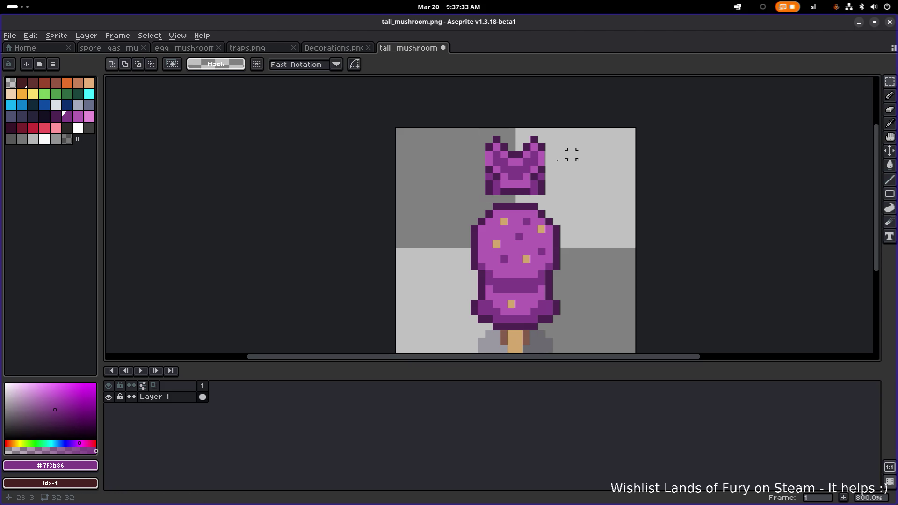
{"action": "scroll", "coordinate": [526, 175], "scroll_direction": "up", "scroll_amount": 1}
Step: Remove the cap's stray pixels, darken its bottom row, and repaint the neck light purple
{"action": "key", "text": "b"}
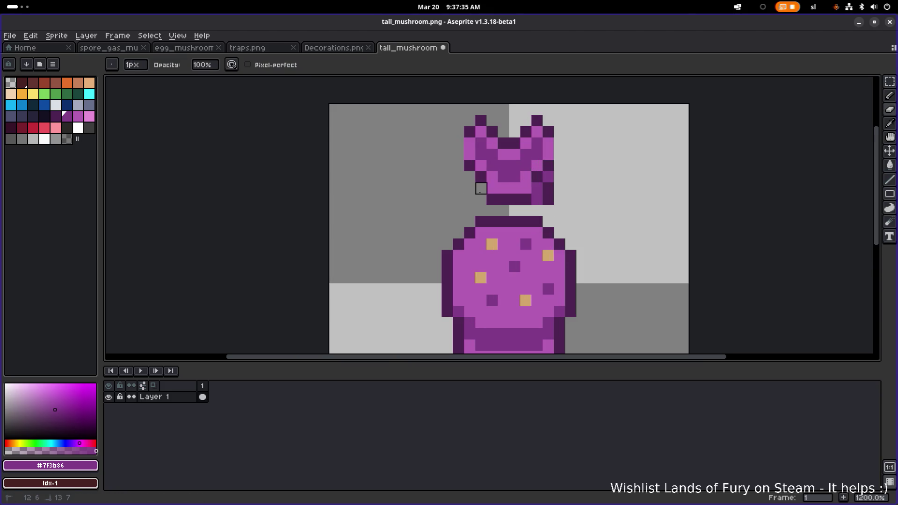
{"action": "mouse_move", "coordinate": [549, 200]}
{"action": "left_mouse_down"}
{"action": "mouse_move", "coordinate": [548, 177]}
{"action": "mouse_move", "coordinate": [537, 188]}
{"action": "mouse_move", "coordinate": [489, 186]}
{"action": "left_mouse_up"}
{"action": "left_click", "coordinate": [538, 177], "text": "alt"}
{"action": "left_click", "coordinate": [535, 170], "text": "alt"}
{"action": "left_click_drag", "start_coordinate": [515, 188], "coordinate": [520, 186]}
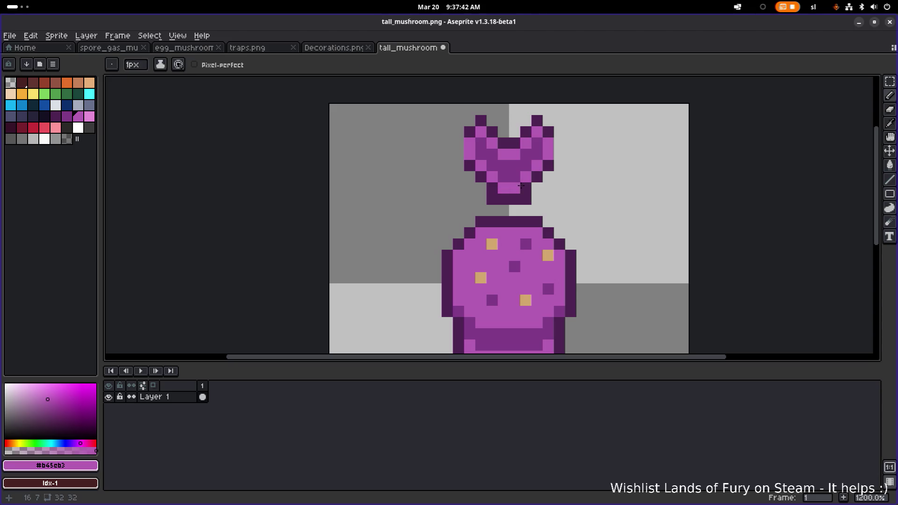
{"action": "key", "text": "e"}
{"action": "left_click", "coordinate": [492, 199]}
{"action": "left_click", "coordinate": [526, 200]}
Step: Add darkest-purple outline pixels around the heart-shaped cap's edges
{"action": "left_click", "coordinate": [478, 164], "text": "alt"}
{"action": "key", "text": "b"}
{"action": "left_click_drag", "start_coordinate": [458, 154], "coordinate": [459, 143]}
{"action": "left_click", "coordinate": [558, 141]}
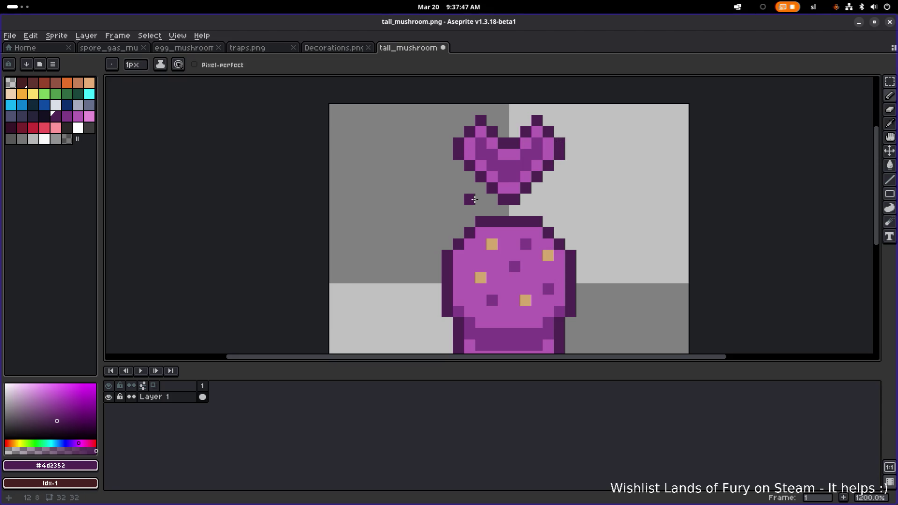
{"action": "scroll", "coordinate": [474, 200], "scroll_direction": "down", "scroll_amount": 2}
{"action": "right_click", "coordinate": [472, 199]}
Step: Move the heart-shaped cap down 4 pixels onto the mushroom body
{"action": "key", "text": "m"}
{"action": "mouse_move", "coordinate": [443, 206]}
{"action": "left_mouse_down"}
{"action": "mouse_move", "coordinate": [503, 156]}
{"action": "mouse_move", "coordinate": [575, 133]}
{"action": "left_mouse_up"}
{"action": "left_click_drag", "start_coordinate": [528, 176], "coordinate": [528, 211]}
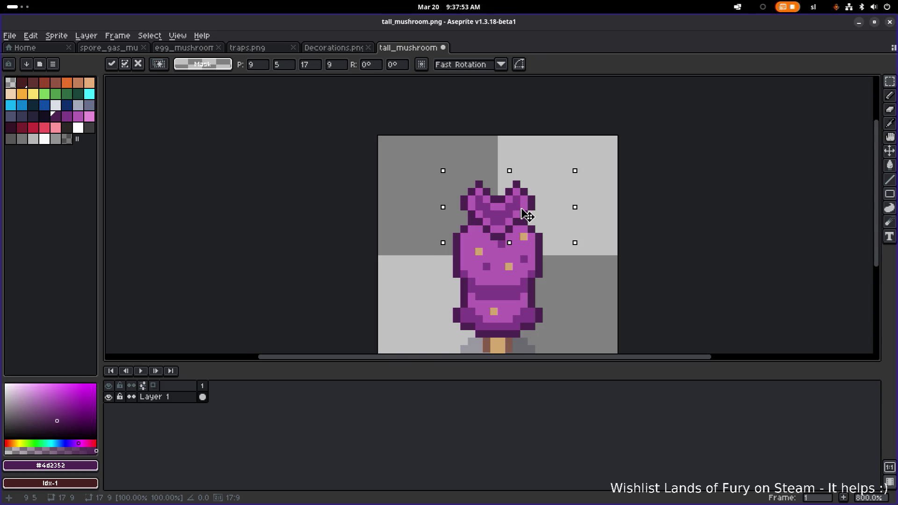
Step: Commit the moved selection and darken the light pixels inside the top lobes with medium purple
{"action": "scroll", "coordinate": [568, 194], "scroll_direction": "down", "scroll_amount": 3}
{"action": "key", "text": "ctrl+d"}
{"action": "scroll", "coordinate": [546, 195], "scroll_direction": "up", "scroll_amount": 3}
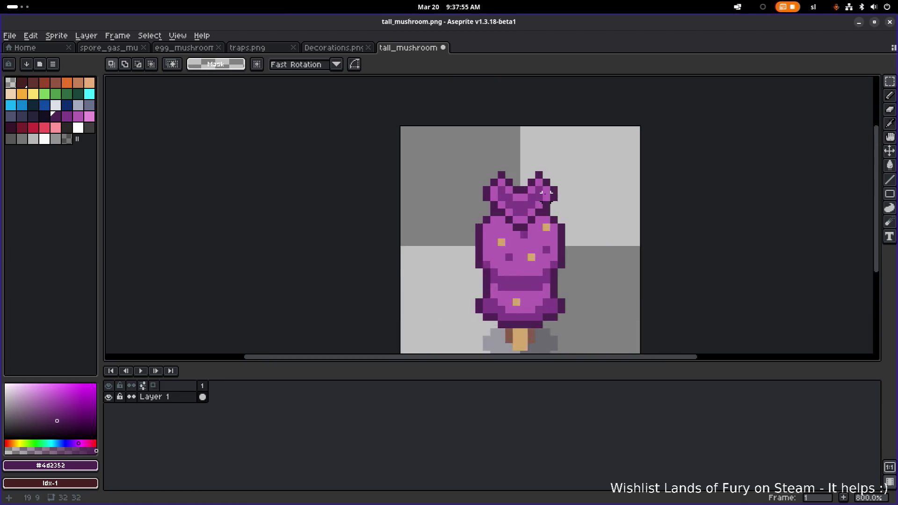
{"action": "scroll", "coordinate": [547, 193], "scroll_direction": "up", "scroll_amount": 2}
{"action": "left_click", "coordinate": [492, 188], "text": "alt"}
{"action": "key", "text": "b"}
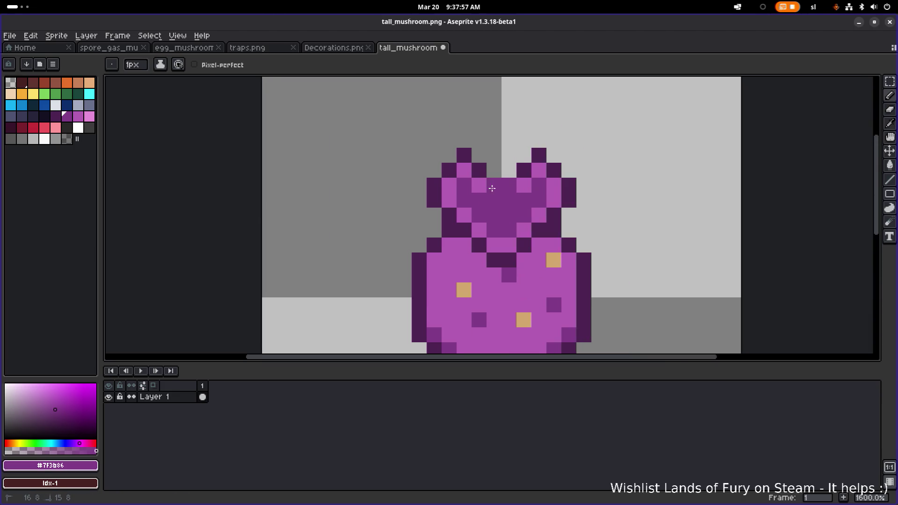
{"action": "left_click_drag", "start_coordinate": [479, 186], "coordinate": [528, 186]}
Step: Close the gap in the cap's top outline with the darkest outline purple
{"action": "key", "text": "i"}
{"action": "left_click", "coordinate": [470, 158]}
{"action": "key", "text": "b"}
{"action": "left_click", "coordinate": [497, 172]}
{"action": "left_click_drag", "start_coordinate": [524, 158], "coordinate": [470, 155]}
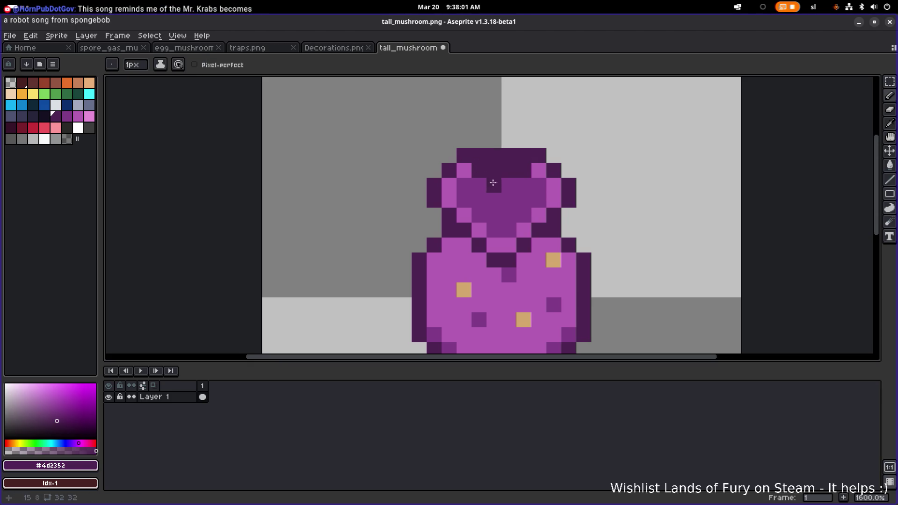
Step: Fill the cap's second row with medium purple and paint a light purple band across it
{"action": "left_click", "coordinate": [501, 197], "text": "alt"}
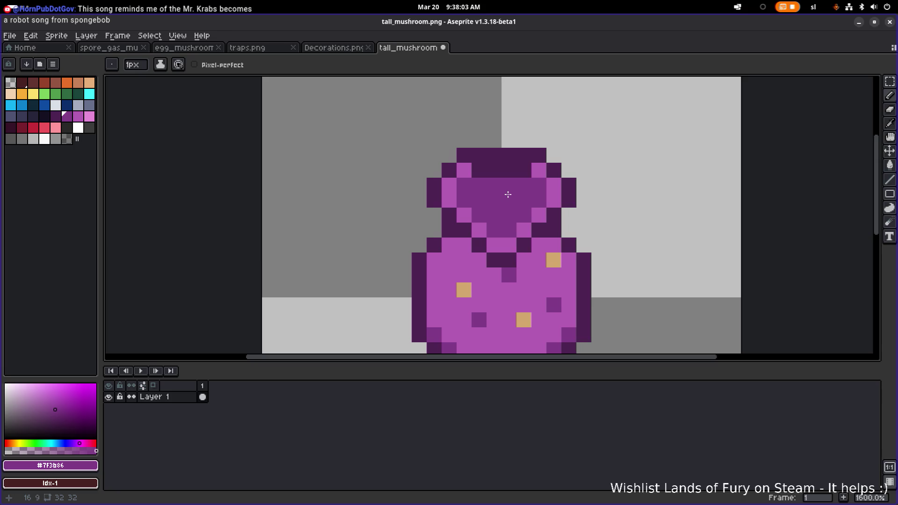
{"action": "mouse_move", "coordinate": [494, 170]}
{"action": "left_mouse_down"}
{"action": "mouse_move", "coordinate": [478, 170]}
{"action": "mouse_move", "coordinate": [528, 170]}
{"action": "left_mouse_up"}
{"action": "scroll", "coordinate": [533, 174], "scroll_direction": "down", "scroll_amount": 5}
{"action": "scroll", "coordinate": [539, 179], "scroll_direction": "up", "scroll_amount": 8}
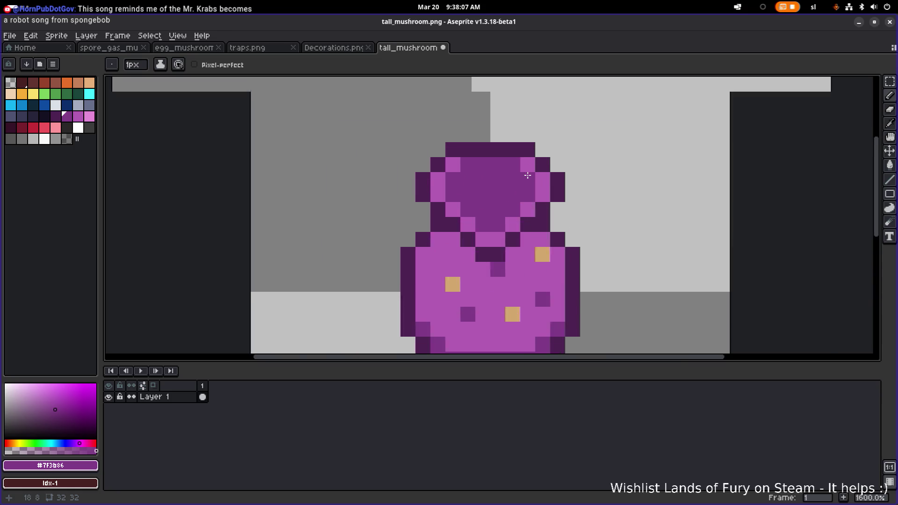
{"action": "left_click", "coordinate": [425, 162], "text": "alt"}
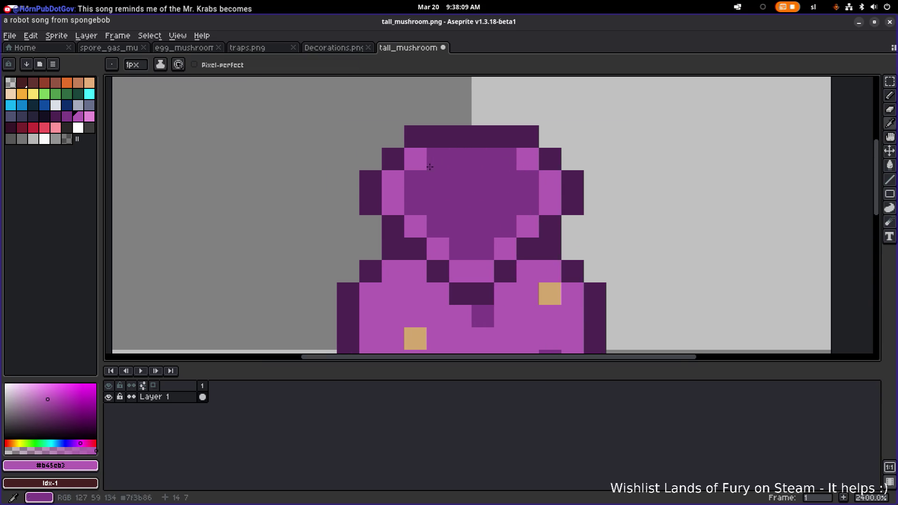
{"action": "left_click_drag", "start_coordinate": [437, 162], "coordinate": [515, 163]}
Step: Paint over a tan spot with the body's light purple
{"action": "scroll", "coordinate": [516, 163], "scroll_direction": "down", "scroll_amount": 5}
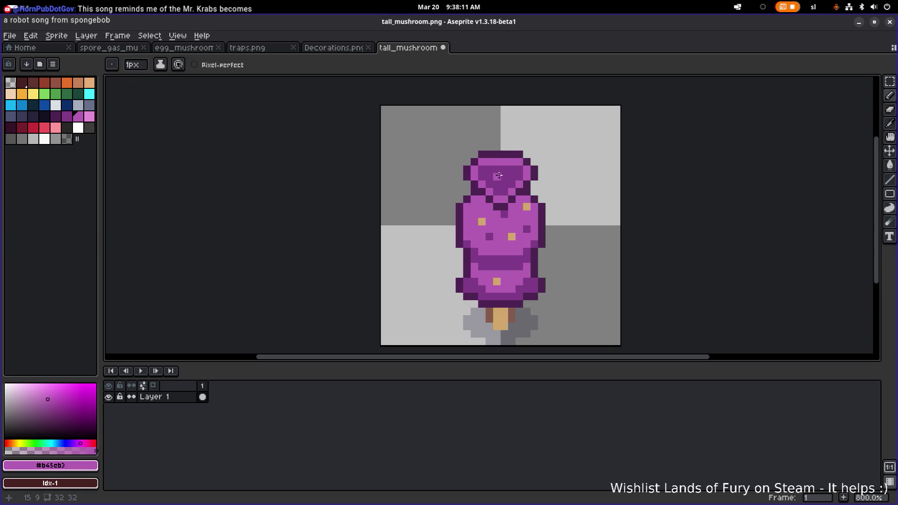
{"action": "scroll", "coordinate": [522, 160], "scroll_direction": "down", "scroll_amount": 3}
{"action": "scroll", "coordinate": [511, 172], "scroll_direction": "up", "scroll_amount": 2}
{"action": "scroll", "coordinate": [515, 187], "scroll_direction": "up", "scroll_amount": 3}
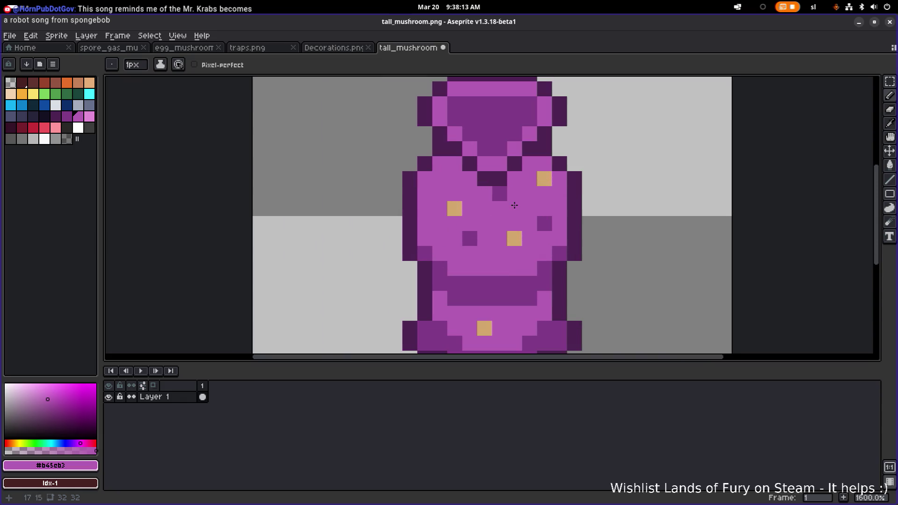
{"action": "scroll", "coordinate": [505, 199], "scroll_direction": "down", "scroll_amount": 5}
{"action": "scroll", "coordinate": [498, 199], "scroll_direction": "up", "scroll_amount": 3}
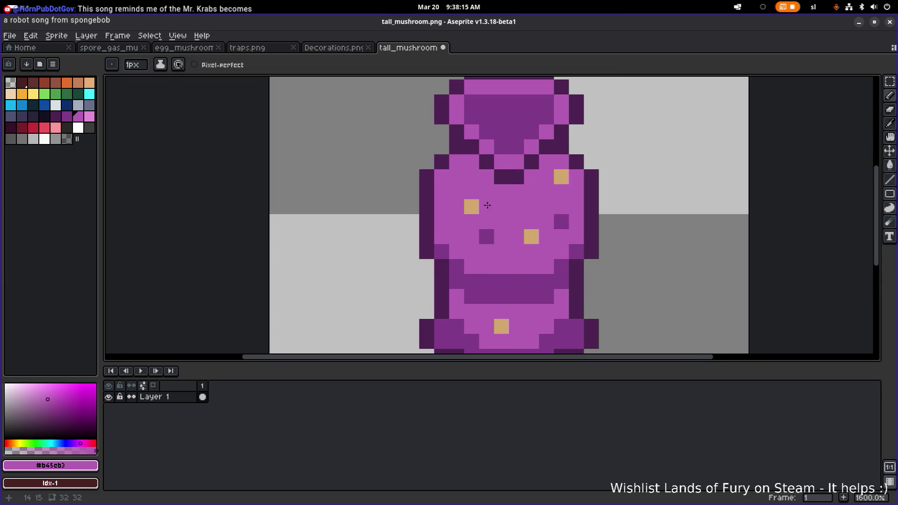
{"action": "left_click", "coordinate": [473, 206], "text": "alt"}
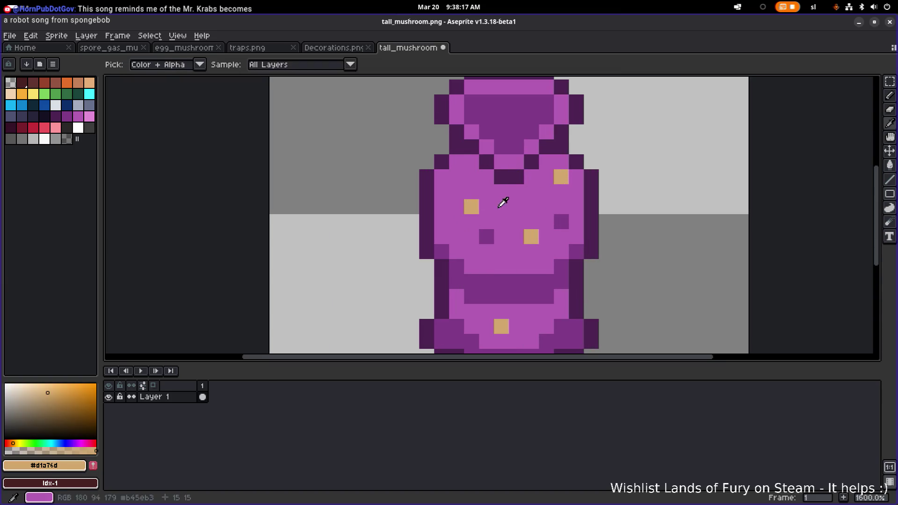
{"action": "left_click", "coordinate": [486, 204], "text": "alt"}
{"action": "left_click", "coordinate": [472, 204]}
{"action": "left_click", "coordinate": [531, 235], "text": "alt"}
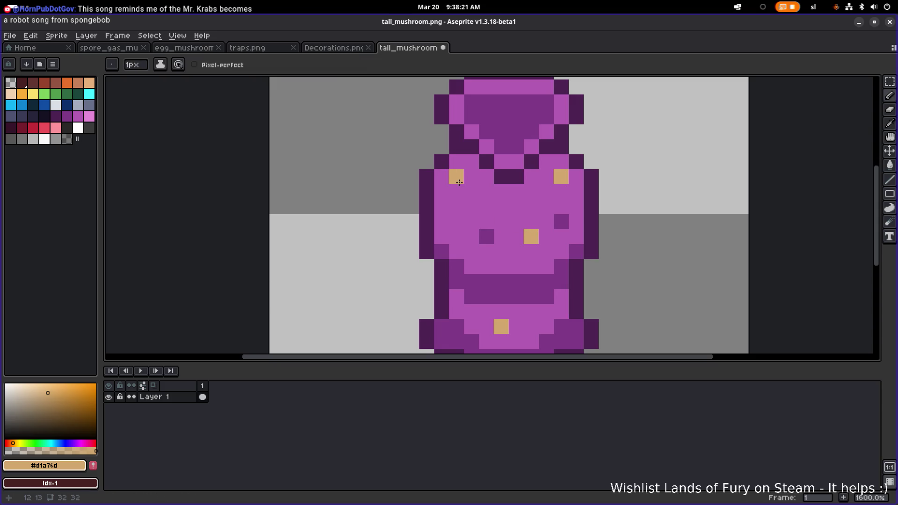
Step: Paint a dark purple ring across the cap, darkening its centre and lower-ring pixels
{"action": "scroll", "coordinate": [517, 202], "scroll_direction": "down", "scroll_amount": 3}
{"action": "scroll", "coordinate": [516, 201], "scroll_direction": "up", "scroll_amount": 2}
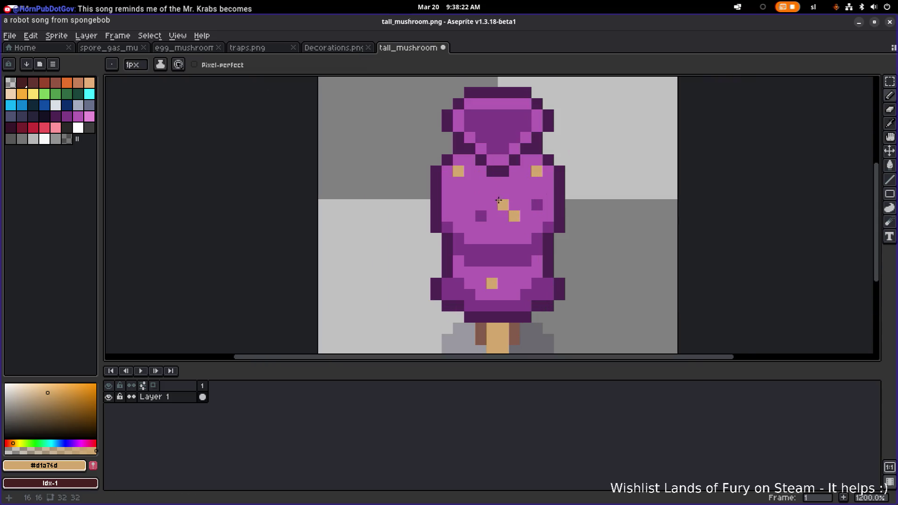
{"action": "left_click", "coordinate": [537, 203], "text": "alt"}
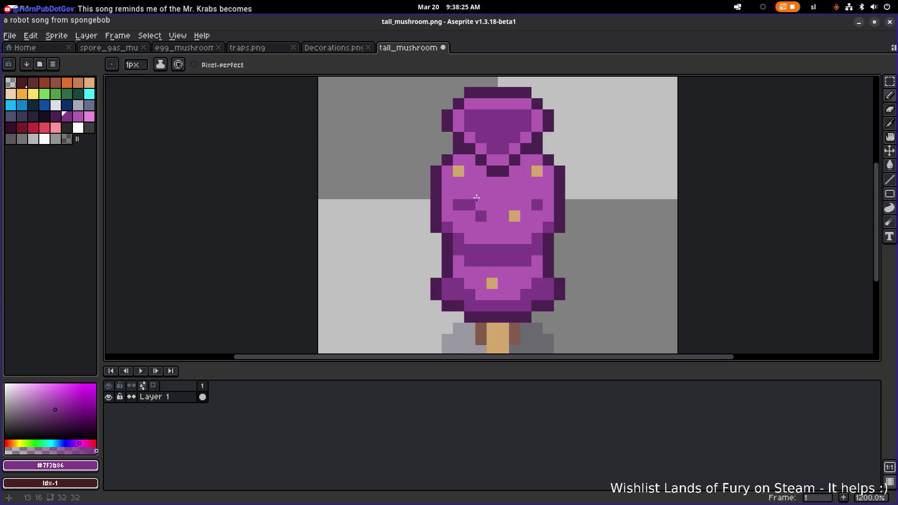
{"action": "scroll", "coordinate": [565, 223], "scroll_direction": "down", "scroll_amount": 5}
{"action": "scroll", "coordinate": [571, 221], "scroll_direction": "down", "scroll_amount": 2}
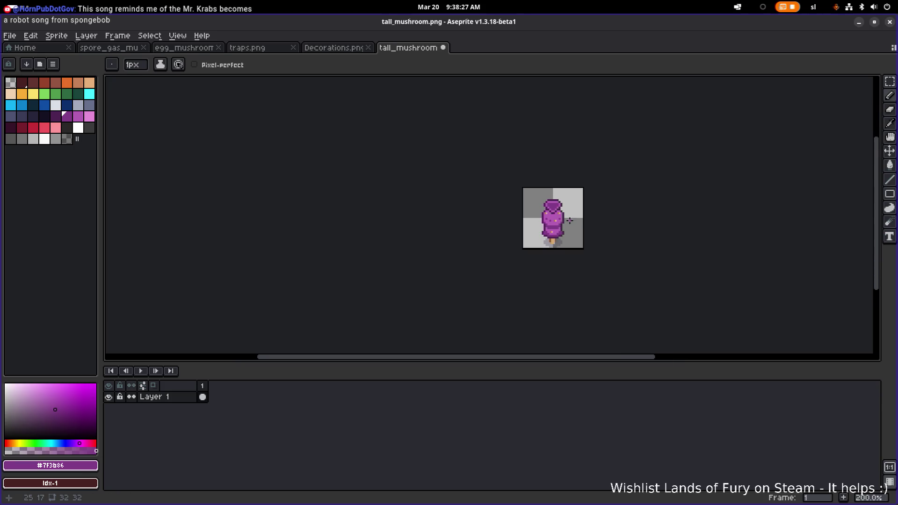
{"action": "scroll", "coordinate": [567, 219], "scroll_direction": "up", "scroll_amount": 6}
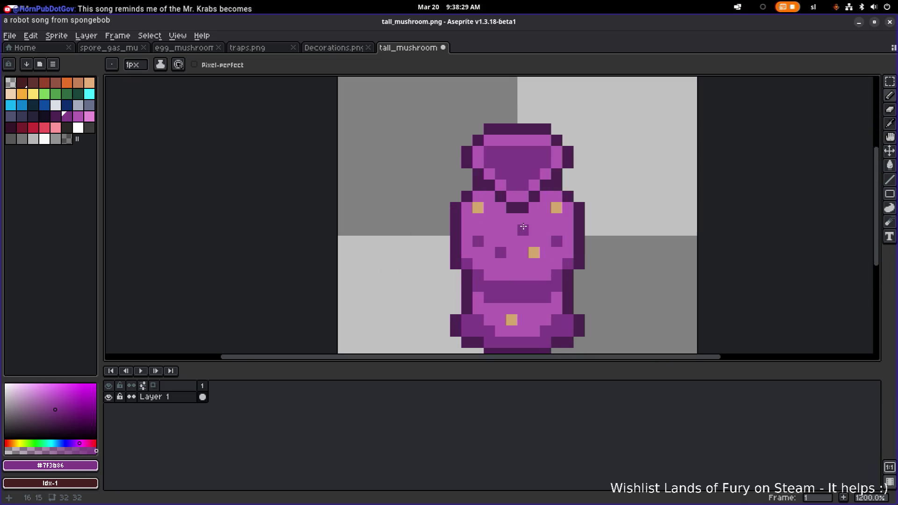
{"action": "scroll", "coordinate": [552, 211], "scroll_direction": "down", "scroll_amount": 6}
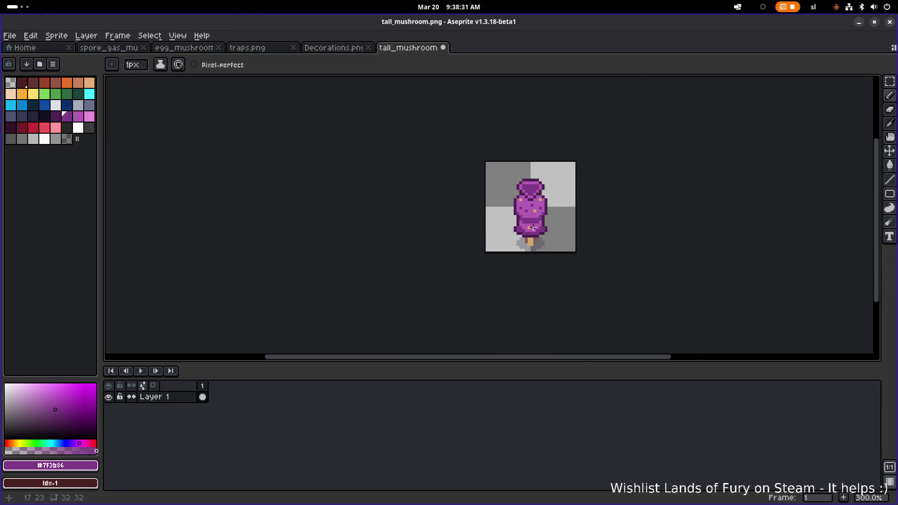
{"action": "scroll", "coordinate": [534, 228], "scroll_direction": "up", "scroll_amount": 4}
{"action": "scroll", "coordinate": [537, 230], "scroll_direction": "up", "scroll_amount": 5}
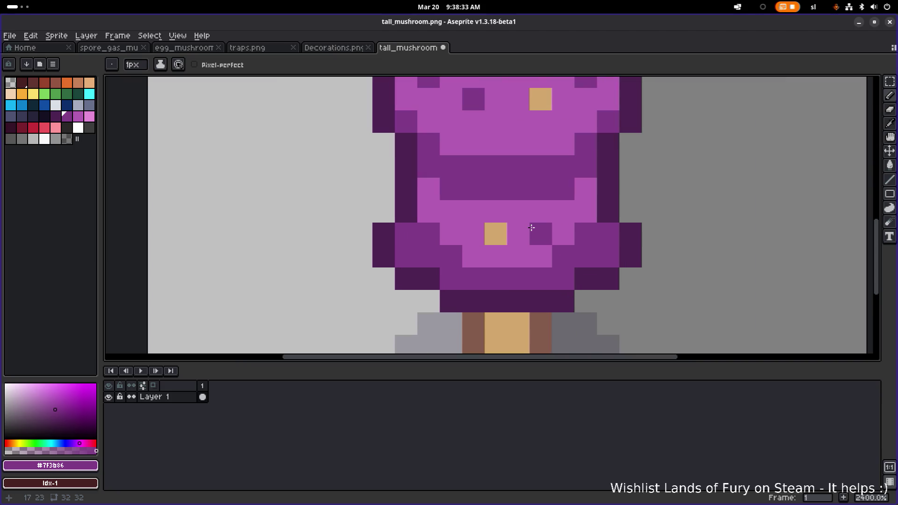
{"action": "left_click", "coordinate": [496, 232], "text": "alt"}
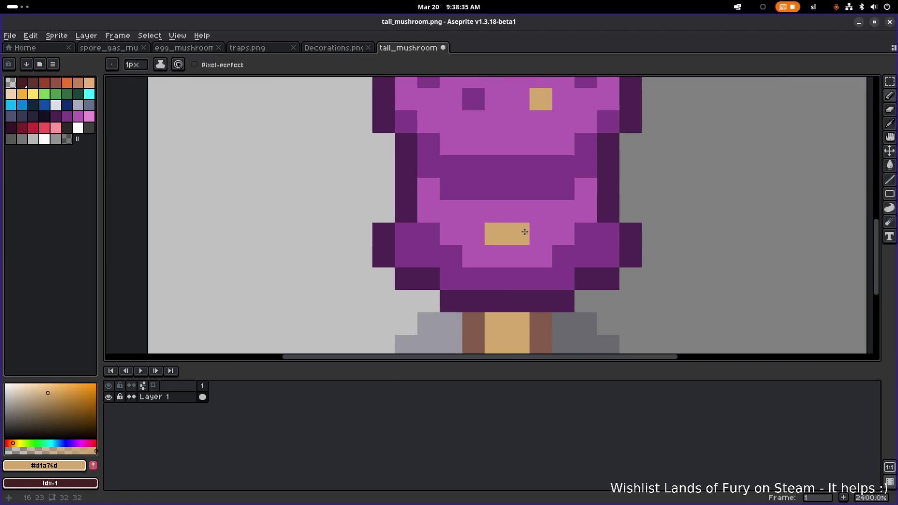
{"action": "scroll", "coordinate": [562, 216], "scroll_direction": "down", "scroll_amount": 5}
{"action": "scroll", "coordinate": [566, 160], "scroll_direction": "up", "scroll_amount": 3}
{"action": "left_click", "coordinate": [546, 181], "text": "alt"}
{"action": "left_click", "coordinate": [543, 170]}
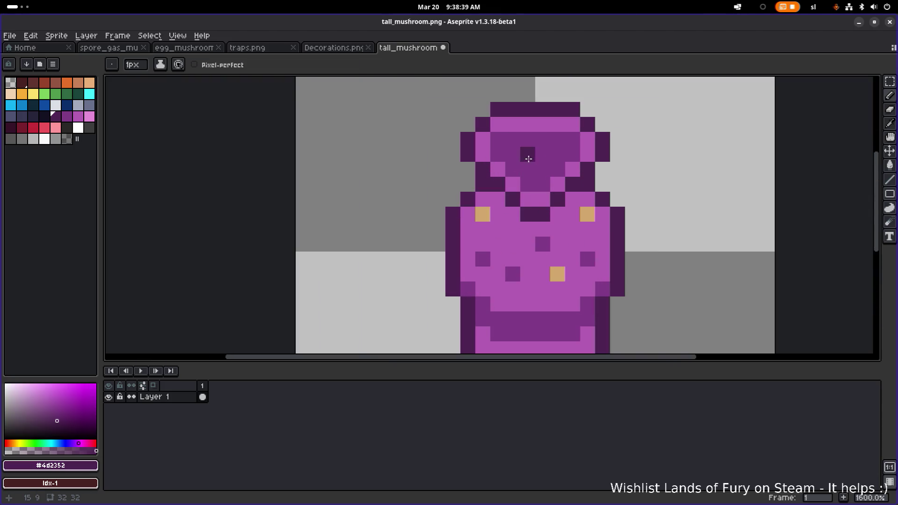
{"action": "left_click", "coordinate": [543, 184]}
{"action": "left_click", "coordinate": [528, 184]}
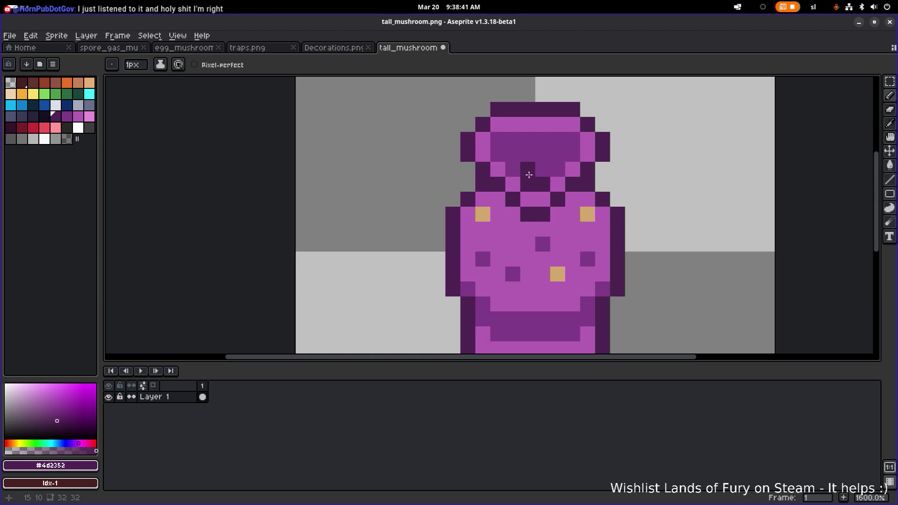
{"action": "left_click_drag", "start_coordinate": [519, 167], "coordinate": [559, 167]}
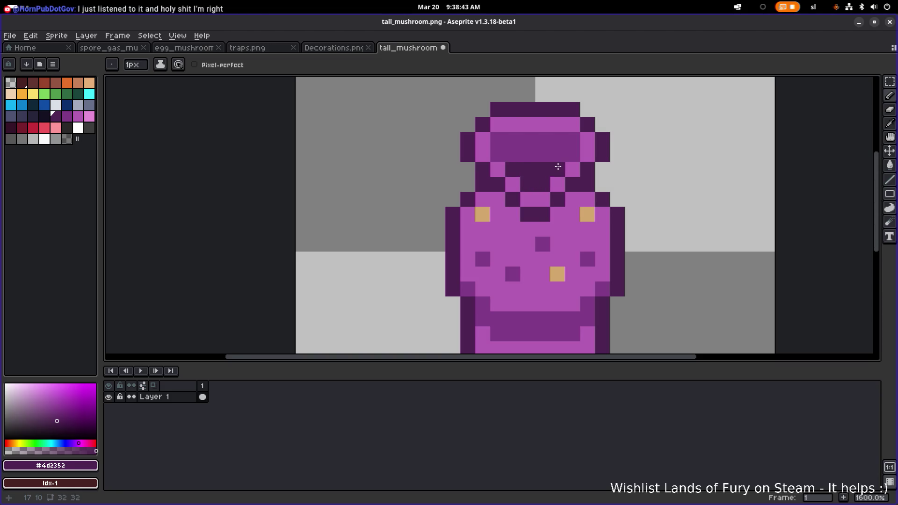
{"action": "scroll", "coordinate": [591, 171], "scroll_direction": "down", "scroll_amount": 5}
{"action": "scroll", "coordinate": [591, 170], "scroll_direction": "up", "scroll_amount": 5}
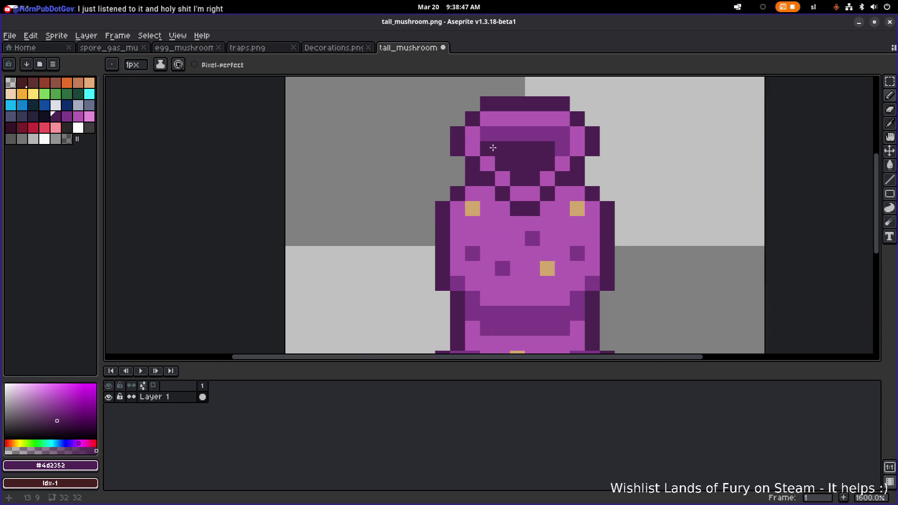
Step: Lighten the stray dark pixels under and on the cap to medium purple
{"action": "scroll", "coordinate": [565, 147], "scroll_direction": "down", "scroll_amount": 7}
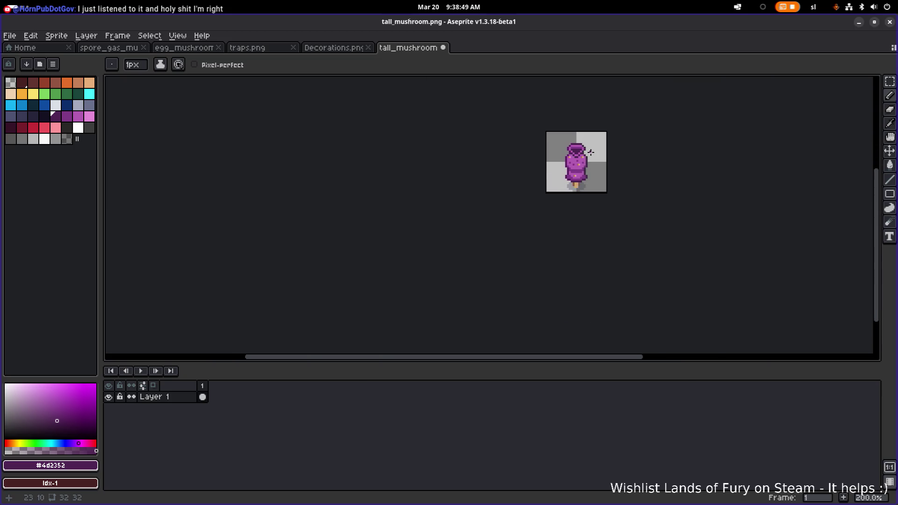
{"action": "scroll", "coordinate": [572, 153], "scroll_direction": "up", "scroll_amount": 6}
{"action": "scroll", "coordinate": [561, 159], "scroll_direction": "up", "scroll_amount": 3}
{"action": "key", "text": "alt"}
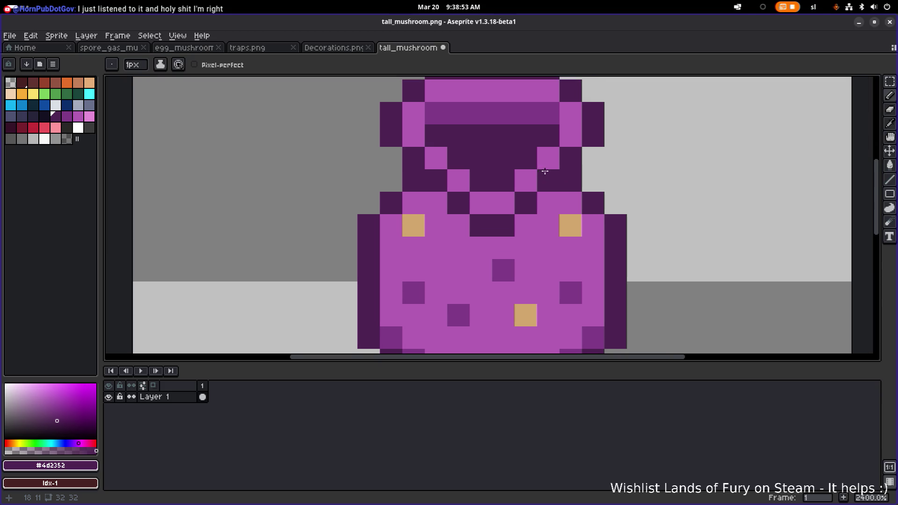
{"action": "scroll", "coordinate": [538, 180], "scroll_direction": "up", "scroll_amount": 2}
{"action": "left_click", "coordinate": [475, 144], "text": "alt"}
{"action": "left_click_drag", "start_coordinate": [475, 202], "coordinate": [489, 209]}
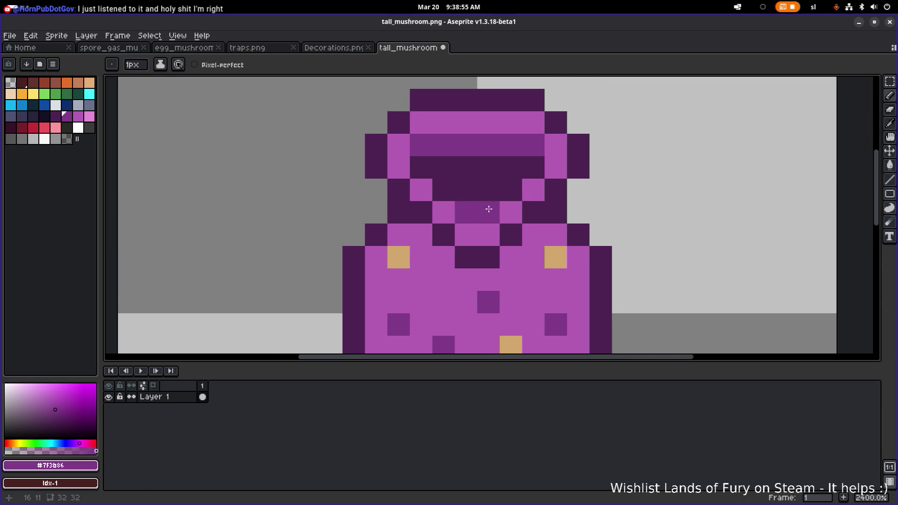
{"action": "left_click", "coordinate": [443, 190]}
{"action": "left_click", "coordinate": [421, 168]}
{"action": "left_click", "coordinate": [514, 187]}
{"action": "left_click", "coordinate": [532, 167]}
Step: Darken one cap pixel and add a dark pixel beside the body's left edge
{"action": "scroll", "coordinate": [538, 168], "scroll_direction": "down", "scroll_amount": 10}
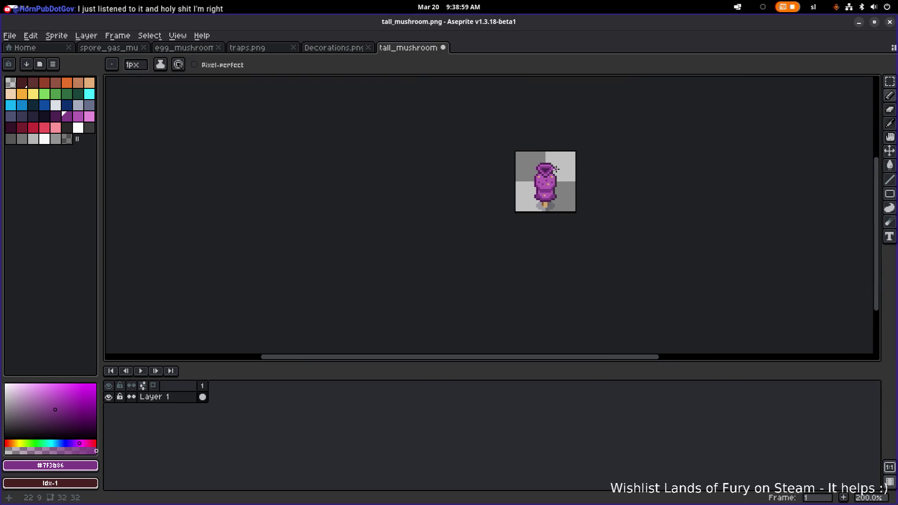
{"action": "scroll", "coordinate": [557, 168], "scroll_direction": "up", "scroll_amount": 10}
{"action": "left_click", "coordinate": [503, 173], "text": "alt"}
{"action": "left_click", "coordinate": [524, 166]}
{"action": "scroll", "coordinate": [532, 170], "scroll_direction": "down", "scroll_amount": 9}
{"action": "scroll", "coordinate": [597, 171], "scroll_direction": "down", "scroll_amount": 2}
{"action": "scroll", "coordinate": [599, 170], "scroll_direction": "up", "scroll_amount": 4}
{"action": "scroll", "coordinate": [606, 169], "scroll_direction": "down", "scroll_amount": 3}
{"action": "scroll", "coordinate": [519, 173], "scroll_direction": "up", "scroll_amount": 6}
{"action": "left_click", "coordinate": [461, 170]}
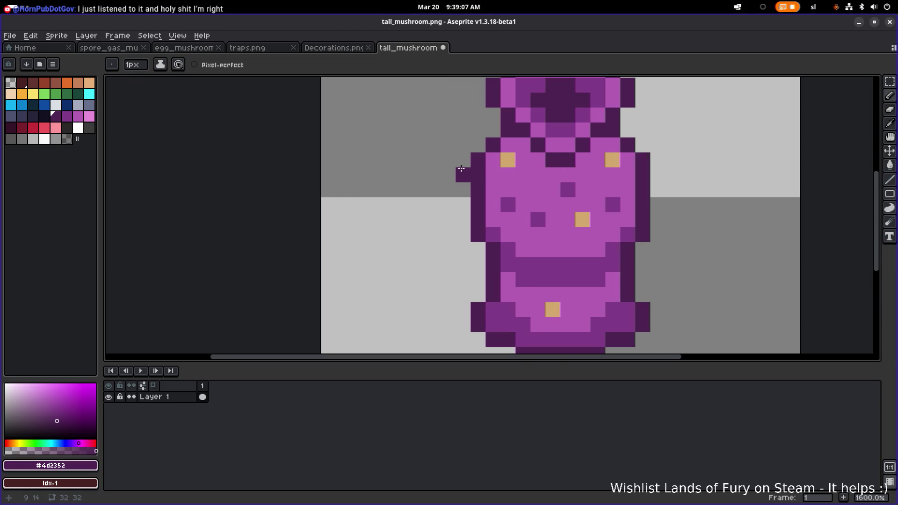
{"action": "scroll", "coordinate": [461, 169], "scroll_direction": "down", "scroll_amount": 3}
{"action": "scroll", "coordinate": [462, 167], "scroll_direction": "up", "scroll_amount": 2}
{"action": "key", "text": "ctrl+z"}
{"action": "left_click", "coordinate": [464, 164]}
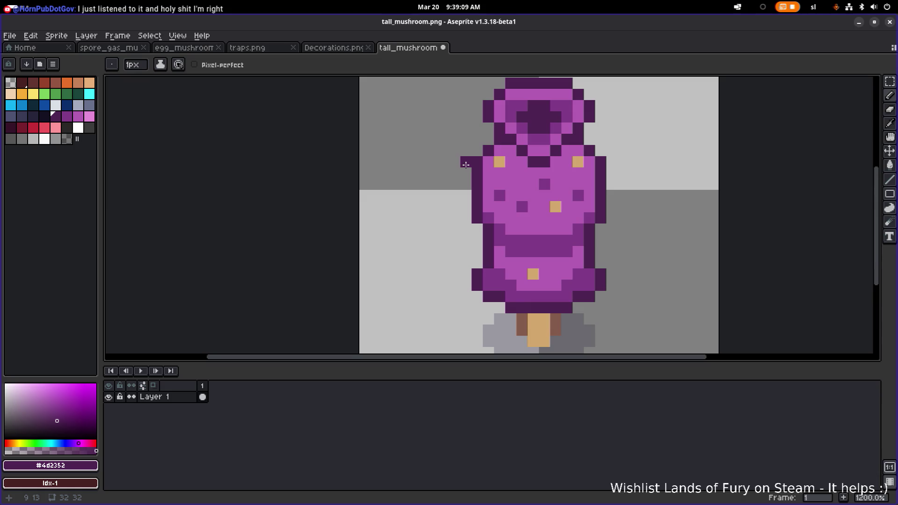
Step: Shift the left and right outline strips inward two pixels
{"action": "key", "text": "m"}
{"action": "mouse_move", "coordinate": [475, 160]}
{"action": "left_mouse_down"}
{"action": "mouse_move", "coordinate": [477, 221]}
{"action": "mouse_move", "coordinate": [502, 221]}
{"action": "left_mouse_up"}
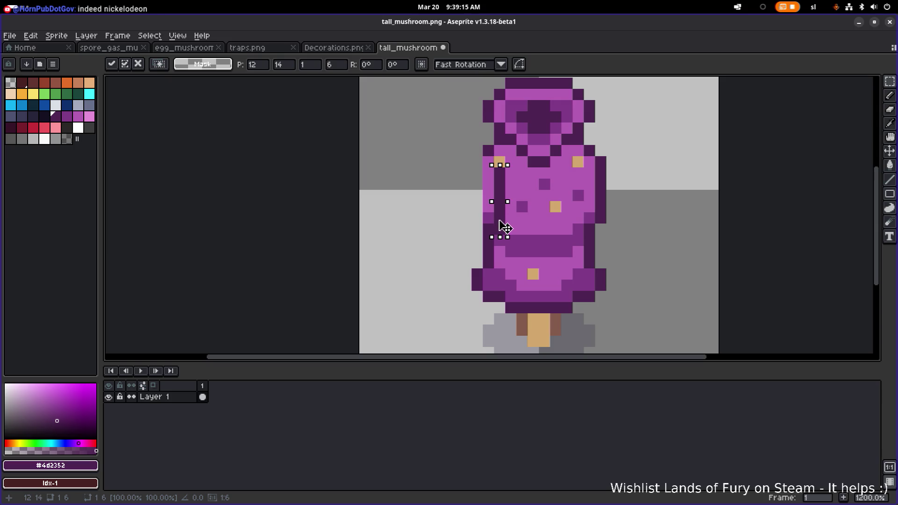
{"action": "left_click_drag", "start_coordinate": [505, 229], "coordinate": [505, 228]}
{"action": "mouse_move", "coordinate": [622, 230]}
{"action": "left_mouse_down"}
{"action": "mouse_move", "coordinate": [607, 184]}
{"action": "mouse_move", "coordinate": [575, 201]}
{"action": "left_mouse_up"}
{"action": "key", "text": "ctrl+d"}
Step: Erase the leftover left-edge column and stray pixels along the mushroom's sides
{"action": "scroll", "coordinate": [508, 169], "scroll_direction": "up", "scroll_amount": 3}
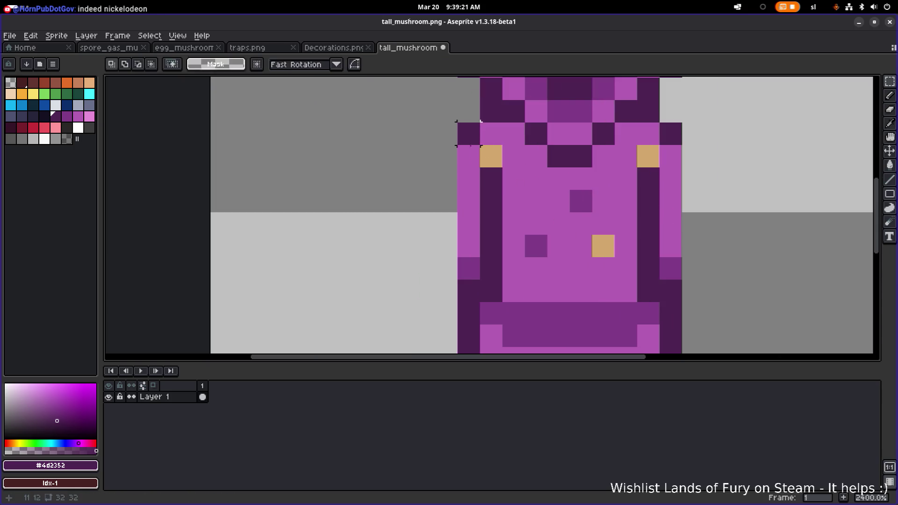
{"action": "key", "text": "b"}
{"action": "key", "text": "ctrl+z"}
{"action": "left_click", "coordinate": [469, 201]}
{"action": "key", "text": "e"}
{"action": "left_click_drag", "start_coordinate": [469, 201], "coordinate": [469, 246]}
{"action": "left_click", "coordinate": [469, 178]}
{"action": "left_click_drag", "start_coordinate": [671, 268], "coordinate": [671, 178]}
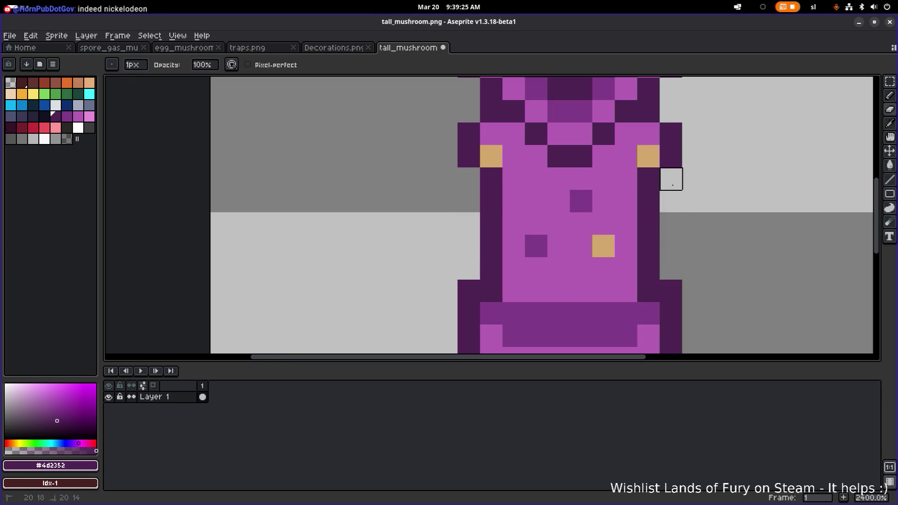
{"action": "scroll", "coordinate": [678, 222], "scroll_direction": "down", "scroll_amount": 5}
{"action": "left_click_drag", "start_coordinate": [678, 221], "coordinate": [595, 209]}
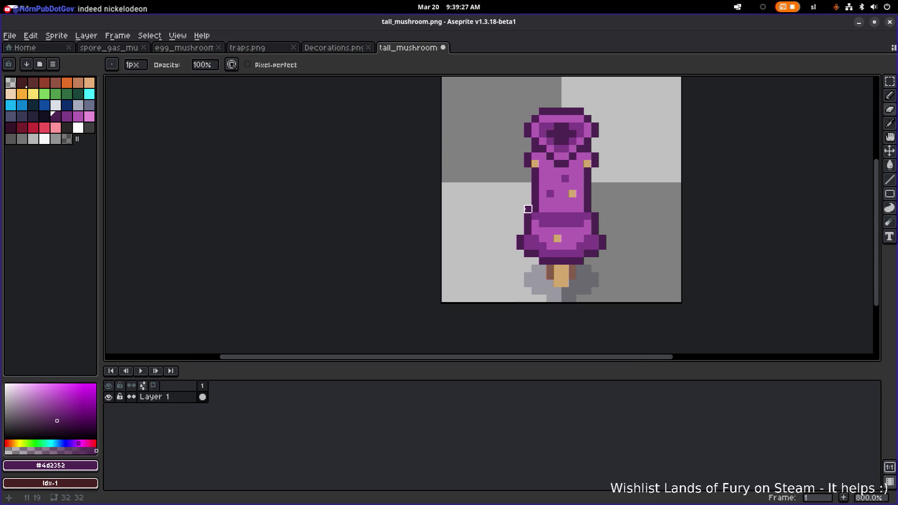
{"action": "scroll", "coordinate": [536, 208], "scroll_direction": "down", "scroll_amount": 4}
{"action": "scroll", "coordinate": [535, 208], "scroll_direction": "up", "scroll_amount": 6}
{"action": "left_click", "coordinate": [487, 160], "text": "alt"}
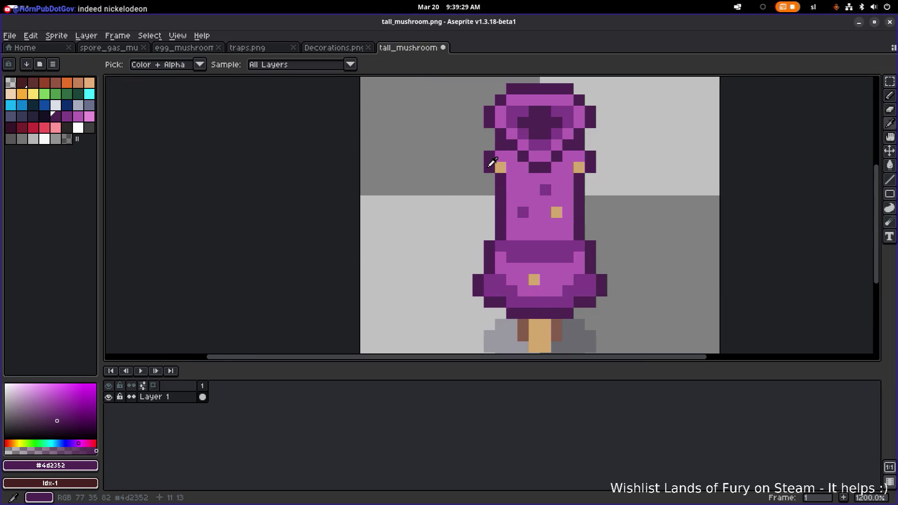
Step: Cover the right and left tan side spots with light purple #b45eb3
{"action": "key", "text": "alt"}
{"action": "left_click", "coordinate": [567, 179], "text": "alt"}
{"action": "left_click", "coordinate": [579, 167]}
{"action": "left_click", "coordinate": [501, 168]}
{"action": "scroll", "coordinate": [511, 189], "scroll_direction": "down", "scroll_amount": 5}
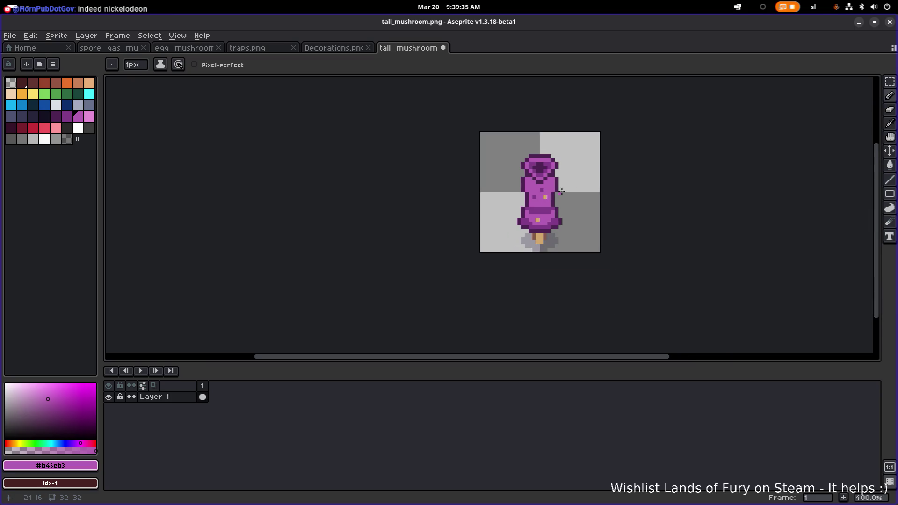
Step: Draw a dark purple #7f3b86 line over the tan spot, with a second row beneath
{"action": "scroll", "coordinate": [538, 196], "scroll_direction": "up", "scroll_amount": 6}
{"action": "left_click", "coordinate": [529, 244], "text": "alt"}
{"action": "left_click", "coordinate": [505, 193]}
{"action": "left_click", "coordinate": [536, 202]}
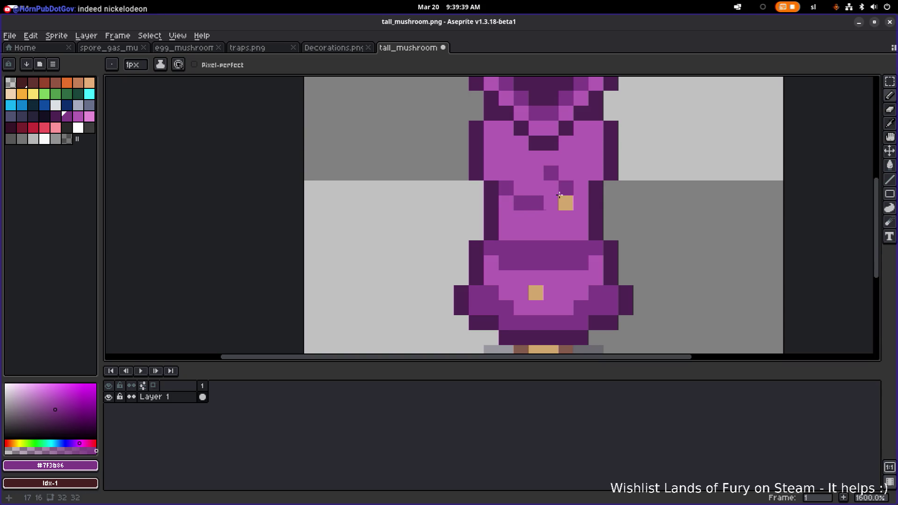
{"action": "left_click", "coordinate": [565, 201], "text": "shift"}
{"action": "left_click", "coordinate": [581, 188]}
{"action": "scroll", "coordinate": [612, 194], "scroll_direction": "down", "scroll_amount": 5}
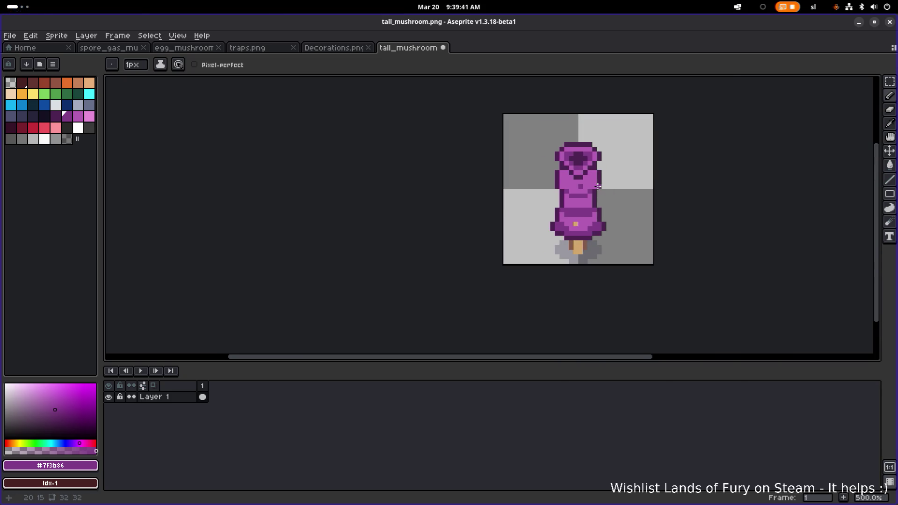
{"action": "scroll", "coordinate": [612, 195], "scroll_direction": "up", "scroll_amount": 4}
{"action": "left_click", "coordinate": [527, 188]}
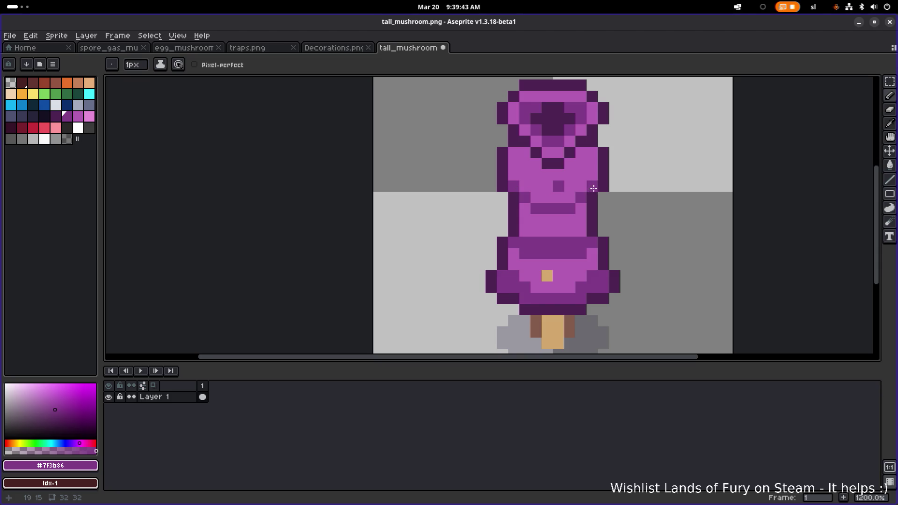
{"action": "left_click_drag", "start_coordinate": [571, 220], "coordinate": [534, 219]}
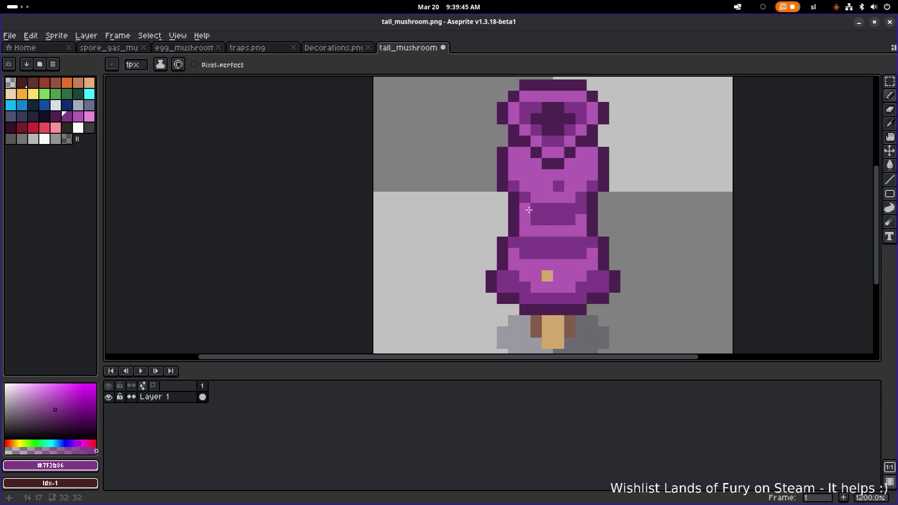
{"action": "scroll", "coordinate": [531, 210], "scroll_direction": "down", "scroll_amount": 4}
{"action": "scroll", "coordinate": [515, 197], "scroll_direction": "up", "scroll_amount": 5}
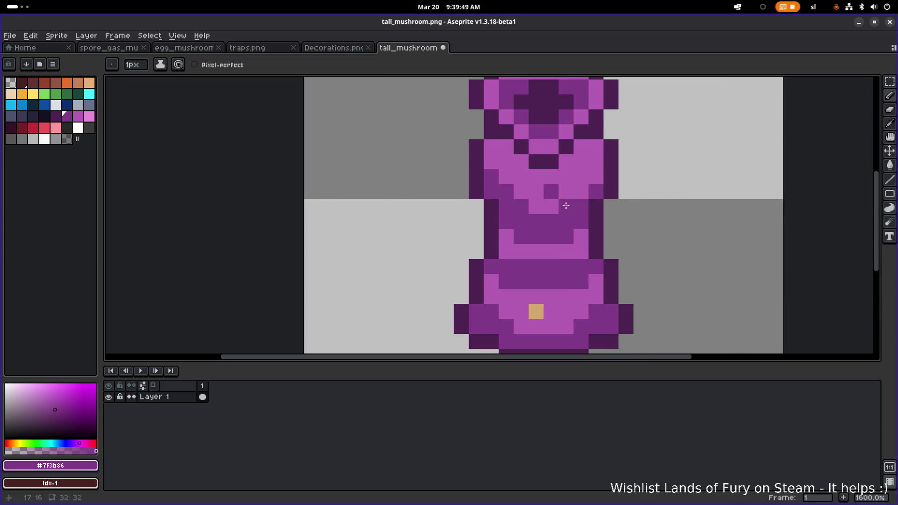
Step: Repaint a lower row and a stray dark pixel in light purple #b45eb3
{"action": "left_click", "coordinate": [578, 173], "text": "alt"}
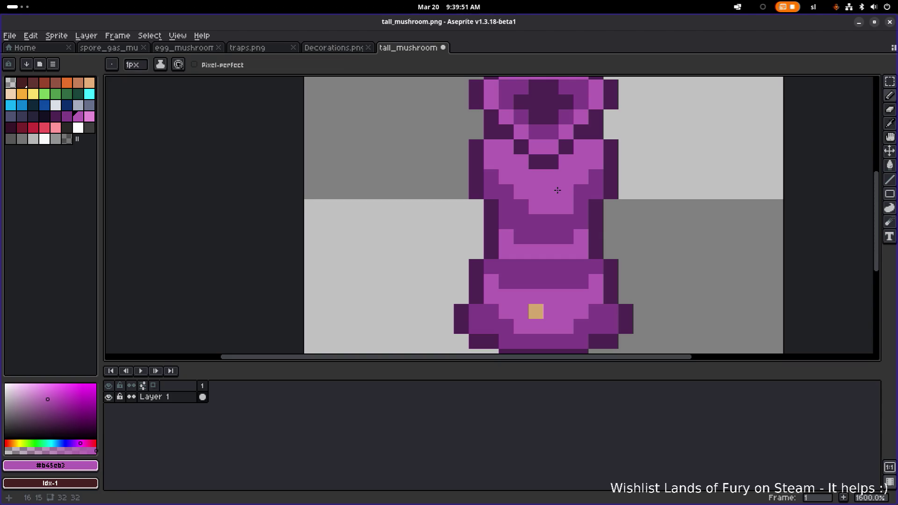
{"action": "left_click", "coordinate": [527, 201], "text": "alt"}
{"action": "scroll", "coordinate": [626, 200], "scroll_direction": "down", "scroll_amount": 7}
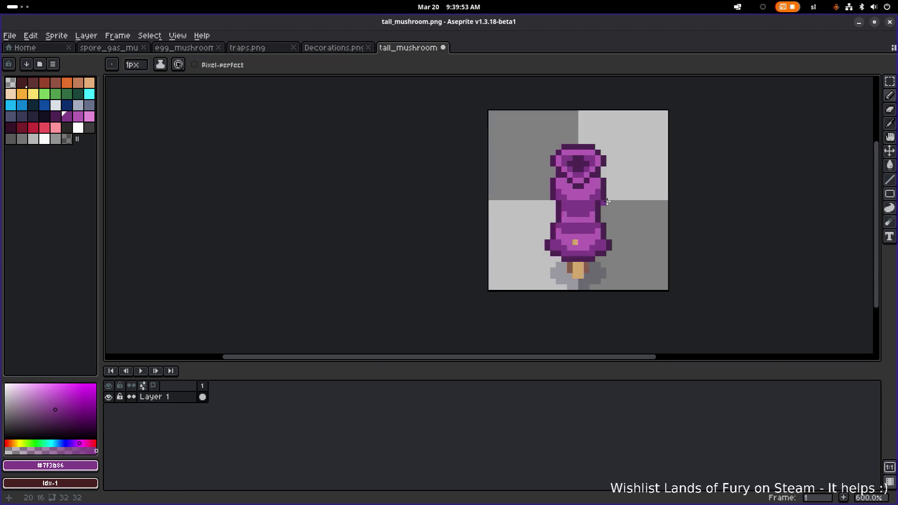
{"action": "scroll", "coordinate": [621, 194], "scroll_direction": "up", "scroll_amount": 6}
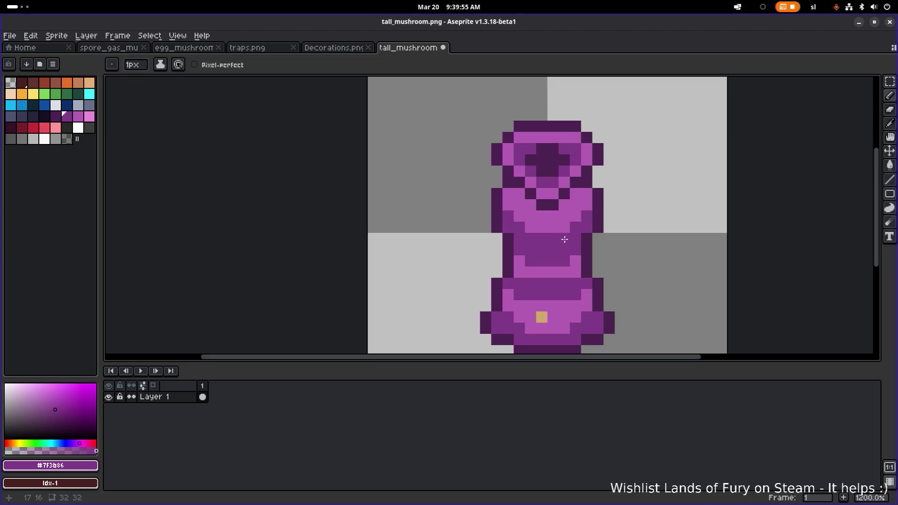
{"action": "scroll", "coordinate": [536, 270], "scroll_direction": "up", "scroll_amount": 1}
{"action": "left_click", "coordinate": [571, 269], "text": "alt"}
{"action": "left_click_drag", "start_coordinate": [524, 258], "coordinate": [587, 250]}
{"action": "left_click", "coordinate": [528, 244]}
{"action": "scroll", "coordinate": [628, 236], "scroll_direction": "down", "scroll_amount": 7}
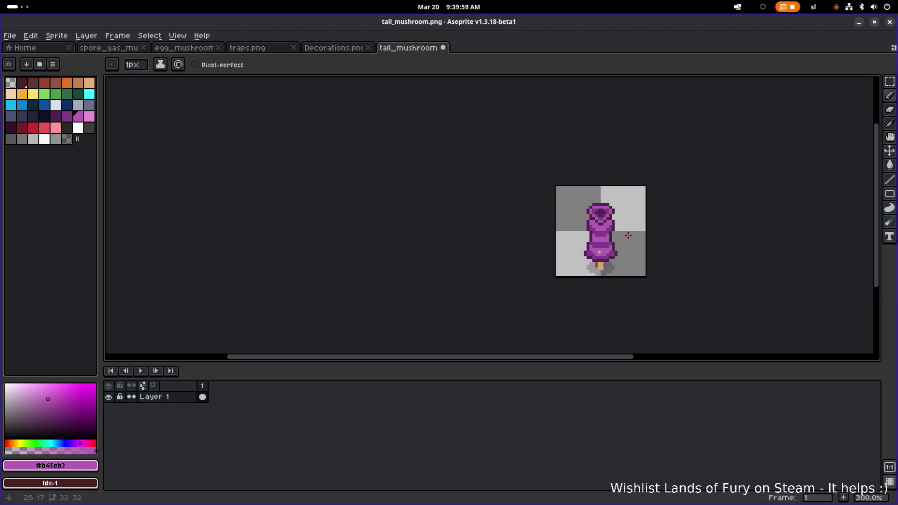
{"action": "scroll", "coordinate": [594, 242], "scroll_direction": "up", "scroll_amount": 6}
{"action": "left_click", "coordinate": [583, 237], "text": "alt"}
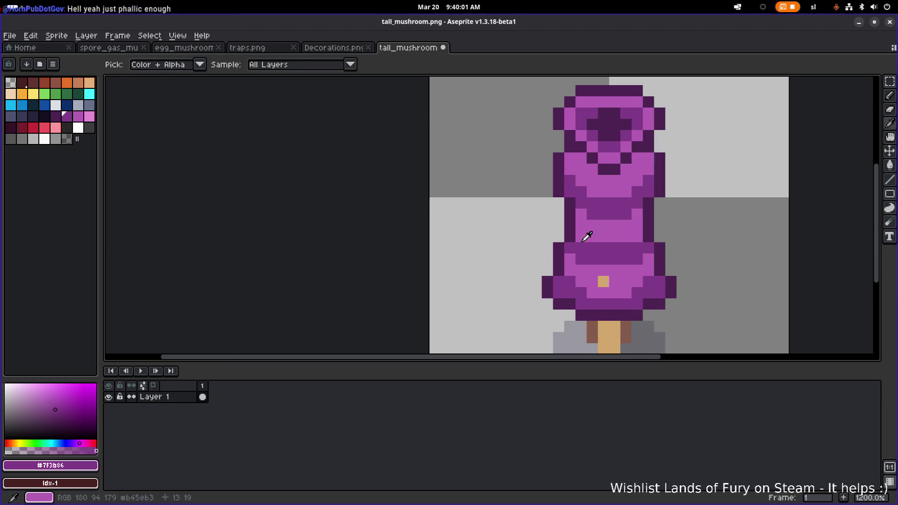
Step: Pick the darkest purple #4d2352 and darken the pixel pairs in the cap's ring
{"action": "scroll", "coordinate": [655, 238], "scroll_direction": "down", "scroll_amount": 6}
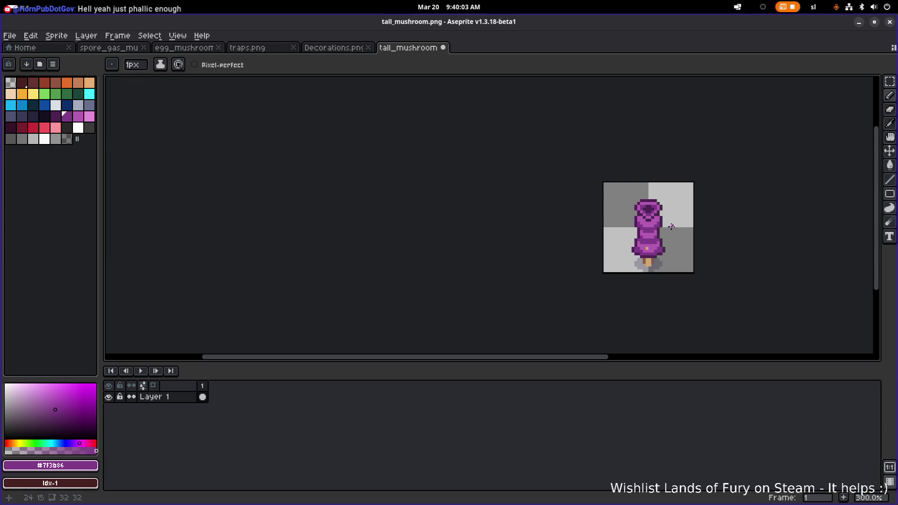
{"action": "scroll", "coordinate": [596, 231], "scroll_direction": "down", "scroll_amount": 4}
{"action": "scroll", "coordinate": [596, 231], "scroll_direction": "up", "scroll_amount": 4}
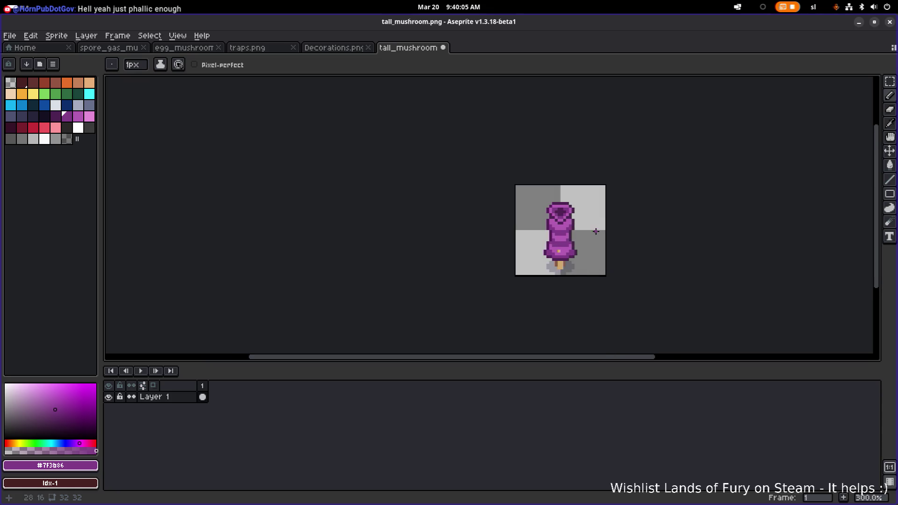
{"action": "scroll", "coordinate": [584, 230], "scroll_direction": "up", "scroll_amount": 3}
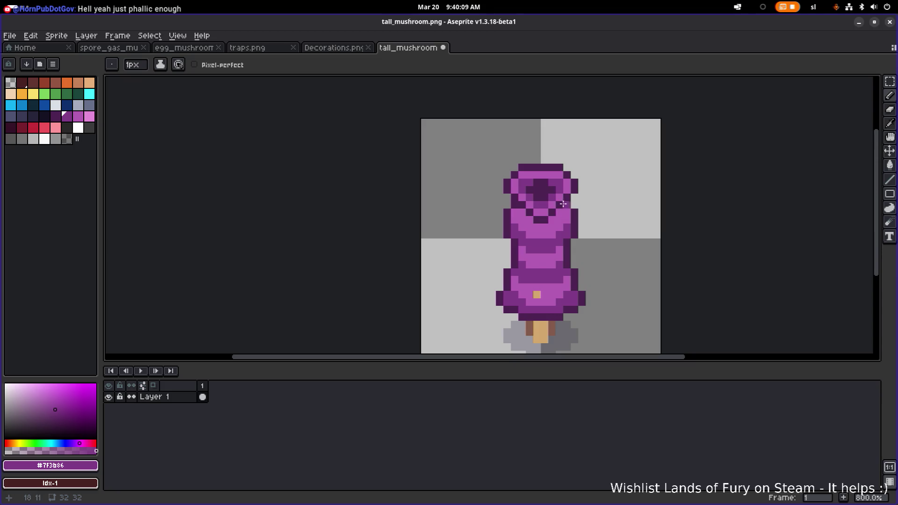
{"action": "scroll", "coordinate": [568, 210], "scroll_direction": "up", "scroll_amount": 5}
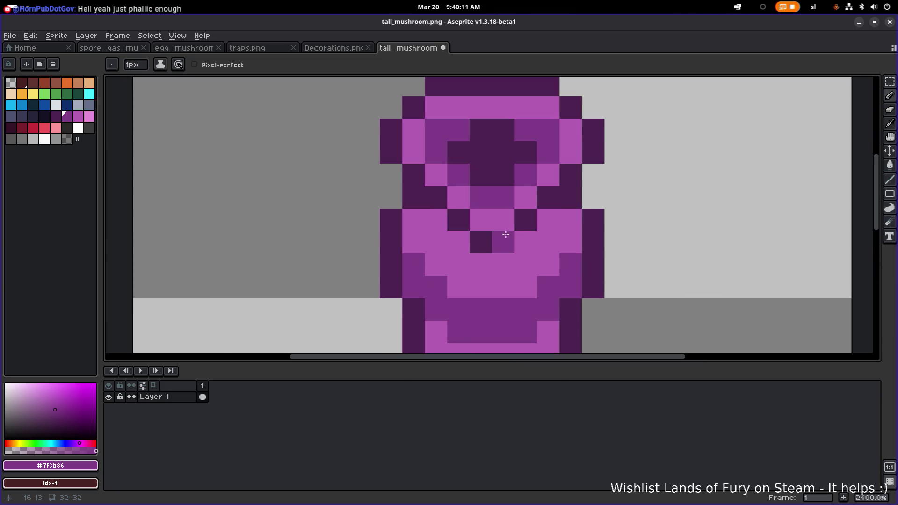
{"action": "left_click", "coordinate": [483, 237], "text": "alt"}
{"action": "mouse_move", "coordinate": [484, 220]}
{"action": "left_mouse_down"}
{"action": "mouse_move", "coordinate": [510, 225]}
{"action": "mouse_move", "coordinate": [453, 237]}
{"action": "left_mouse_up"}
{"action": "left_click", "coordinate": [537, 232], "text": "alt"}
Step: Paint the cap top's left and right light pixels dark purple
{"action": "scroll", "coordinate": [526, 227], "scroll_direction": "down", "scroll_amount": 6}
{"action": "scroll", "coordinate": [540, 222], "scroll_direction": "down", "scroll_amount": 4}
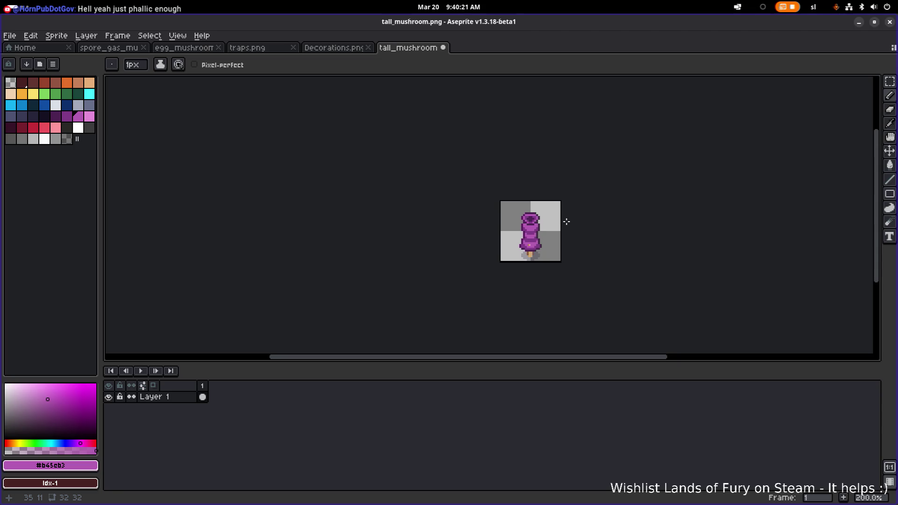
{"action": "scroll", "coordinate": [538, 220], "scroll_direction": "up", "scroll_amount": 8}
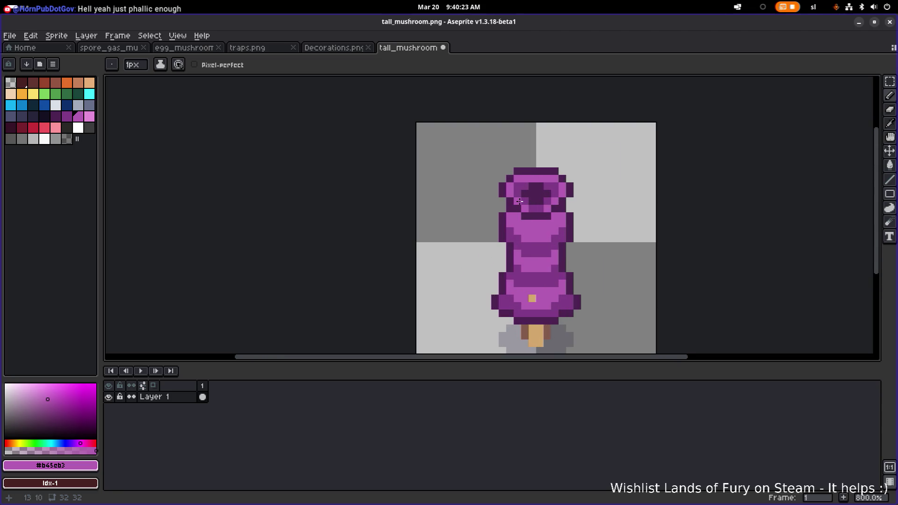
{"action": "left_click_drag", "start_coordinate": [506, 196], "coordinate": [362, 214]}
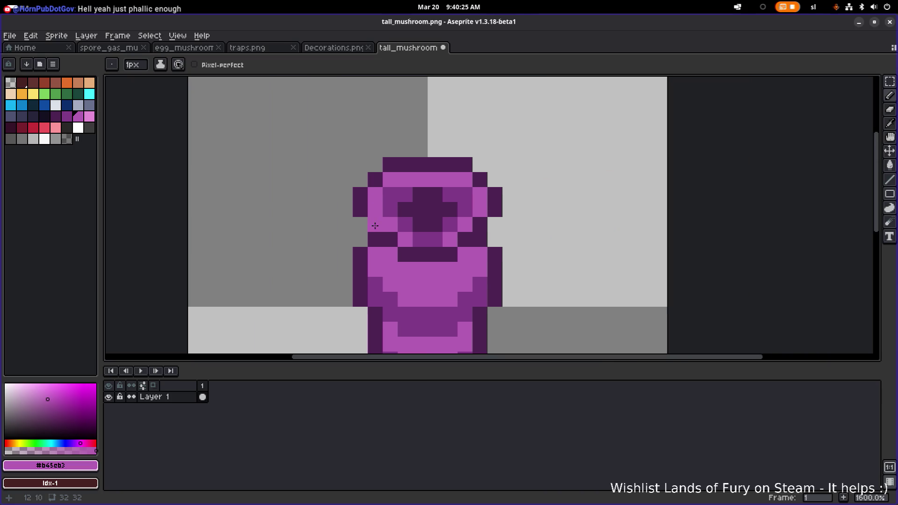
{"action": "left_click_drag", "start_coordinate": [378, 184], "coordinate": [380, 201]}
{"action": "left_click_drag", "start_coordinate": [480, 195], "coordinate": [480, 209]}
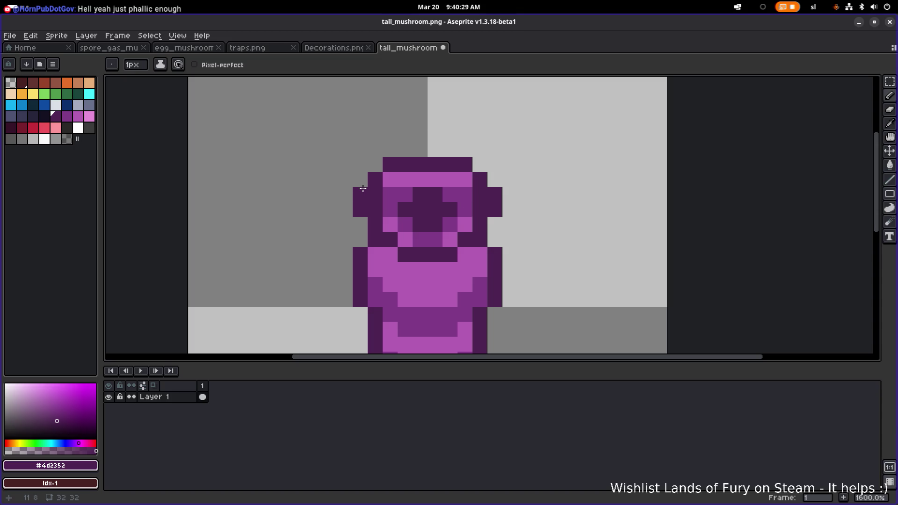
Step: Erase the left and right ear pixel columns from the cap
{"action": "key", "text": "e"}
{"action": "left_click_drag", "start_coordinate": [360, 195], "coordinate": [361, 210]}
{"action": "left_click_drag", "start_coordinate": [495, 193], "coordinate": [495, 210]}
{"action": "scroll", "coordinate": [514, 208], "scroll_direction": "down", "scroll_amount": 4}
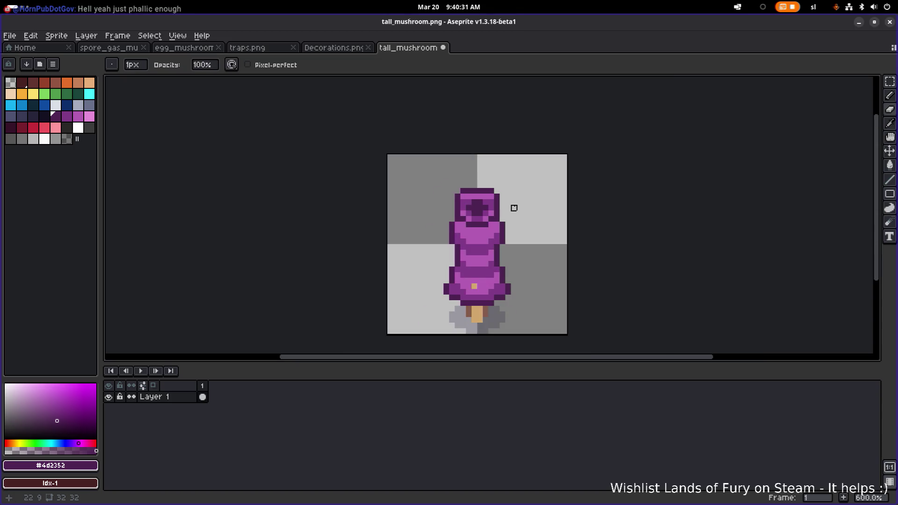
{"action": "scroll", "coordinate": [514, 208], "scroll_direction": "down", "scroll_amount": 3}
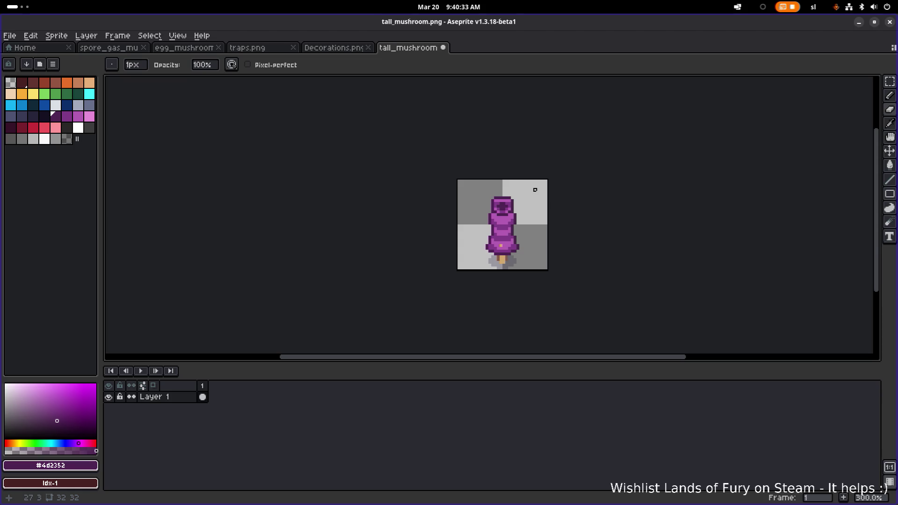
{"action": "scroll", "coordinate": [524, 201], "scroll_direction": "up", "scroll_amount": 7}
Step: Darken the cap's right ear pixel and erase its top corner pixel
{"action": "key", "text": "b"}
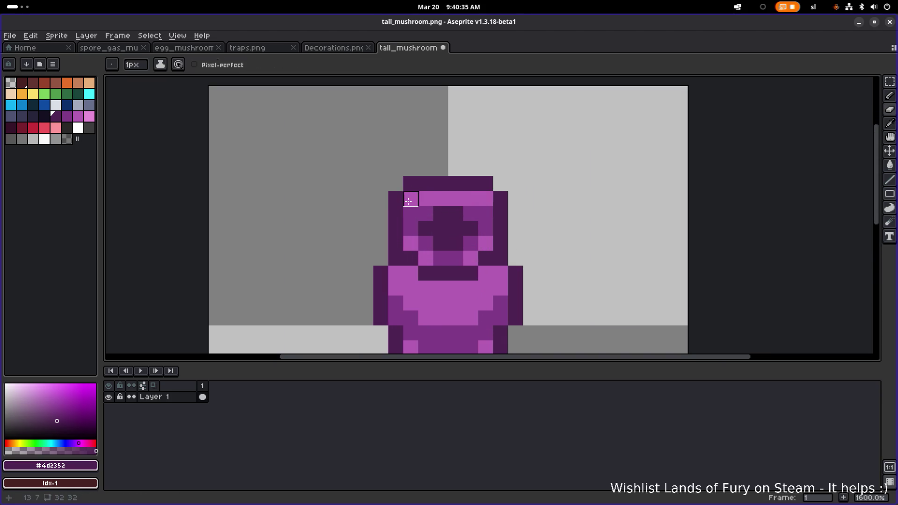
{"action": "left_click", "coordinate": [485, 199]}
{"action": "key", "text": "e"}
{"action": "left_click_drag", "start_coordinate": [486, 183], "coordinate": [501, 199]}
{"action": "left_click", "coordinate": [411, 184]}
{"action": "scroll", "coordinate": [504, 190], "scroll_direction": "down", "scroll_amount": 7}
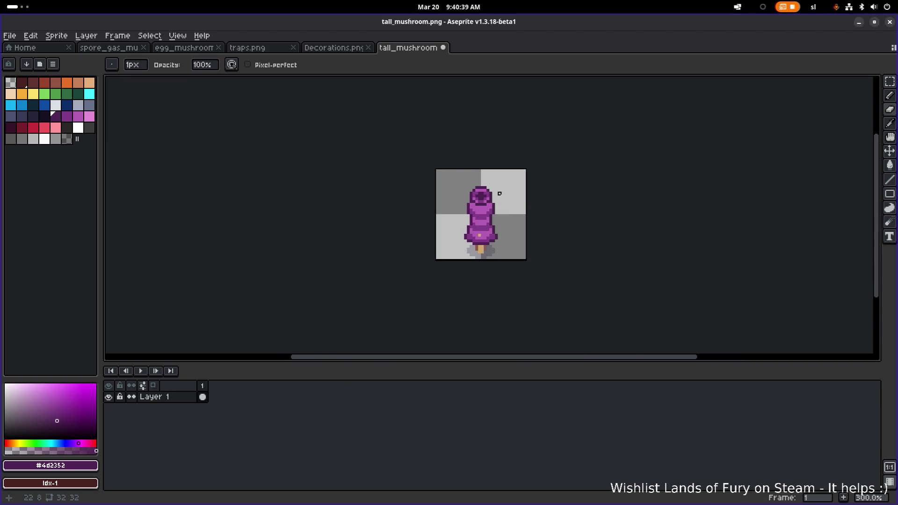
{"action": "scroll", "coordinate": [499, 193], "scroll_direction": "up", "scroll_amount": 9}
Step: Paint six cap ring pixels light pink #b45cb3, symmetrically on both sides
{"action": "left_click", "coordinate": [507, 202], "text": "alt"}
{"action": "key", "text": "b"}
{"action": "left_click", "coordinate": [529, 197], "text": "alt"}
{"action": "left_click", "coordinate": [480, 238]}
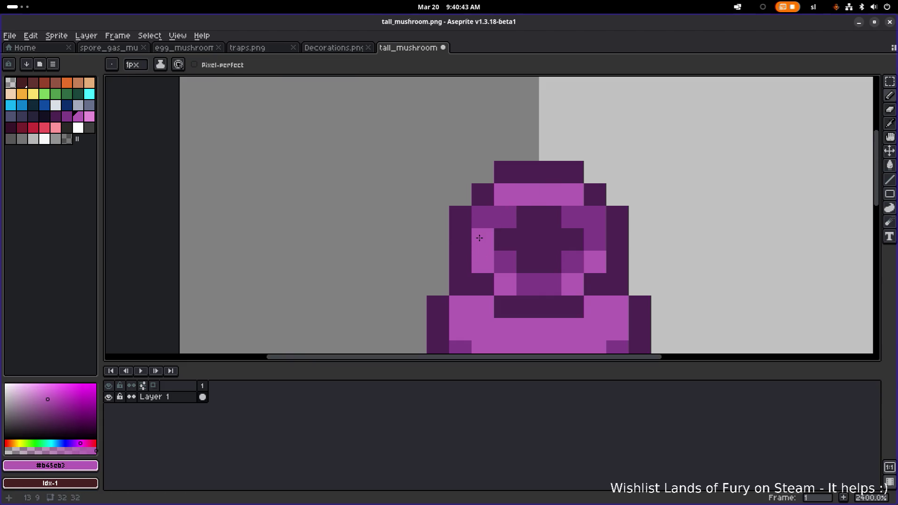
{"action": "left_click", "coordinate": [482, 217]}
{"action": "left_click", "coordinate": [595, 217]}
{"action": "left_click", "coordinate": [596, 240]}
{"action": "left_click", "coordinate": [550, 284]}
{"action": "left_click", "coordinate": [531, 284]}
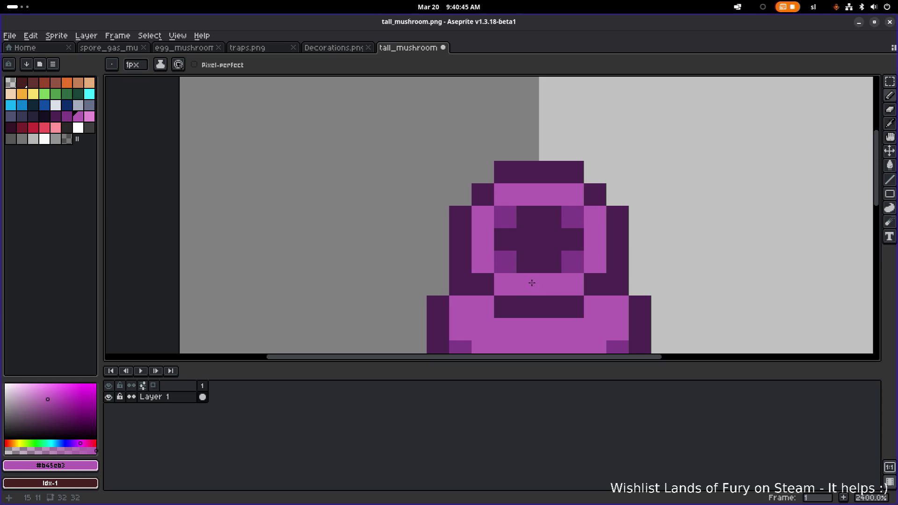
{"action": "scroll", "coordinate": [608, 267], "scroll_direction": "down", "scroll_amount": 8}
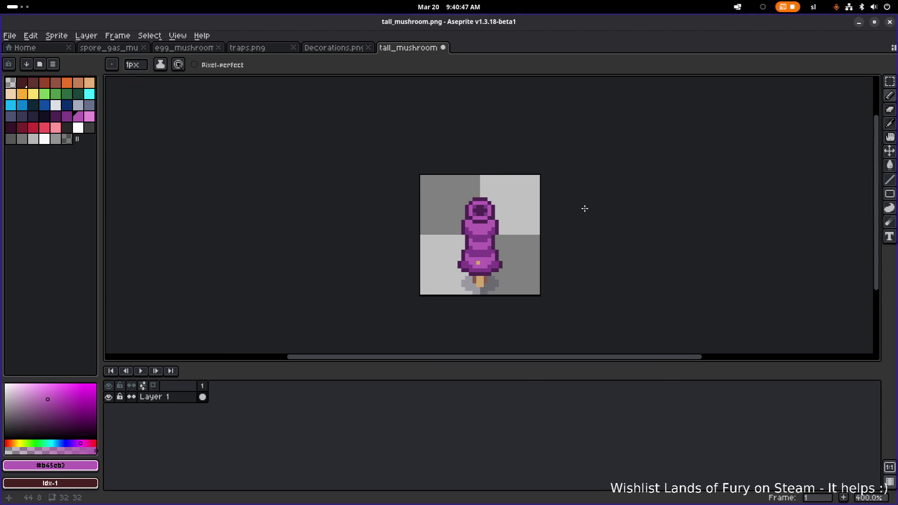
{"action": "scroll", "coordinate": [534, 206], "scroll_direction": "up", "scroll_amount": 3}
Step: Paint row 13 pixels 14–17 dark purple #7f3b86
{"action": "left_click", "coordinate": [435, 258], "text": "alt"}
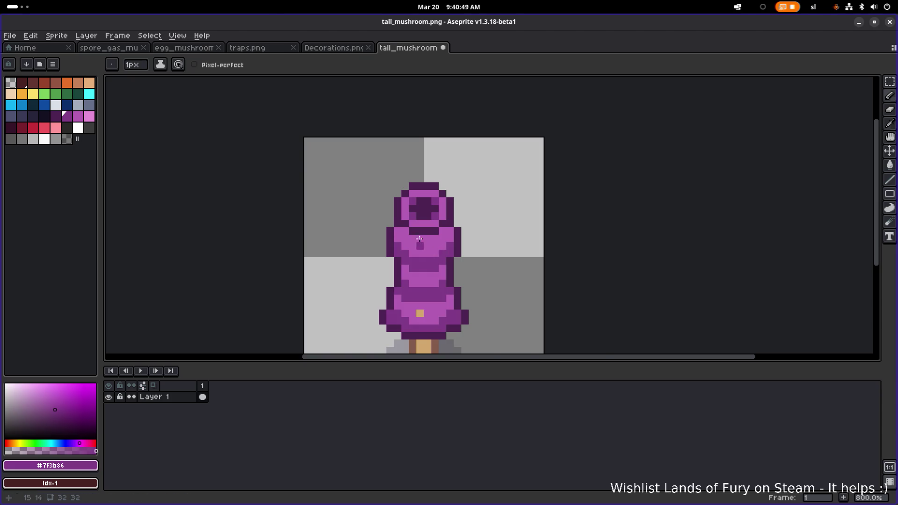
{"action": "scroll", "coordinate": [422, 242], "scroll_direction": "up", "scroll_amount": 3}
{"action": "mouse_move", "coordinate": [407, 245]}
{"action": "left_mouse_down"}
{"action": "mouse_move", "coordinate": [473, 241]}
{"action": "mouse_move", "coordinate": [501, 224]}
{"action": "left_mouse_up"}
{"action": "scroll", "coordinate": [537, 223], "scroll_direction": "down", "scroll_amount": 6}
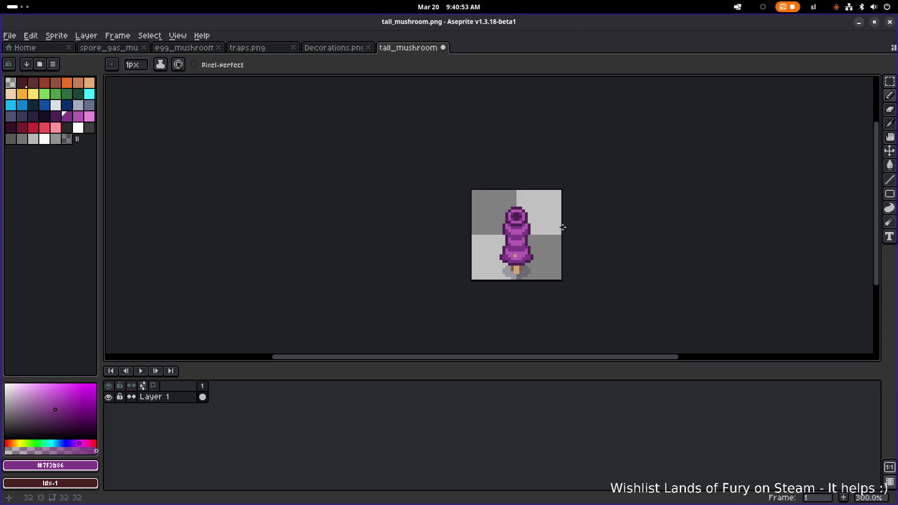
{"action": "scroll", "coordinate": [547, 245], "scroll_direction": "up", "scroll_amount": 6}
Step: Pick the light purple #b45cb3 as the drawing colour and zoom out
{"action": "left_click", "coordinate": [465, 267], "text": "alt"}
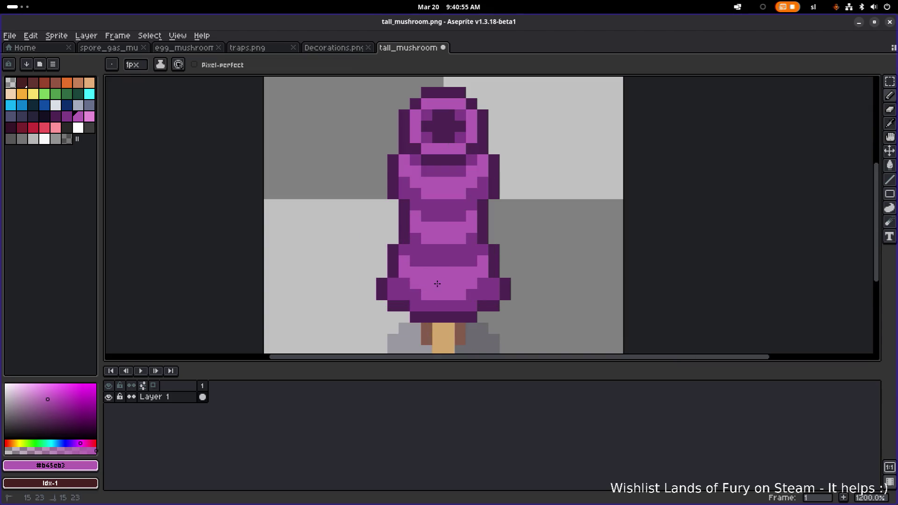
{"action": "scroll", "coordinate": [528, 260], "scroll_direction": "down", "scroll_amount": 6}
{"action": "left_click_drag", "start_coordinate": [528, 260], "coordinate": [513, 245]}
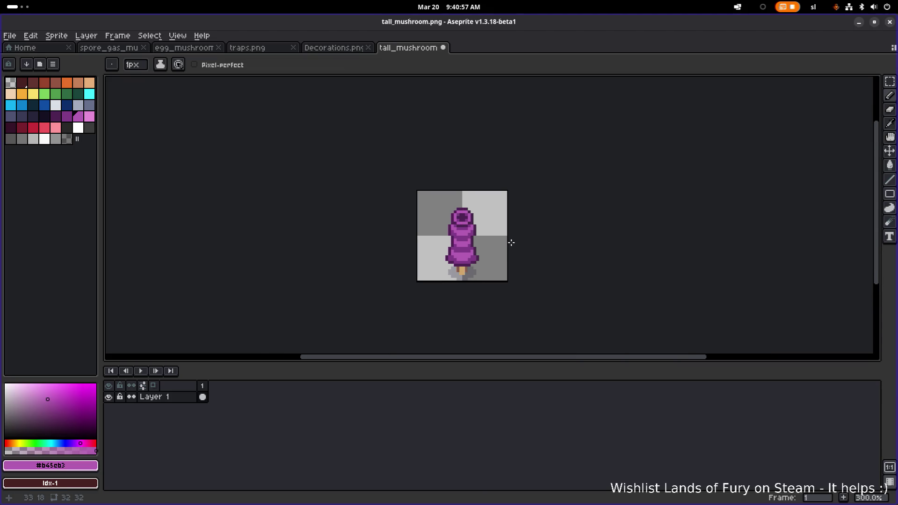
Step: Move the tall_mushroom tab forward so it sits right after egg_mushroom
{"action": "scroll", "coordinate": [512, 242], "scroll_direction": "up", "scroll_amount": 2}
{"action": "scroll", "coordinate": [458, 242], "scroll_direction": "up", "scroll_amount": 4}
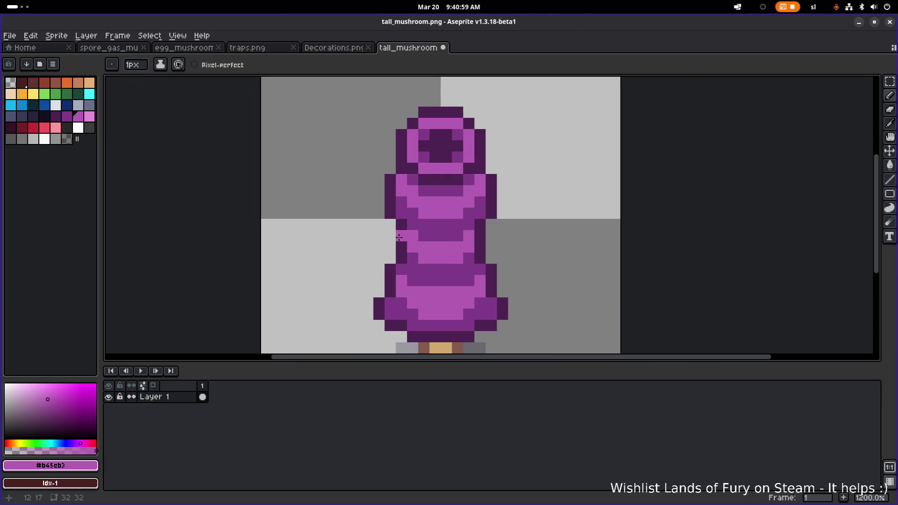
{"action": "scroll", "coordinate": [398, 238], "scroll_direction": "down", "scroll_amount": 2}
{"action": "left_click", "coordinate": [357, 52]}
{"action": "left_click", "coordinate": [387, 52]}
{"action": "left_click_drag", "start_coordinate": [387, 52], "coordinate": [262, 50]}
{"action": "left_click", "coordinate": [187, 48]}
{"action": "left_click", "coordinate": [240, 51]}
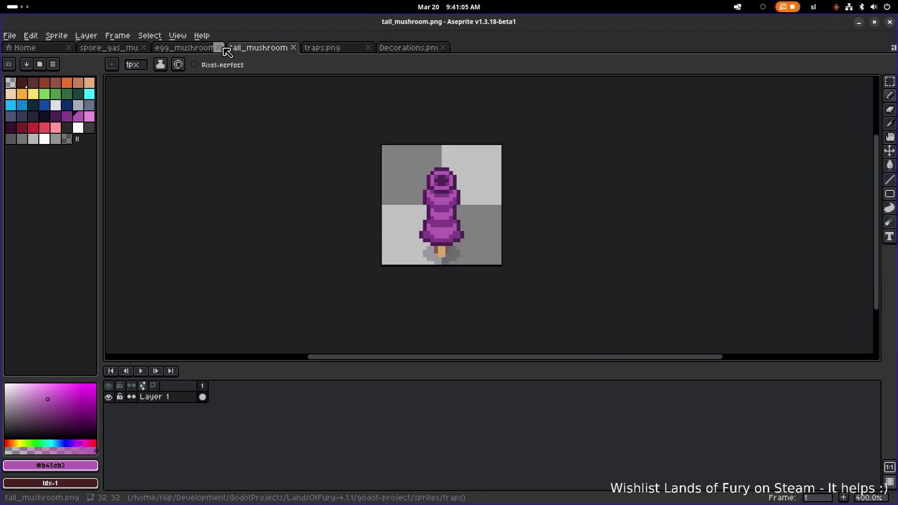
{"action": "left_click", "coordinate": [323, 47]}
{"action": "left_click", "coordinate": [258, 48]}
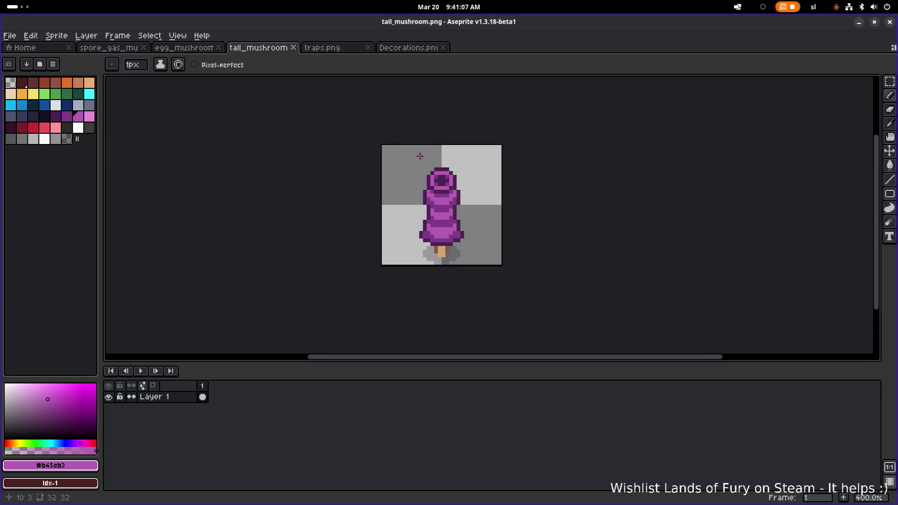
Step: Bring up the egg_mushroom sprite
{"action": "scroll", "coordinate": [427, 161], "scroll_direction": "down", "scroll_amount": 2}
{"action": "scroll", "coordinate": [449, 176], "scroll_direction": "up", "scroll_amount": 1}
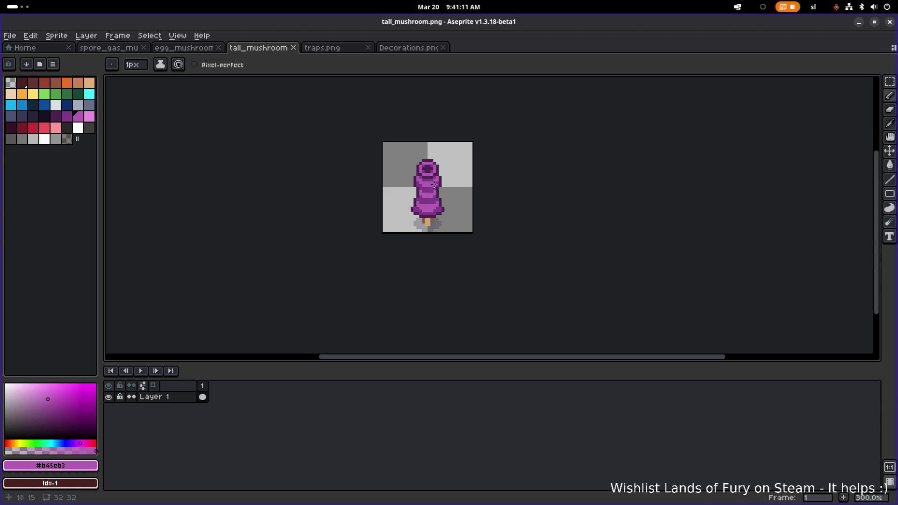
{"action": "scroll", "coordinate": [434, 185], "scroll_direction": "up", "scroll_amount": 3}
{"action": "scroll", "coordinate": [432, 187], "scroll_direction": "down", "scroll_amount": 1}
{"action": "scroll", "coordinate": [447, 177], "scroll_direction": "up", "scroll_amount": 4}
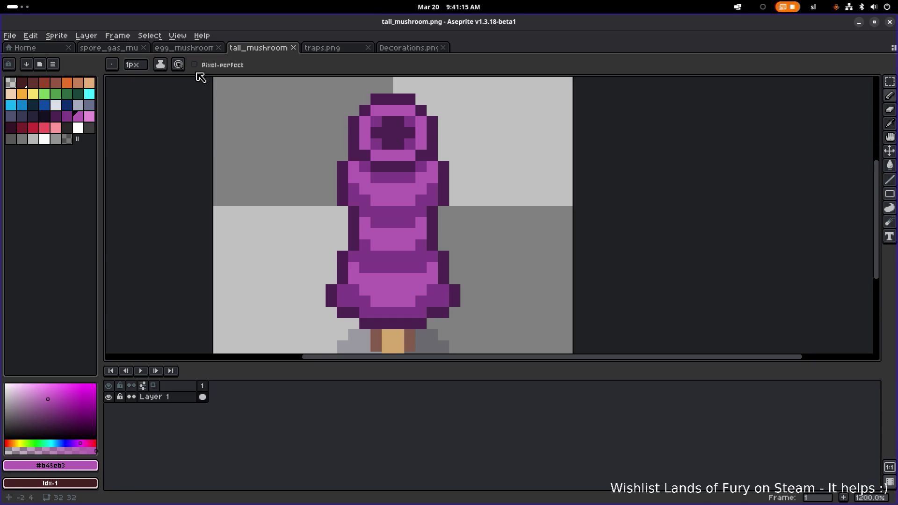
{"action": "left_click", "coordinate": [201, 47]}
Step: Copy a spotted patch from egg_mushroom and paste it beside the tall mushroom
{"action": "key", "text": "m"}
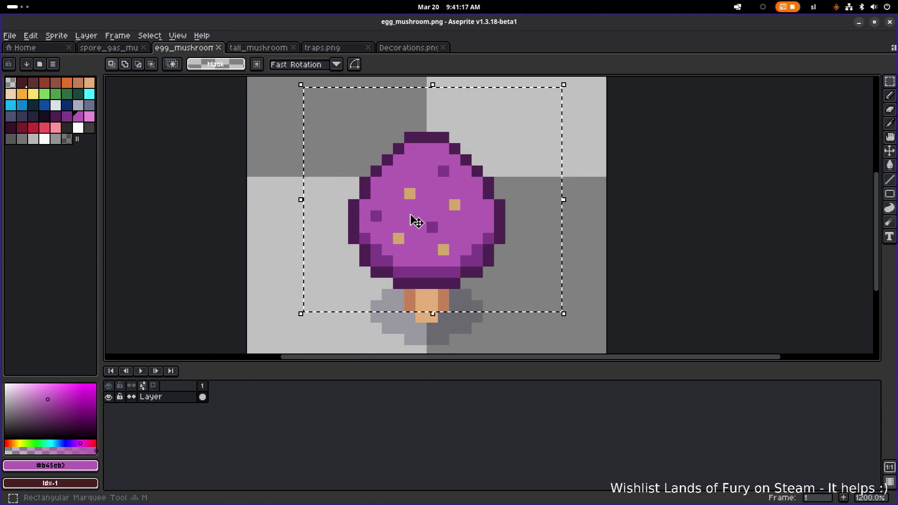
{"action": "left_click", "coordinate": [634, 205]}
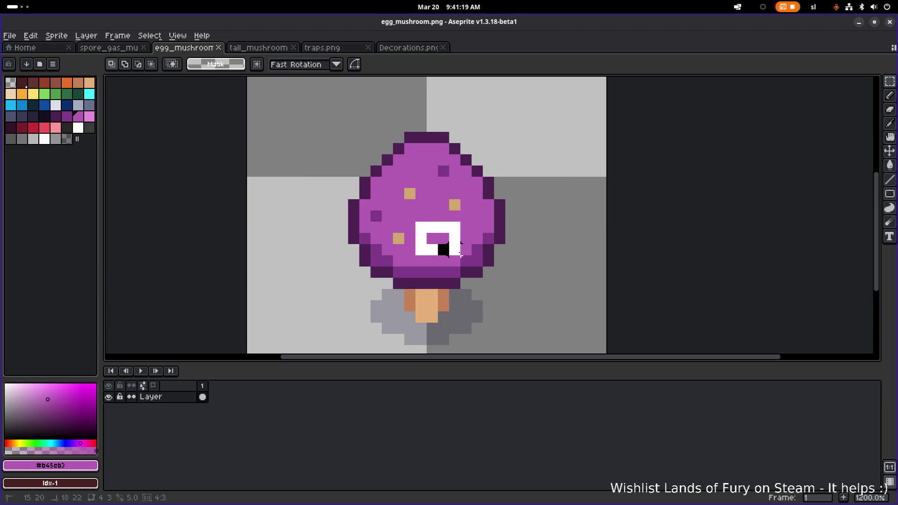
{"action": "left_click", "coordinate": [273, 48]}
{"action": "scroll", "coordinate": [475, 186], "scroll_direction": "down", "scroll_amount": 2}
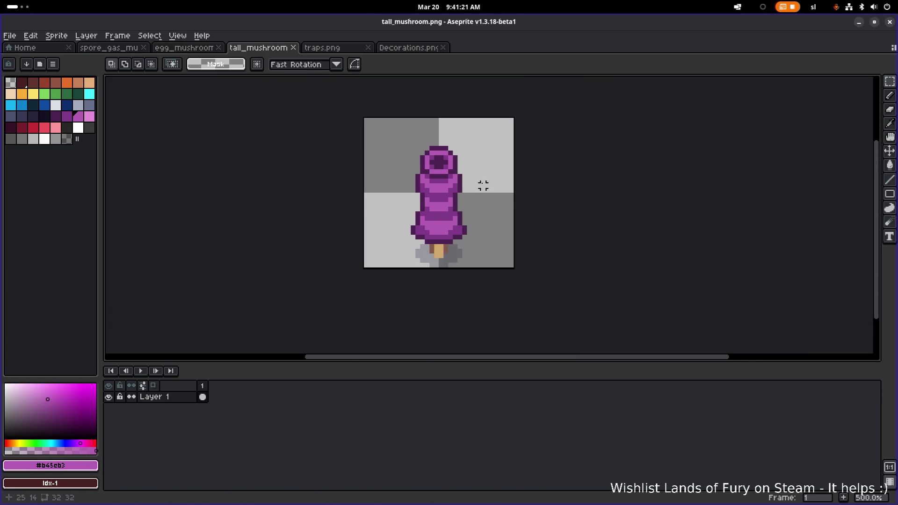
{"action": "key", "text": "ctrl+v"}
{"action": "mouse_move", "coordinate": [447, 220]}
{"action": "left_mouse_down"}
{"action": "mouse_move", "coordinate": [477, 218]}
{"action": "mouse_move", "coordinate": [499, 188]}
{"action": "left_mouse_up"}
{"action": "scroll", "coordinate": [499, 165], "scroll_direction": "up", "scroll_amount": 2}
{"action": "left_click", "coordinate": [502, 165]}
Step: Delete the pasted patch's light purple pixels with the Magic Wand
{"action": "scroll", "coordinate": [502, 165], "scroll_direction": "up", "scroll_amount": 2}
{"action": "key", "text": "w"}
{"action": "left_click", "coordinate": [480, 196]}
{"action": "key", "text": "Delete"}
{"action": "scroll", "coordinate": [401, 208], "scroll_direction": "down", "scroll_amount": 2}
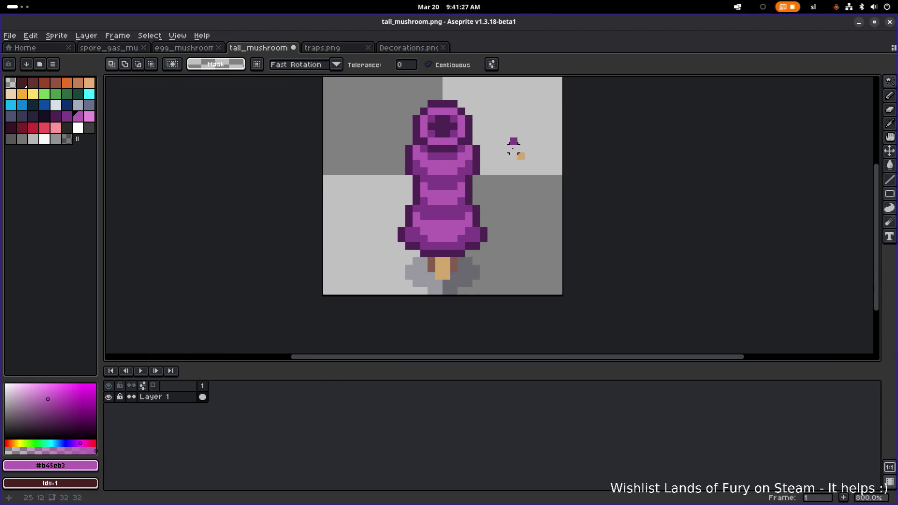
Step: Paint a darker purple #7f3b86 pixel on the lower tier
{"action": "left_click", "coordinate": [505, 197], "text": "alt"}
{"action": "key", "text": "b"}
{"action": "scroll", "coordinate": [463, 220], "scroll_direction": "up", "scroll_amount": 3}
{"action": "left_click", "coordinate": [467, 213]}
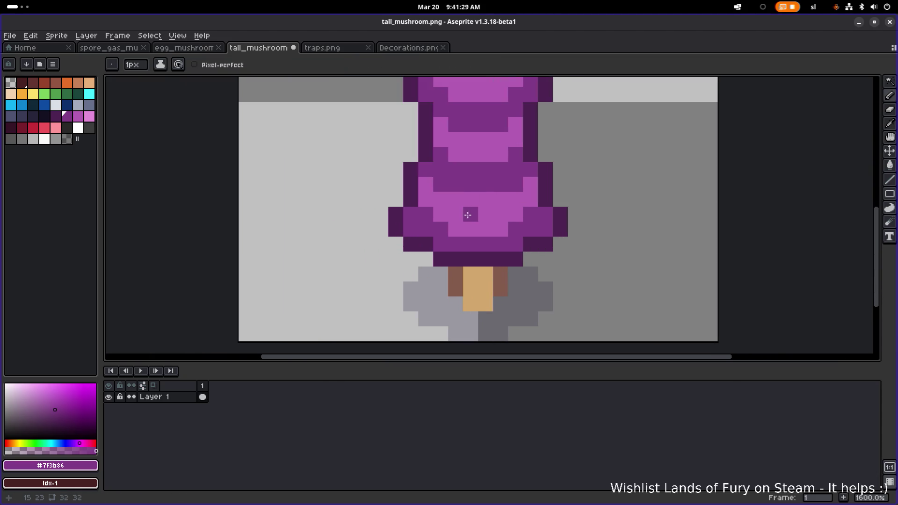
{"action": "left_click_drag", "start_coordinate": [486, 154], "coordinate": [474, 200]}
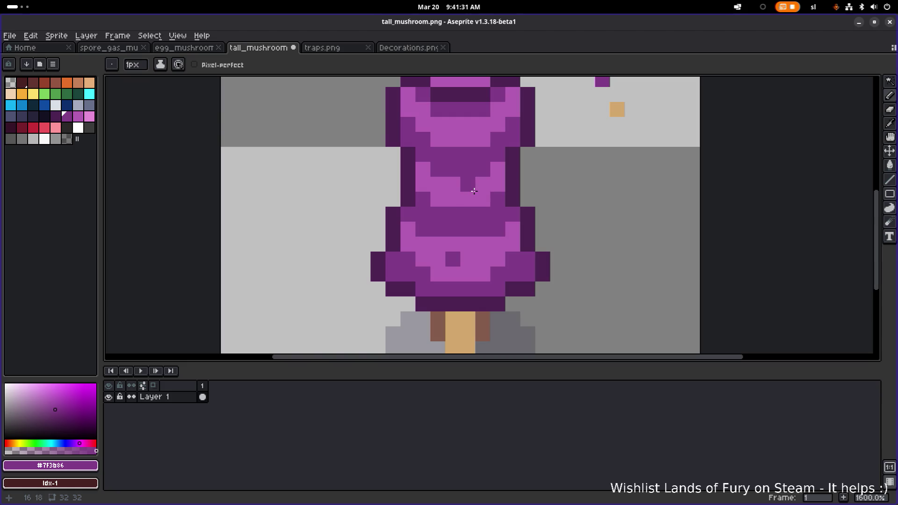
Step: Add tan #d1a76d spots on the body, top tier and middle tier
{"action": "left_click_drag", "start_coordinate": [573, 125], "coordinate": [551, 151]}
{"action": "left_click", "coordinate": [595, 136], "text": "alt"}
{"action": "left_click", "coordinate": [430, 285]}
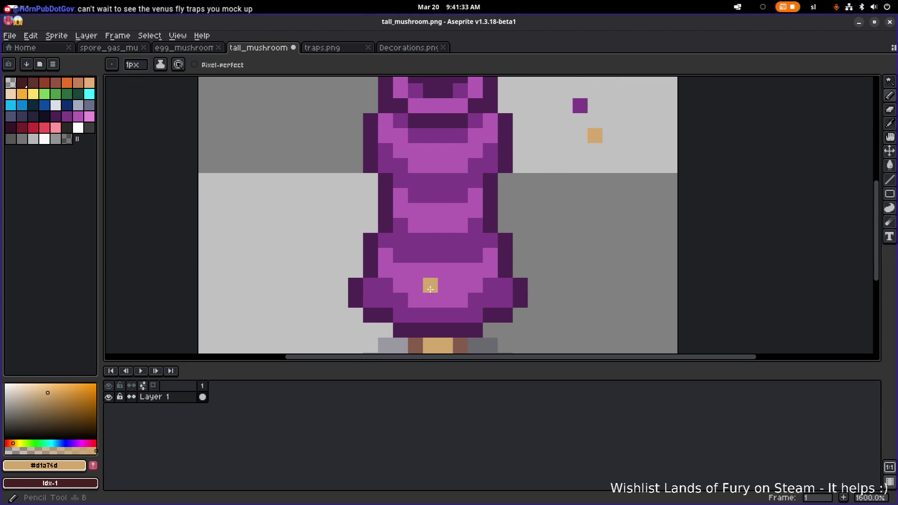
{"action": "left_click", "coordinate": [454, 161]}
{"action": "left_click_drag", "start_coordinate": [445, 176], "coordinate": [444, 220]}
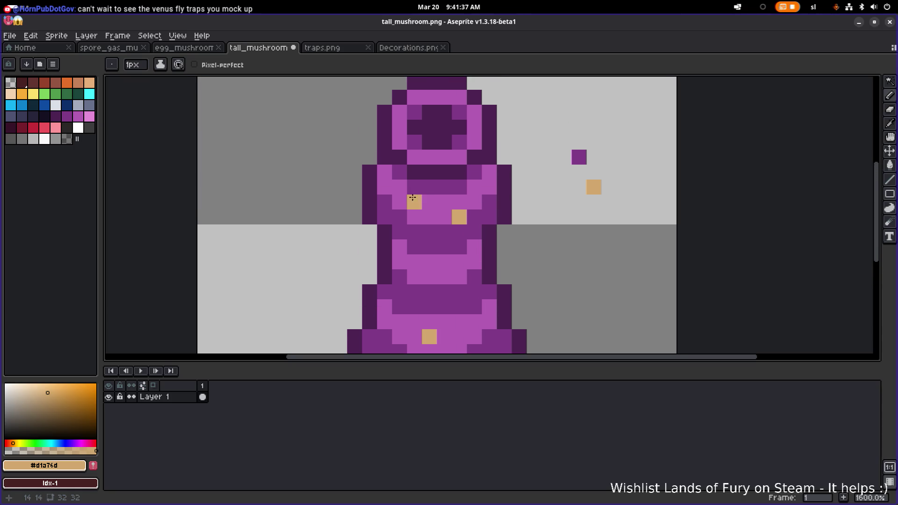
{"action": "left_click", "coordinate": [397, 184]}
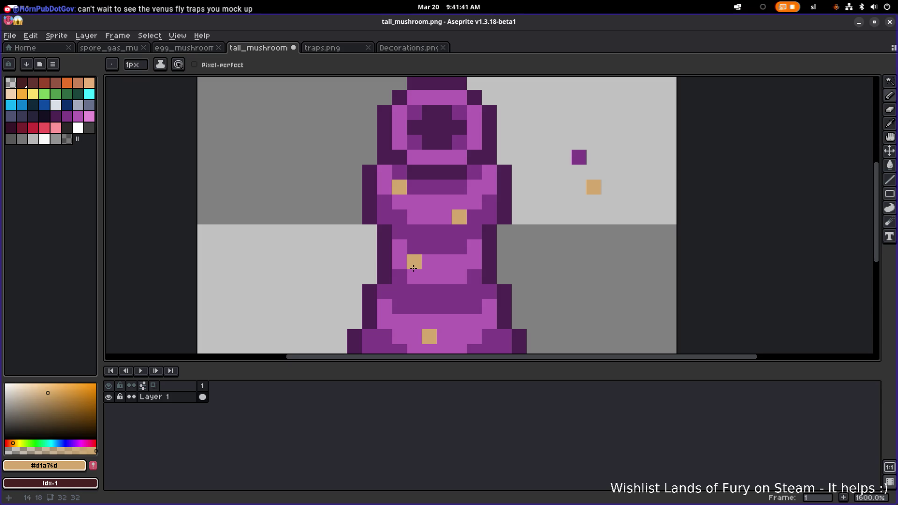
{"action": "left_click", "coordinate": [413, 268]}
Step: Add more tan spots on the body and lower tier
{"action": "scroll", "coordinate": [468, 323], "scroll_direction": "down", "scroll_amount": 3}
{"action": "scroll", "coordinate": [468, 323], "scroll_direction": "left", "scroll_amount": 2}
{"action": "left_click", "coordinate": [513, 267]}
{"action": "left_click", "coordinate": [444, 297]}
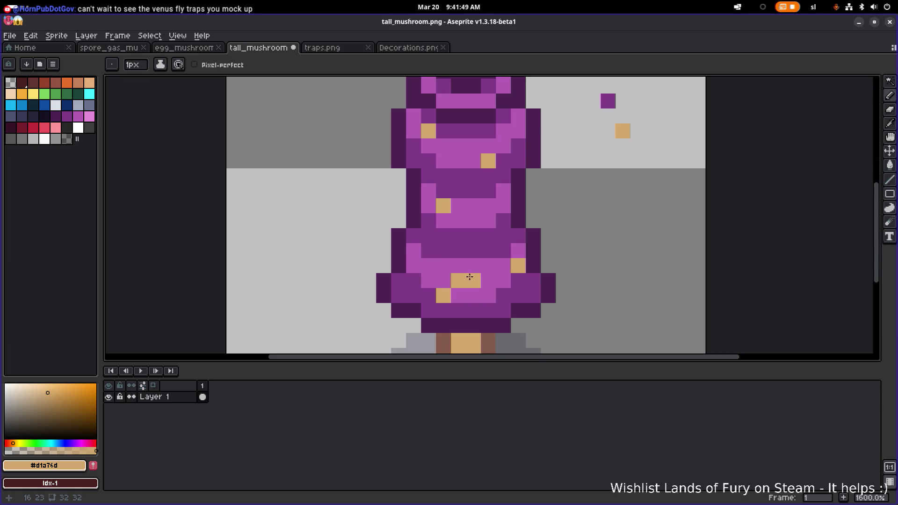
{"action": "left_click", "coordinate": [470, 277], "text": "alt"}
{"action": "scroll", "coordinate": [471, 276], "scroll_direction": "down", "scroll_amount": 4}
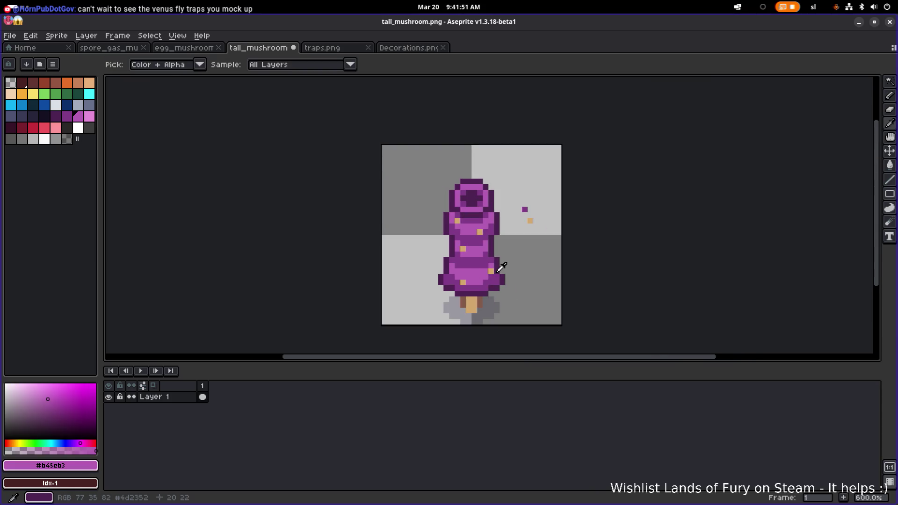
{"action": "left_click", "coordinate": [497, 271], "text": "alt"}
{"action": "scroll", "coordinate": [495, 271], "scroll_direction": "up", "scroll_amount": 2}
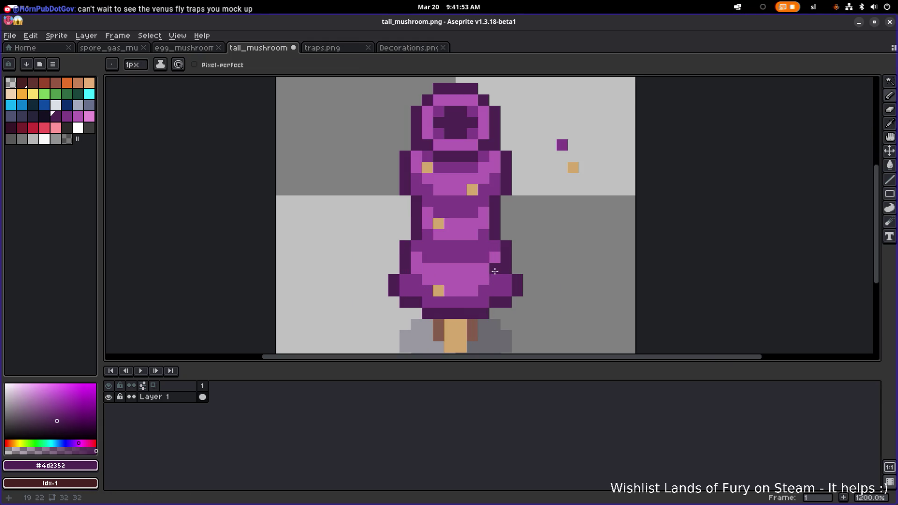
{"action": "left_click", "coordinate": [495, 270], "text": "alt"}
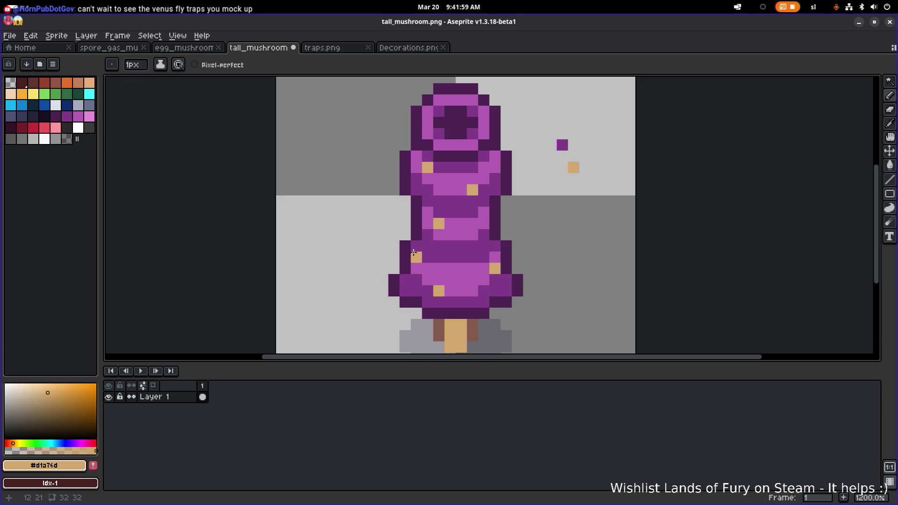
{"action": "scroll", "coordinate": [539, 279], "scroll_direction": "down", "scroll_amount": 4}
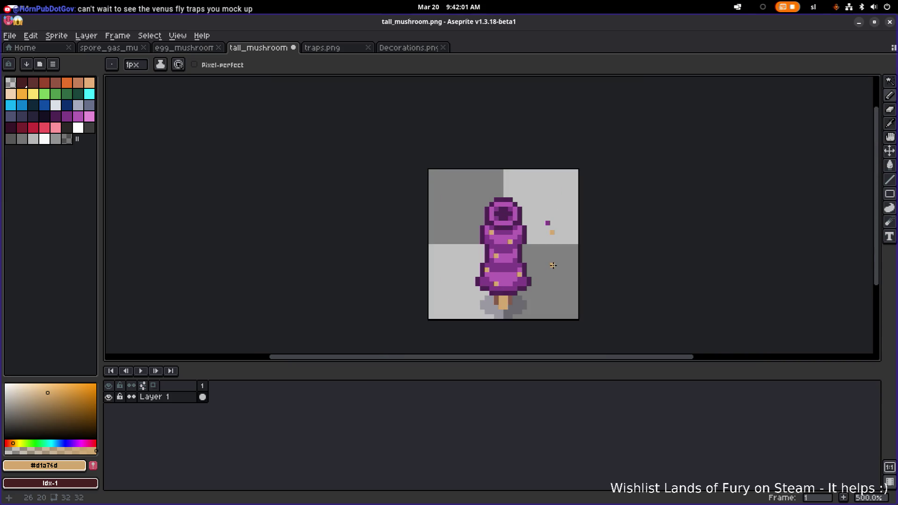
{"action": "scroll", "coordinate": [548, 246], "scroll_direction": "up", "scroll_amount": 1}
Step: Delete the loose pixels beside the mushroom and save tall_mushroom.png
{"action": "key", "text": "m"}
{"action": "left_click_drag", "start_coordinate": [565, 248], "coordinate": [547, 217]}
{"action": "key", "text": "Delete"}
{"action": "key", "text": "ctrl+d"}
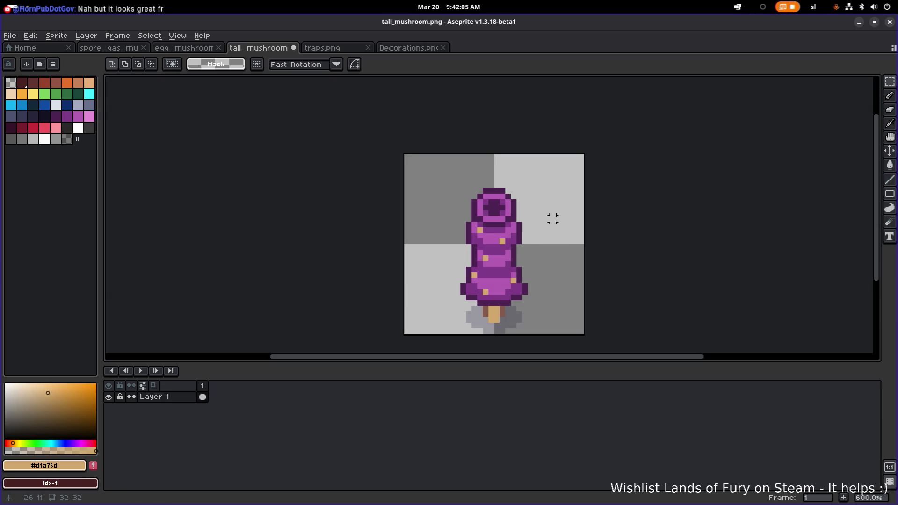
{"action": "key", "text": "ctrl+s"}
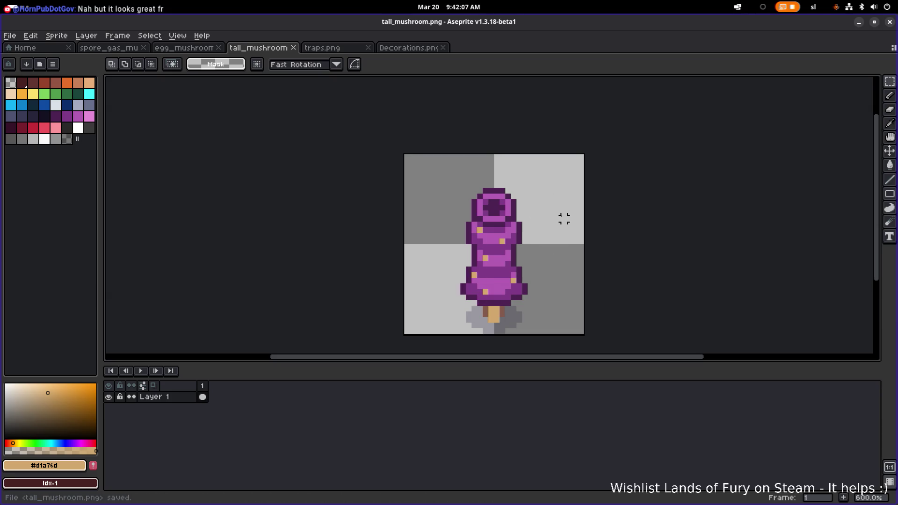
{"action": "scroll", "coordinate": [589, 219], "scroll_direction": "down", "scroll_amount": 3}
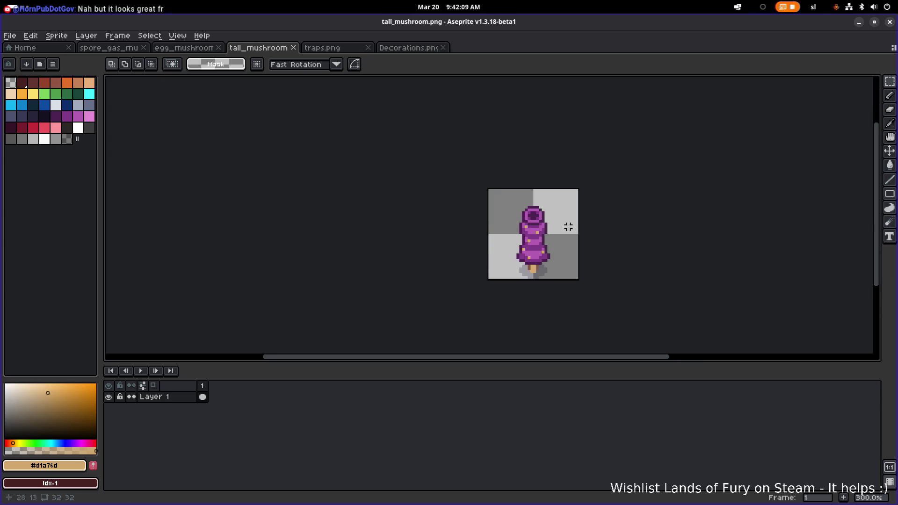
{"action": "scroll", "coordinate": [557, 228], "scroll_direction": "up", "scroll_amount": 3}
{"action": "scroll", "coordinate": [528, 233], "scroll_direction": "up", "scroll_amount": 3}
{"action": "key", "text": "alt"}
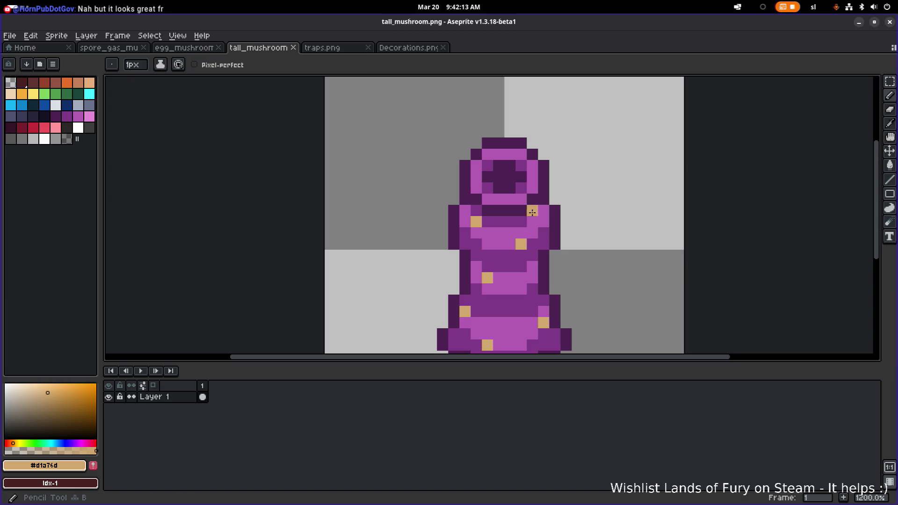
{"action": "scroll", "coordinate": [571, 195], "scroll_direction": "down", "scroll_amount": 4}
{"action": "key", "text": "ctrl+s"}
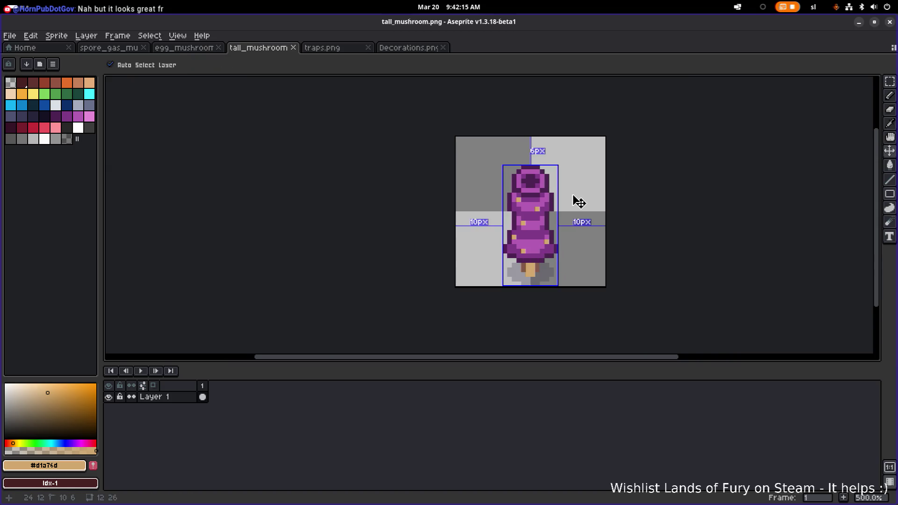
Step: Add one more tan spot on the lower body and save again
{"action": "scroll", "coordinate": [572, 194], "scroll_direction": "down", "scroll_amount": 2}
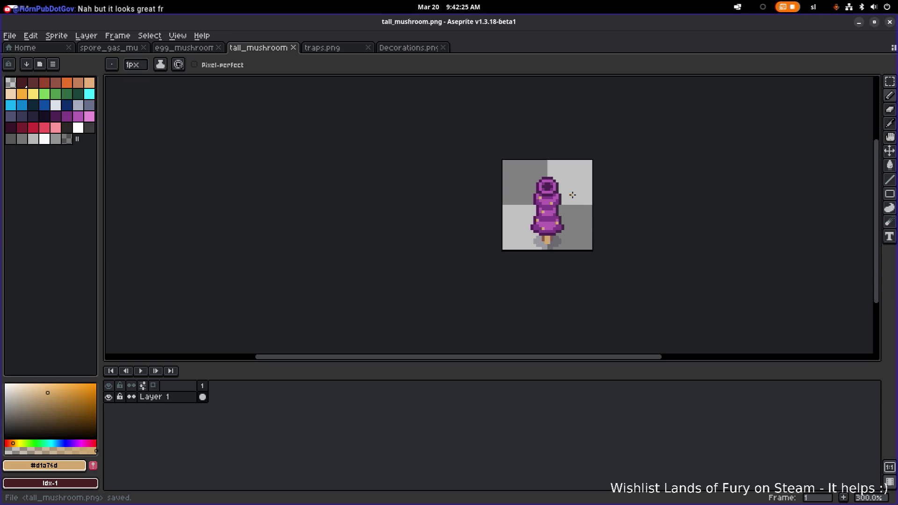
{"action": "scroll", "coordinate": [569, 196], "scroll_direction": "up", "scroll_amount": 2}
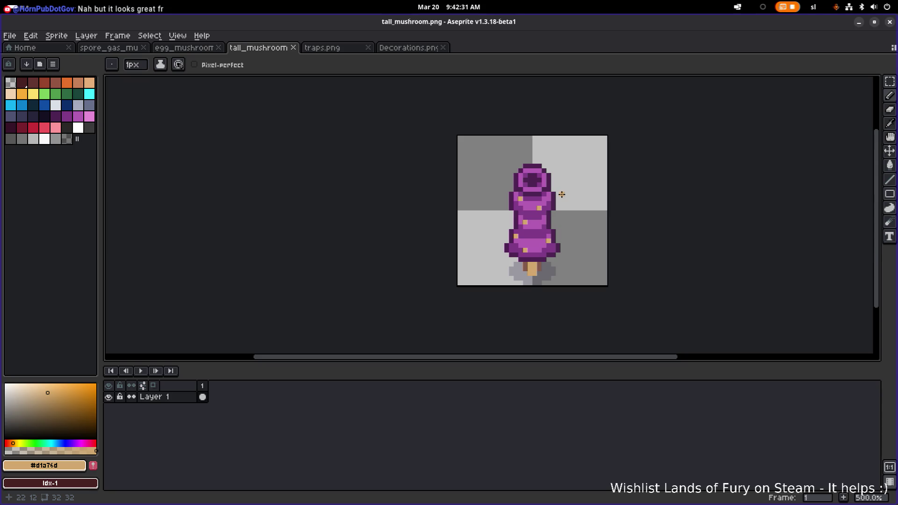
{"action": "scroll", "coordinate": [545, 199], "scroll_direction": "up", "scroll_amount": 4}
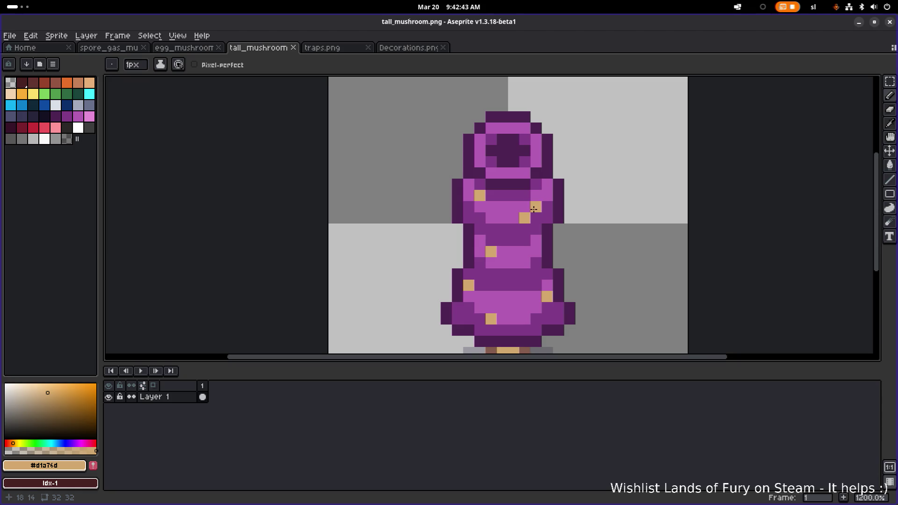
{"action": "left_click", "coordinate": [525, 319]}
{"action": "scroll", "coordinate": [590, 258], "scroll_direction": "down", "scroll_amount": 5}
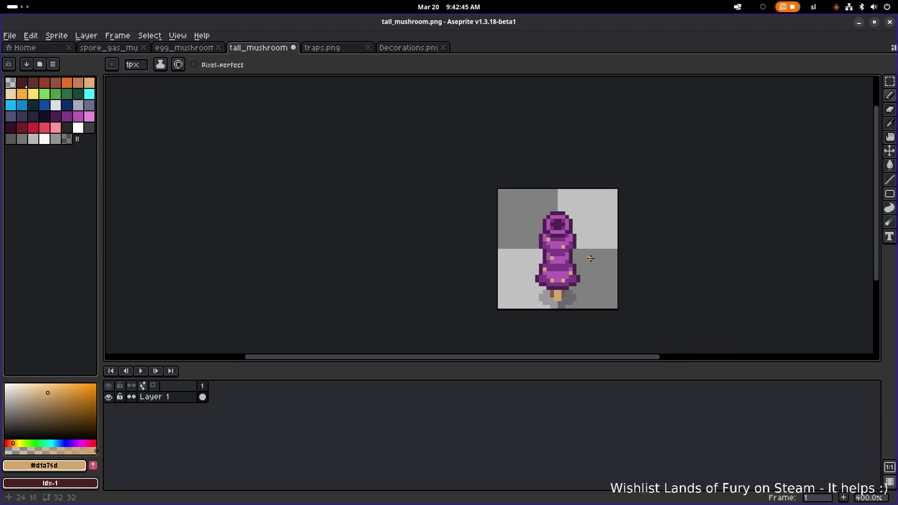
{"action": "key", "text": "ctrl+s"}
Step: Zoom to about 300%, centre the tall mushroom in view, and save tall_mushroom.png
{"action": "scroll", "coordinate": [580, 248], "scroll_direction": "up", "scroll_amount": 5}
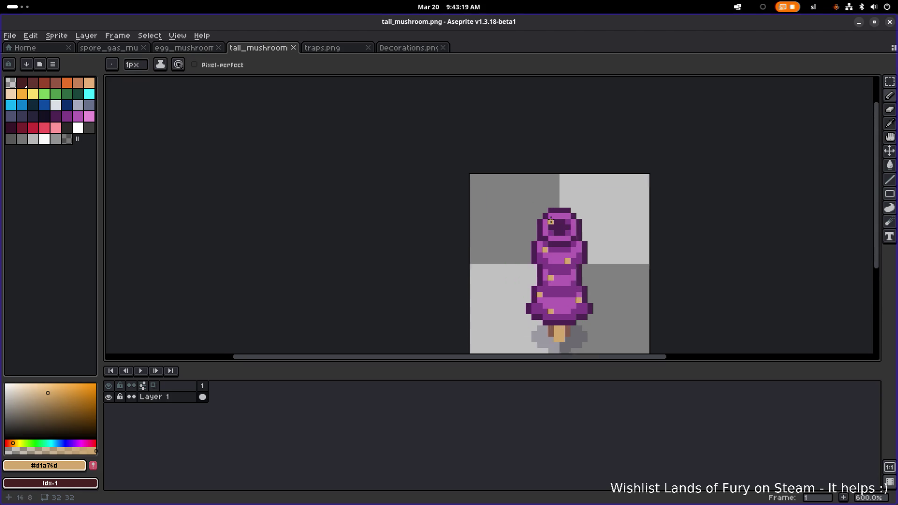
{"action": "scroll", "coordinate": [554, 227], "scroll_direction": "down", "scroll_amount": 4}
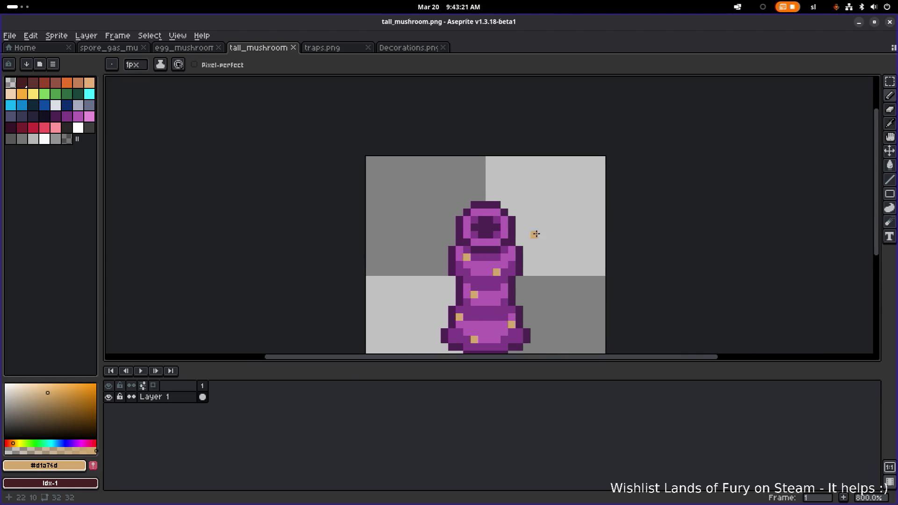
{"action": "key", "text": "ctrl+s"}
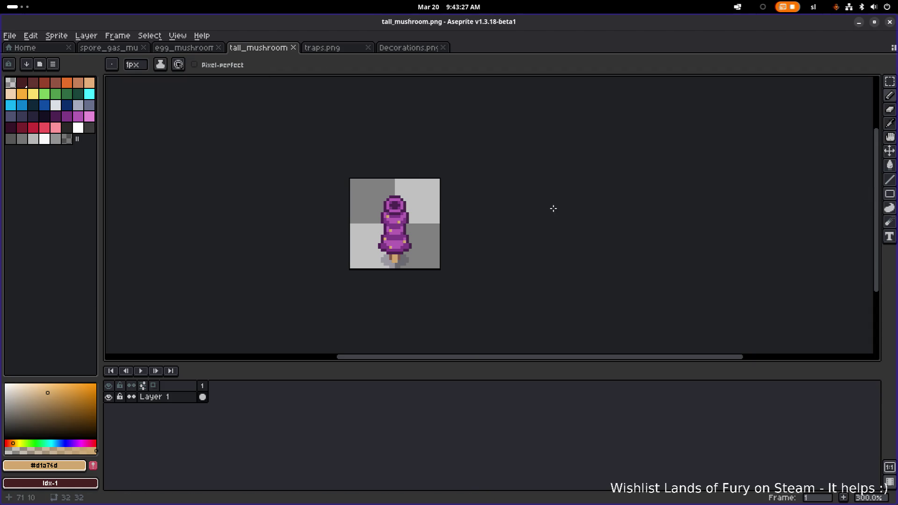
{"action": "left_click_drag", "start_coordinate": [506, 202], "coordinate": [534, 200]}
{"action": "scroll", "coordinate": [439, 138], "scroll_direction": "down", "scroll_amount": 4}
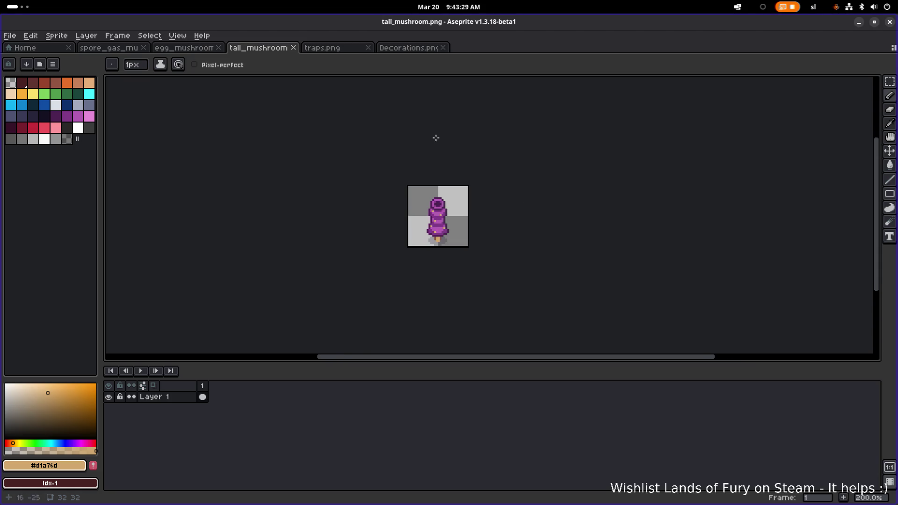
{"action": "scroll", "coordinate": [375, 221], "scroll_direction": "up", "scroll_amount": 5}
{"action": "scroll", "coordinate": [376, 221], "scroll_direction": "down", "scroll_amount": 1}
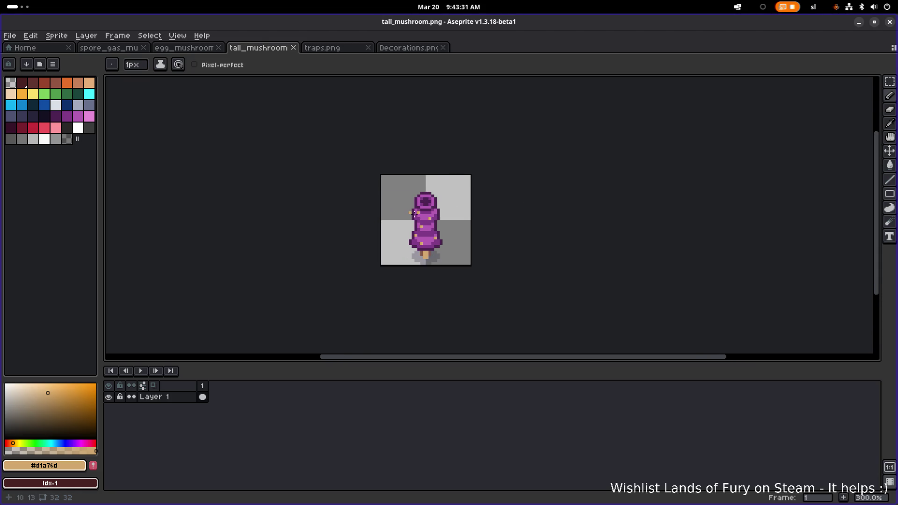
{"action": "left_click_drag", "start_coordinate": [438, 228], "coordinate": [457, 227]}
{"action": "key", "text": "ctrl+s"}
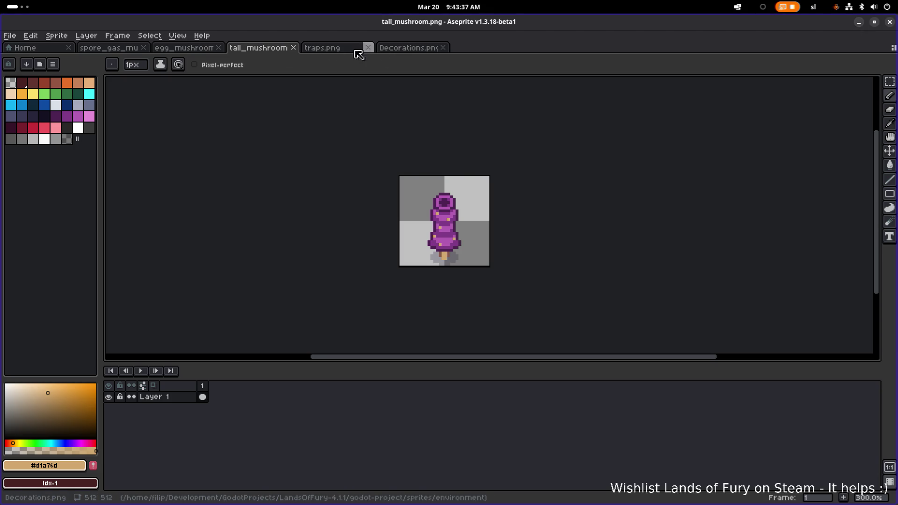
Step: Deselect in spore_gas_mushroom and pick its darker stem tan as the drawing colour
{"action": "left_click", "coordinate": [186, 48]}
{"action": "scroll", "coordinate": [514, 140], "scroll_direction": "down", "scroll_amount": 3}
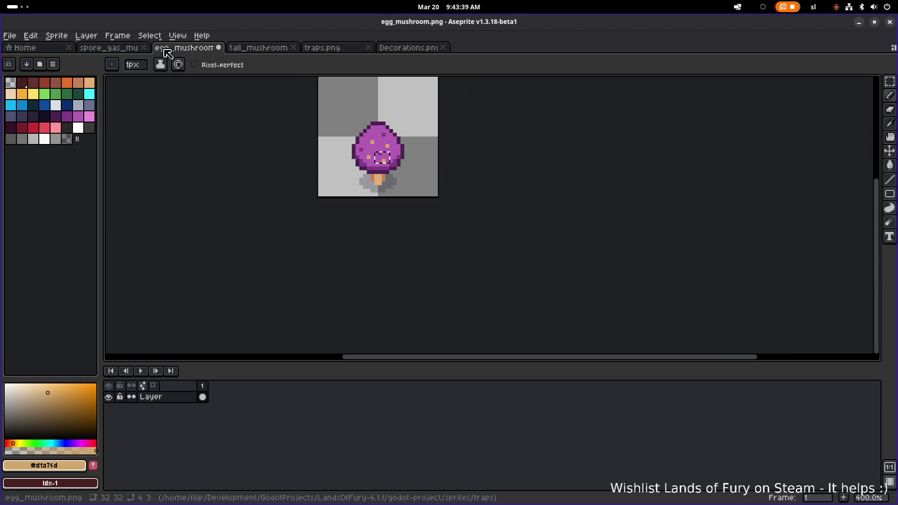
{"action": "left_click", "coordinate": [120, 48]}
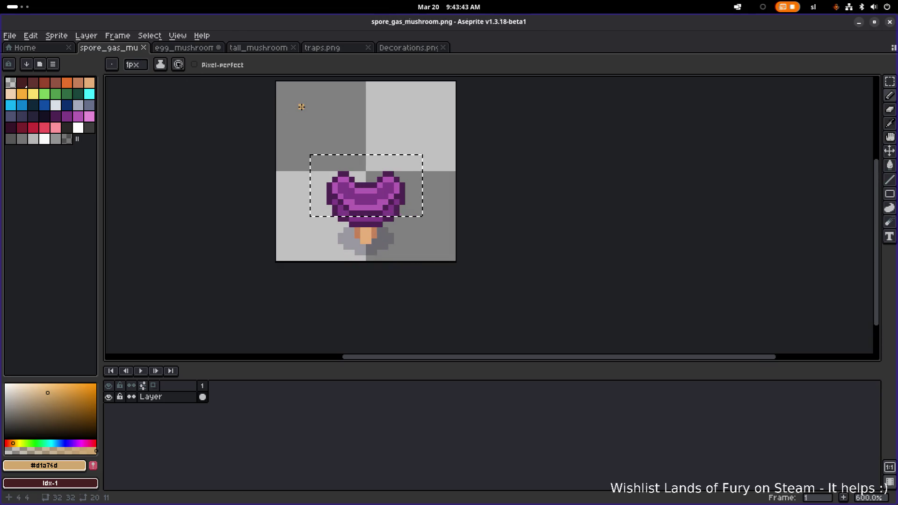
{"action": "scroll", "coordinate": [445, 147], "scroll_direction": "down", "scroll_amount": 1}
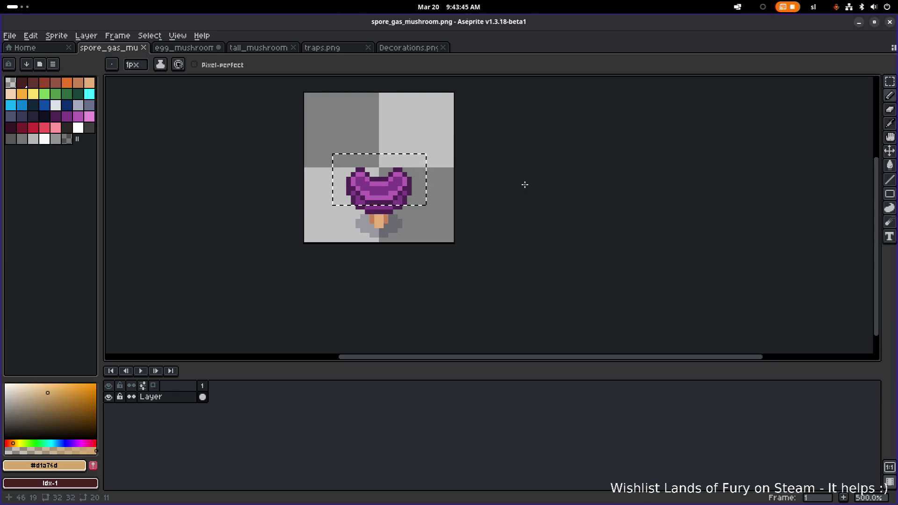
{"action": "key", "text": "v"}
{"action": "key", "text": "ctrl+d"}
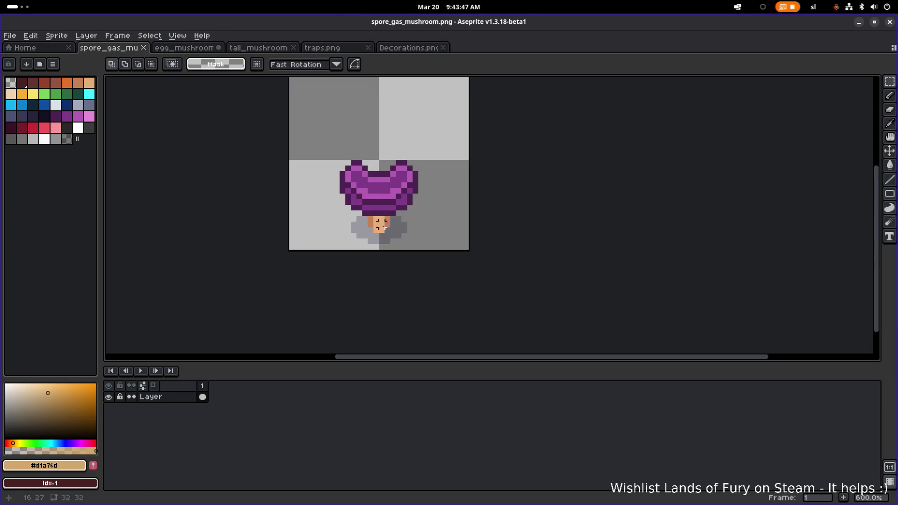
{"action": "key", "text": "i"}
{"action": "left_click", "coordinate": [376, 224]}
{"action": "left_click", "coordinate": [384, 227]}
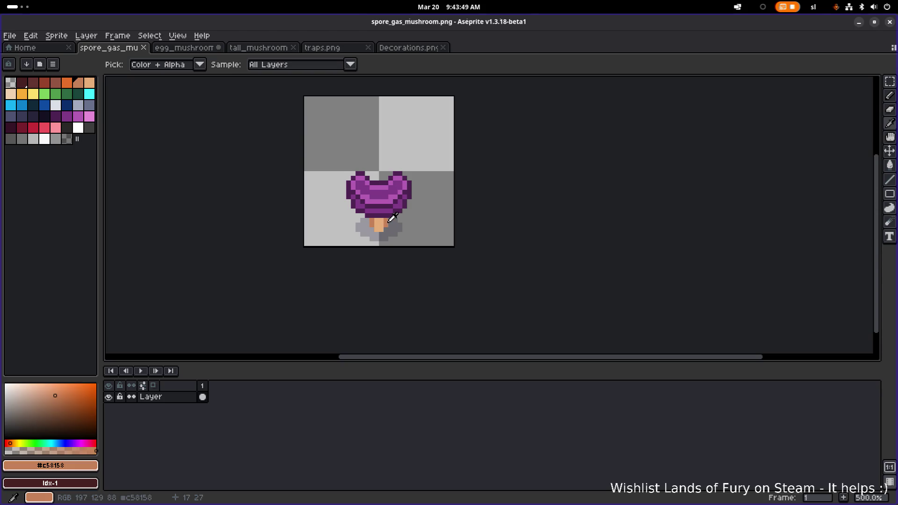
{"action": "key", "text": "v"}
{"action": "scroll", "coordinate": [382, 228], "scroll_direction": "up", "scroll_amount": 4}
{"action": "scroll", "coordinate": [383, 228], "scroll_direction": "down", "scroll_amount": 3}
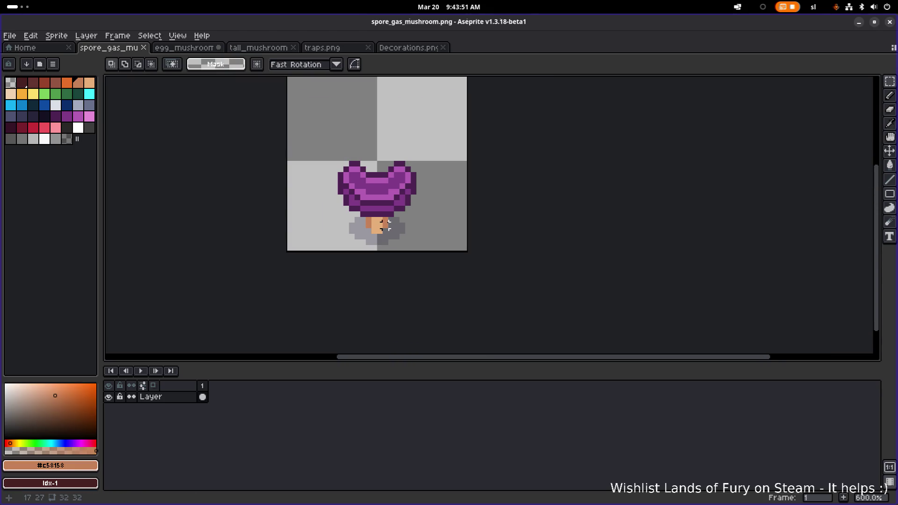
Step: Close egg_mushroom, discarding its unsaved changes
{"action": "left_click", "coordinate": [179, 48]}
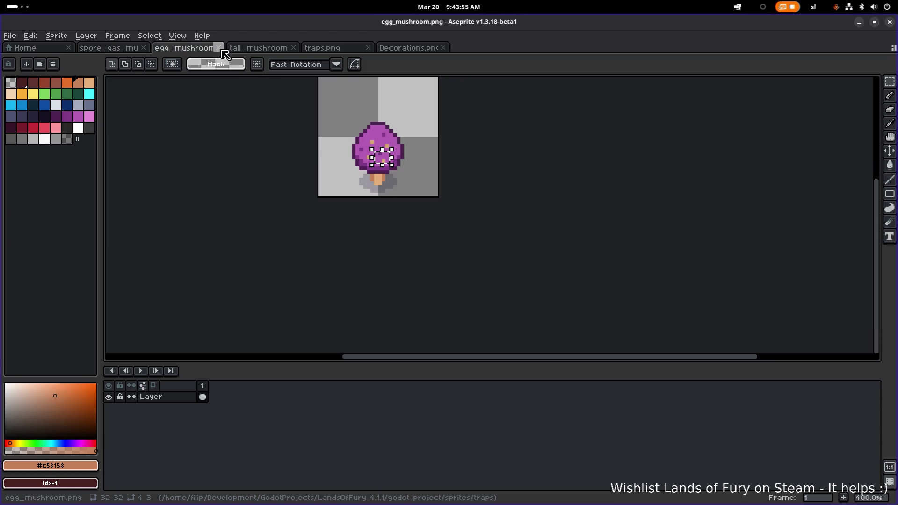
{"action": "left_click", "coordinate": [219, 47]}
{"action": "left_click", "coordinate": [449, 289]}
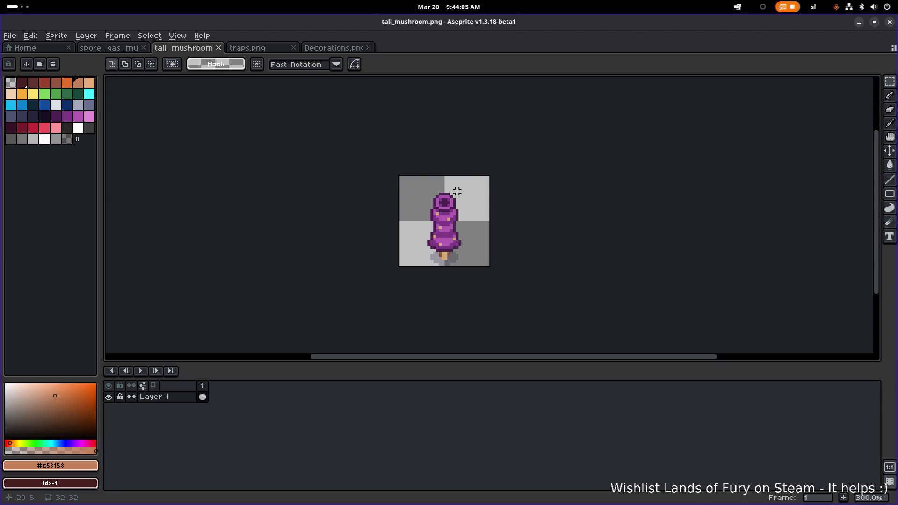
{"action": "scroll", "coordinate": [450, 205], "scroll_direction": "up", "scroll_amount": 5}
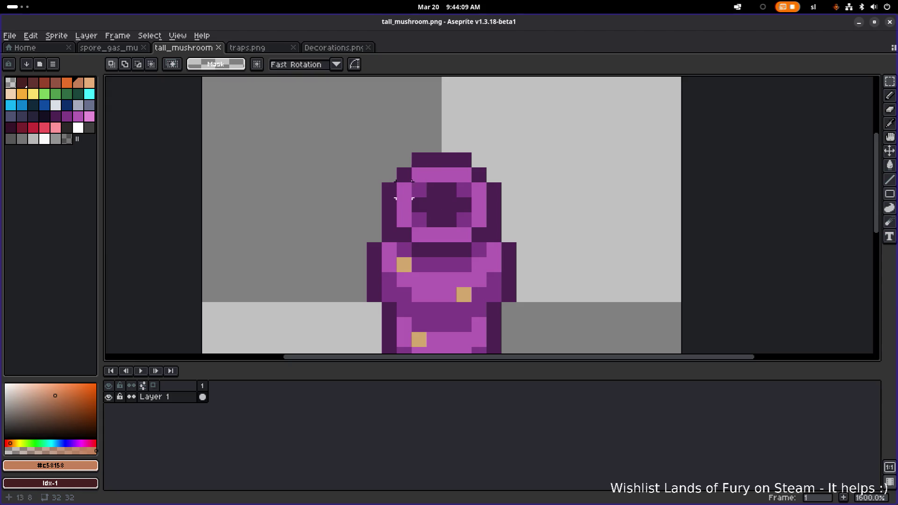
{"action": "scroll", "coordinate": [495, 164], "scroll_direction": "down", "scroll_amount": 6}
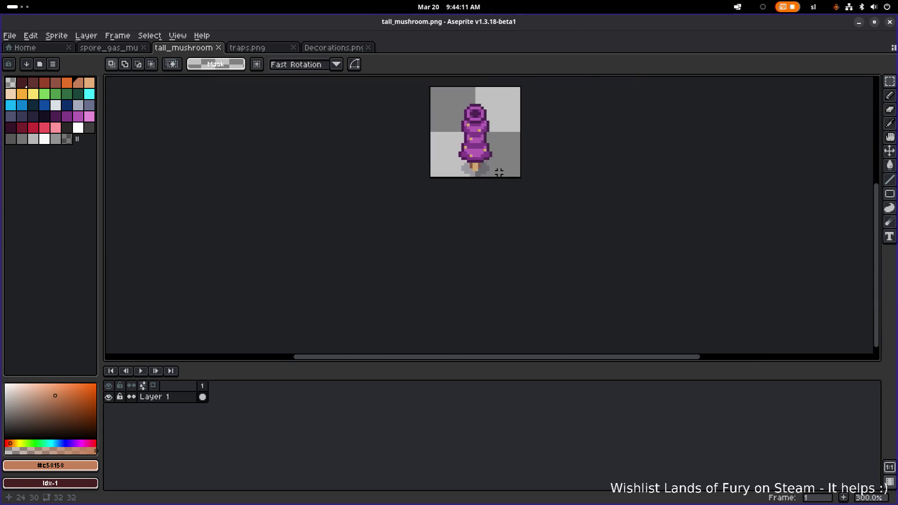
{"action": "scroll", "coordinate": [497, 171], "scroll_direction": "up", "scroll_amount": 1}
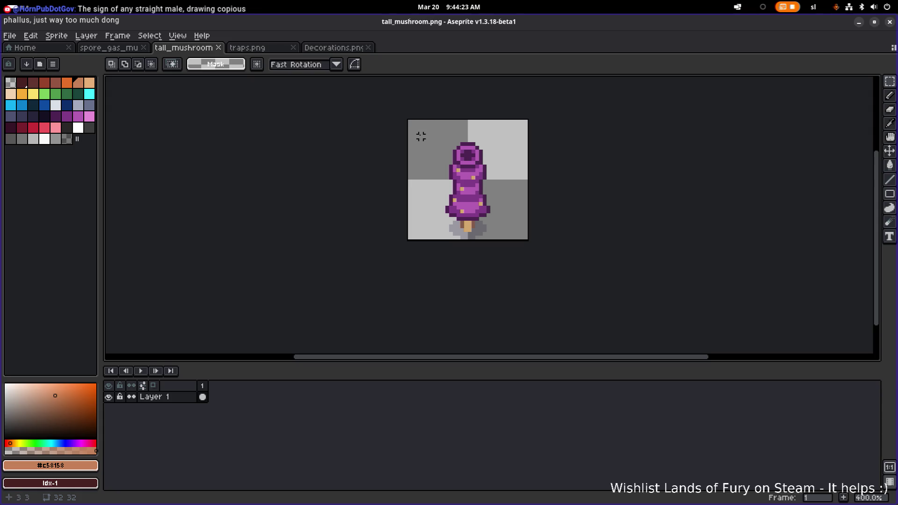
{"action": "left_click", "coordinate": [28, 35]}
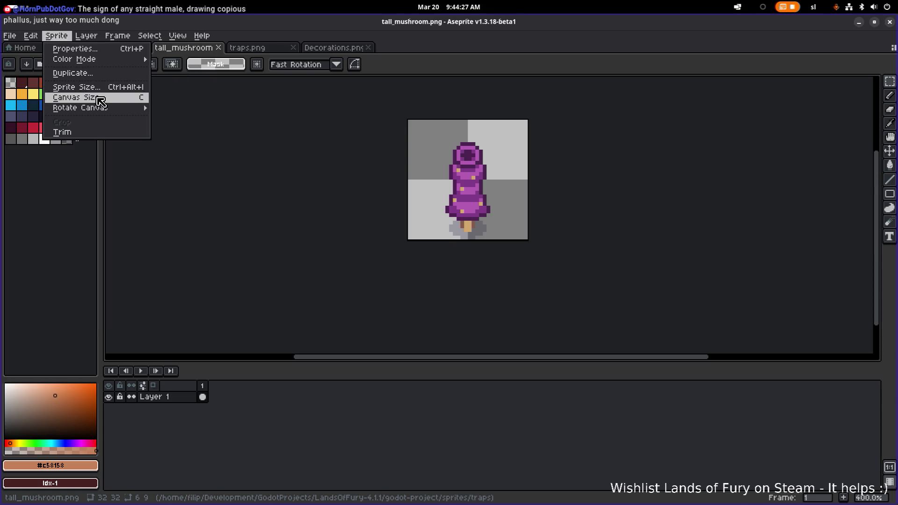
{"action": "left_click", "coordinate": [121, 88]}
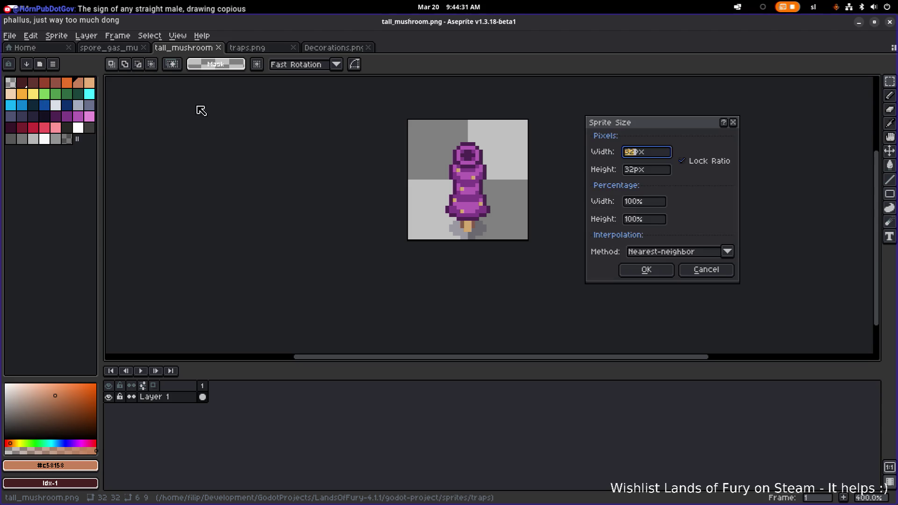
{"action": "left_click", "coordinate": [660, 156]}
{"action": "left_click", "coordinate": [734, 122]}
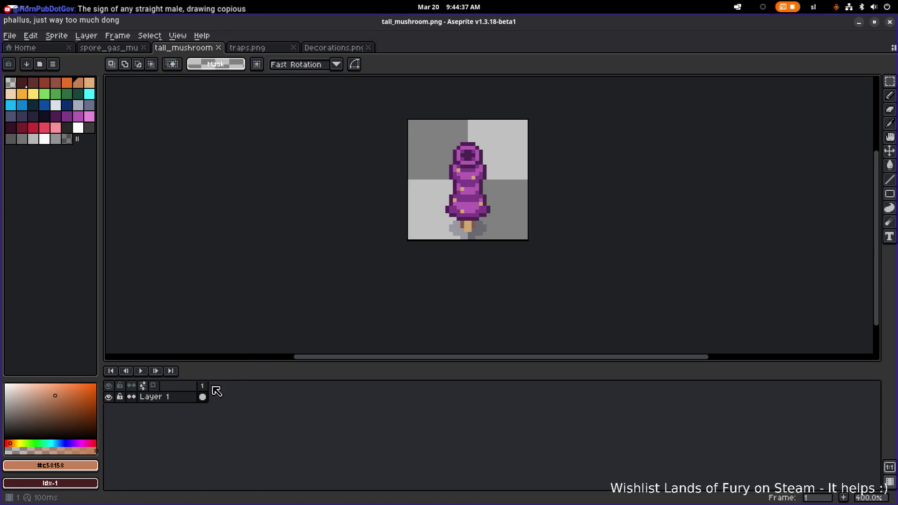
{"action": "right_click", "coordinate": [203, 399]}
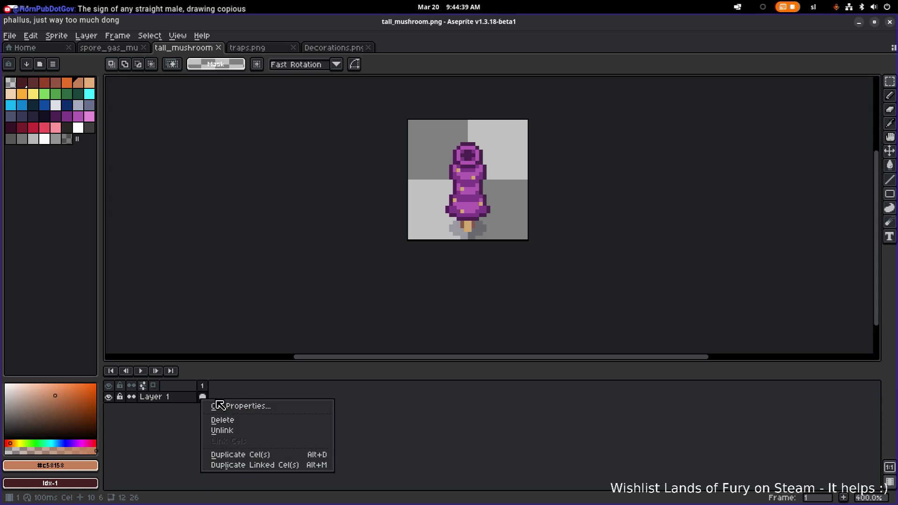
Step: Add frame 2 as a copy of the mushroom and turn on onion skinning
{"action": "left_click", "coordinate": [270, 388]}
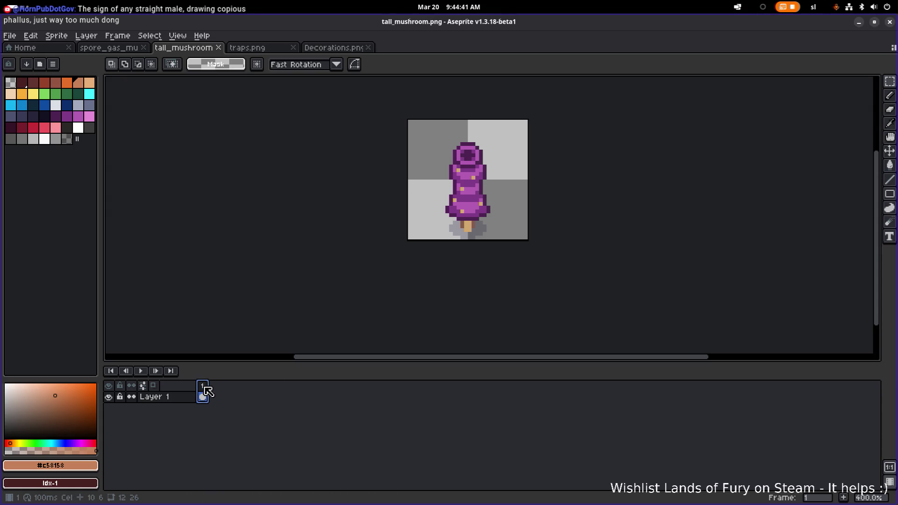
{"action": "right_click", "coordinate": [207, 391]}
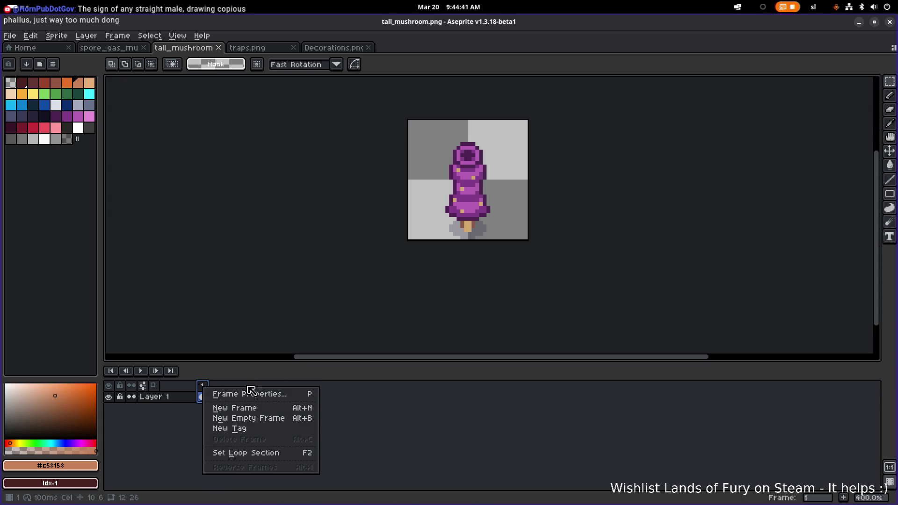
{"action": "left_click", "coordinate": [283, 410]}
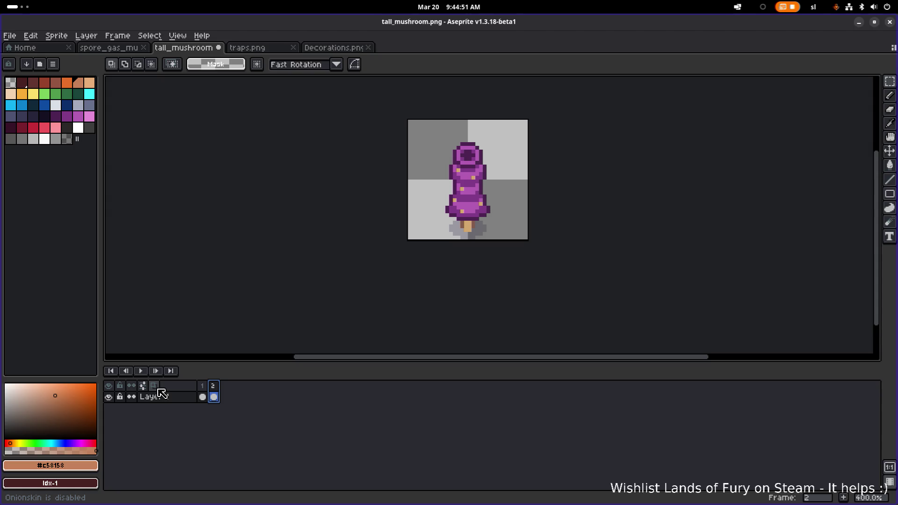
{"action": "left_click", "coordinate": [153, 386]}
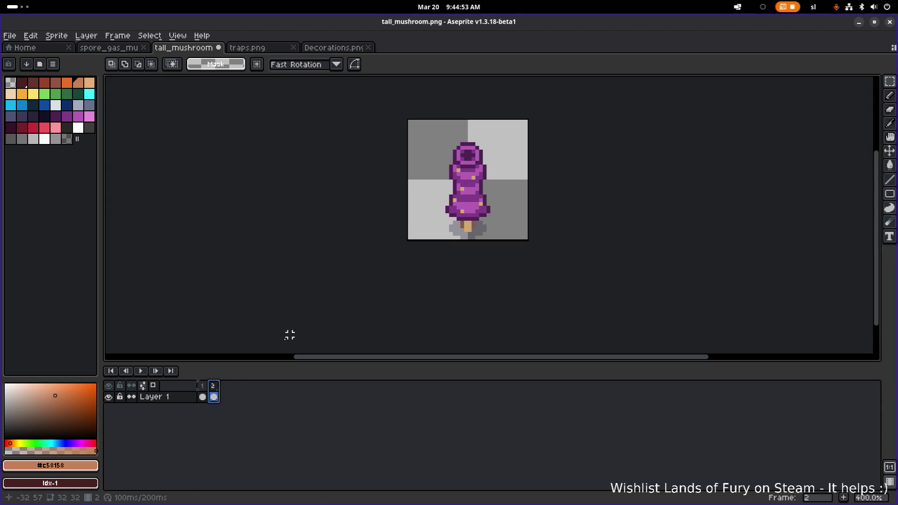
Step: Zoom in and draw dark purple outline pixels down the mushroom body's left and right edges
{"action": "scroll", "coordinate": [457, 232], "scroll_direction": "up", "scroll_amount": 2}
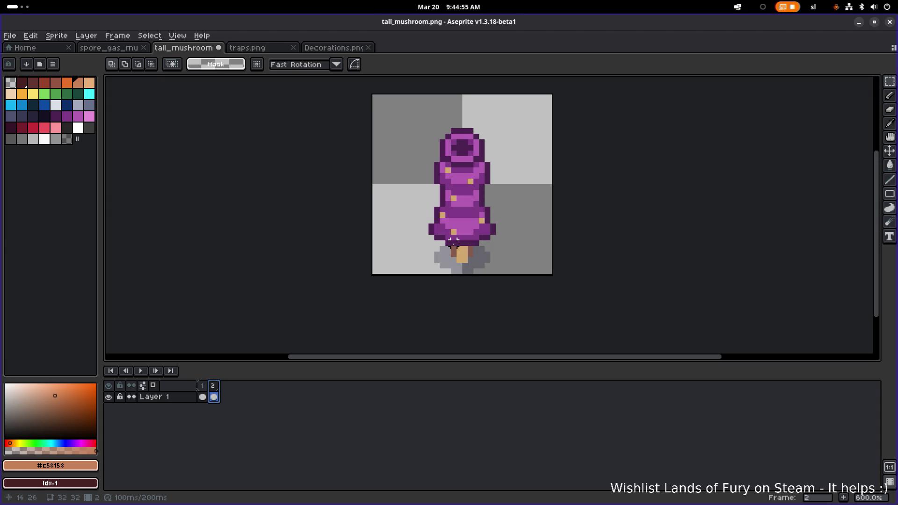
{"action": "scroll", "coordinate": [465, 199], "scroll_direction": "up", "scroll_amount": 4}
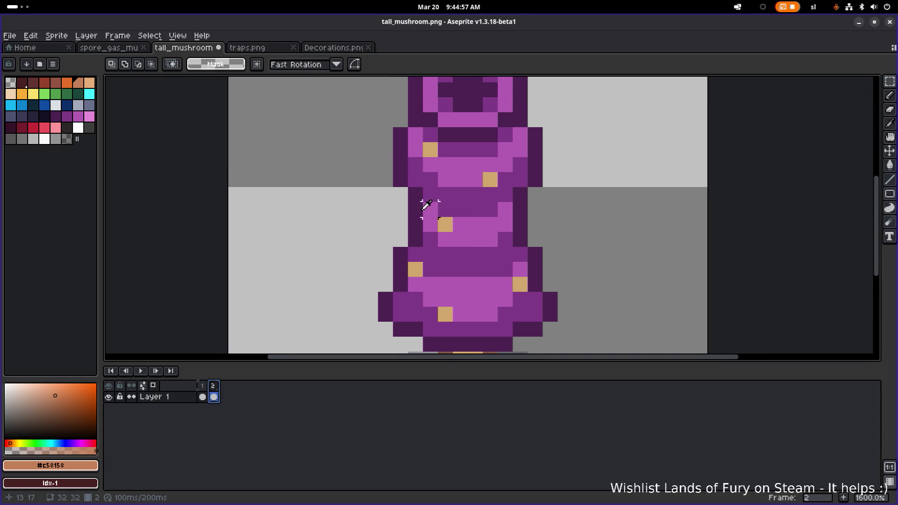
{"action": "key", "text": "b"}
{"action": "left_click", "coordinate": [415, 195], "text": "alt"}
{"action": "left_click_drag", "start_coordinate": [401, 209], "coordinate": [397, 228]}
{"action": "left_click", "coordinate": [397, 239]}
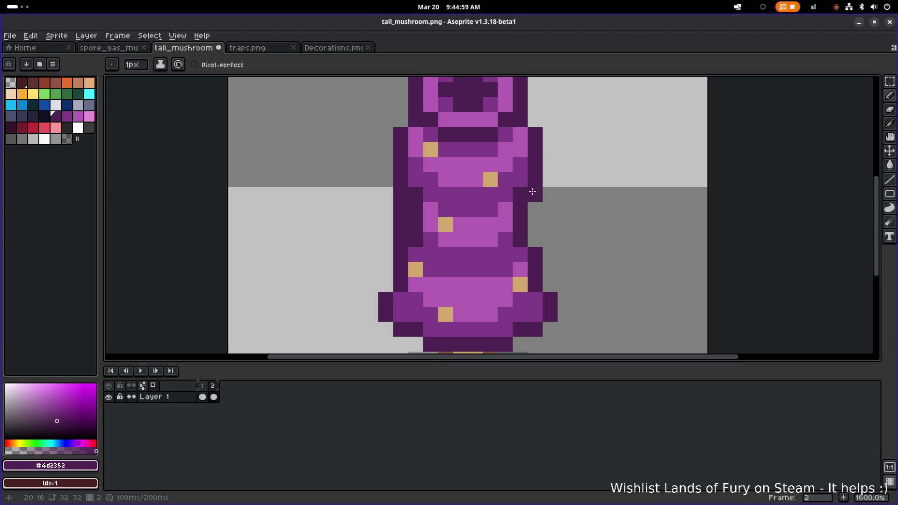
{"action": "left_click_drag", "start_coordinate": [532, 192], "coordinate": [532, 241]}
Step: Recolour four edge outline pixels with the body's medium purple
{"action": "scroll", "coordinate": [443, 209], "scroll_direction": "down", "scroll_amount": 3}
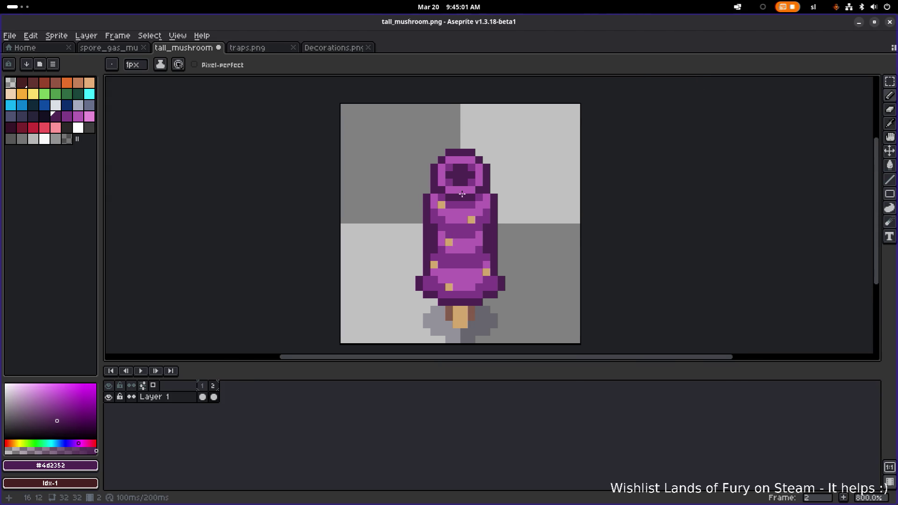
{"action": "scroll", "coordinate": [440, 237], "scroll_direction": "up", "scroll_amount": 5}
{"action": "left_click", "coordinate": [451, 265], "text": "alt"}
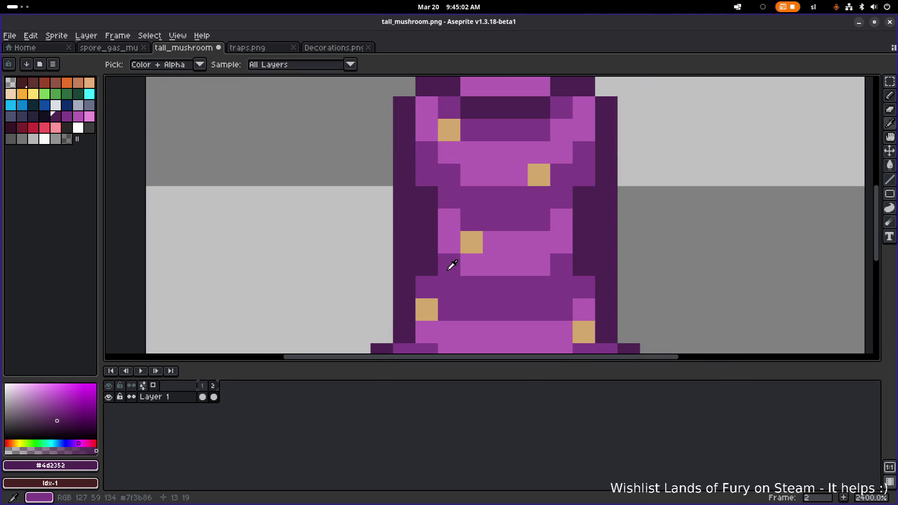
{"action": "left_click", "coordinate": [425, 248]}
{"action": "left_click", "coordinate": [427, 264]}
{"action": "left_click", "coordinate": [582, 263]}
{"action": "left_click", "coordinate": [583, 247]}
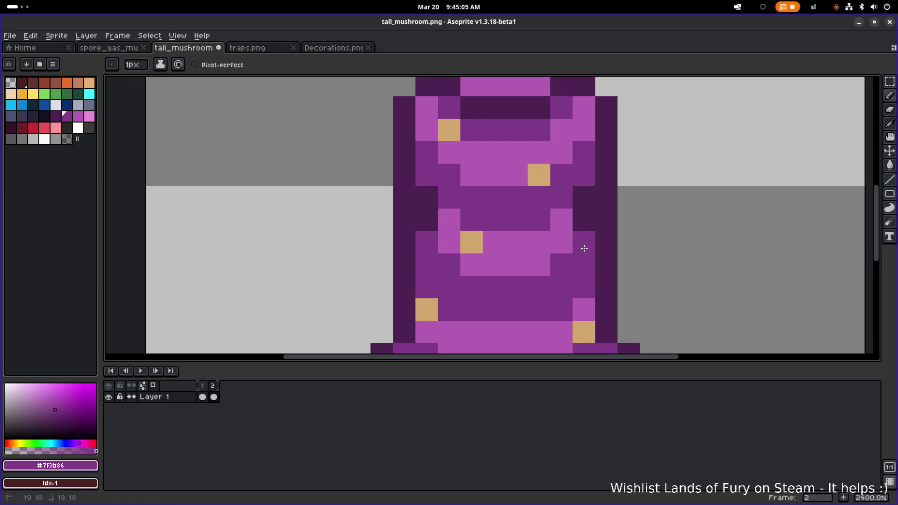
{"action": "scroll", "coordinate": [453, 231], "scroll_direction": "down", "scroll_amount": 1}
Step: Select the mushroom cap and move it down one pixel
{"action": "mouse_move", "coordinate": [453, 232]}
{"action": "left_mouse_down"}
{"action": "mouse_move", "coordinate": [465, 264]}
{"action": "mouse_move", "coordinate": [451, 270]}
{"action": "left_mouse_up"}
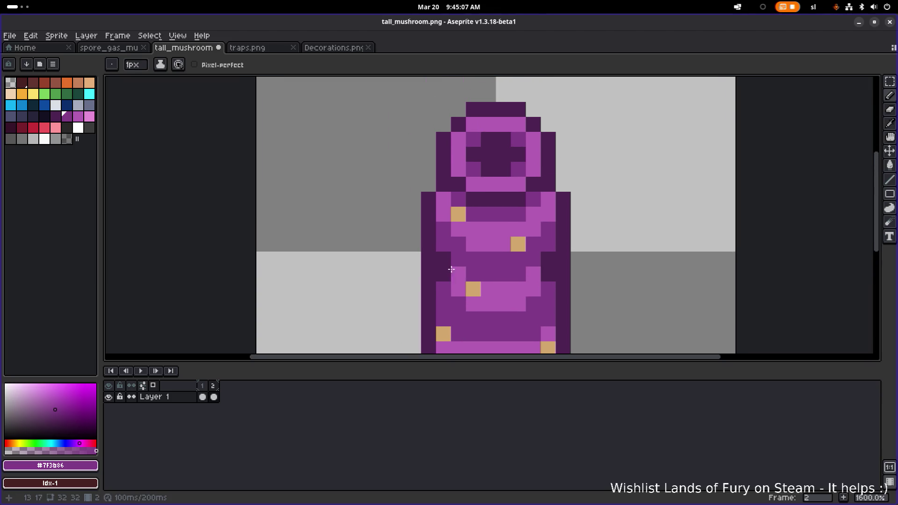
{"action": "key", "text": "m"}
{"action": "mouse_move", "coordinate": [436, 102]}
{"action": "left_mouse_down"}
{"action": "mouse_move", "coordinate": [556, 186]}
{"action": "mouse_move", "coordinate": [555, 207]}
{"action": "left_mouse_up"}
{"action": "left_click_drag", "start_coordinate": [524, 148], "coordinate": [523, 162]}
{"action": "left_click_drag", "start_coordinate": [617, 220], "coordinate": [526, 190]}
{"action": "key", "text": "ctrl+d"}
{"action": "key", "text": "b"}
Step: Paint a few more dark outline pixels on the mushroom's left edge
{"action": "scroll", "coordinate": [449, 215], "scroll_direction": "down", "scroll_amount": 1}
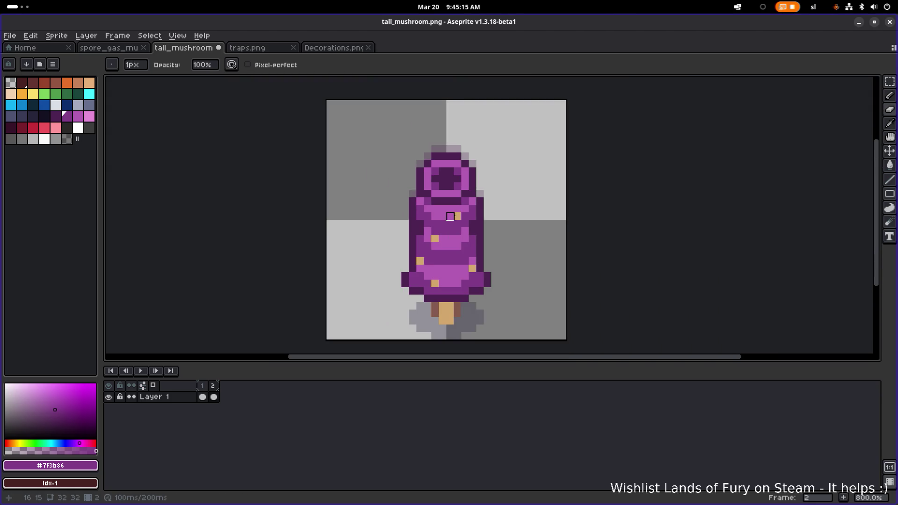
{"action": "scroll", "coordinate": [457, 231], "scroll_direction": "up", "scroll_amount": 1}
{"action": "scroll", "coordinate": [457, 231], "scroll_direction": "up", "scroll_amount": 2}
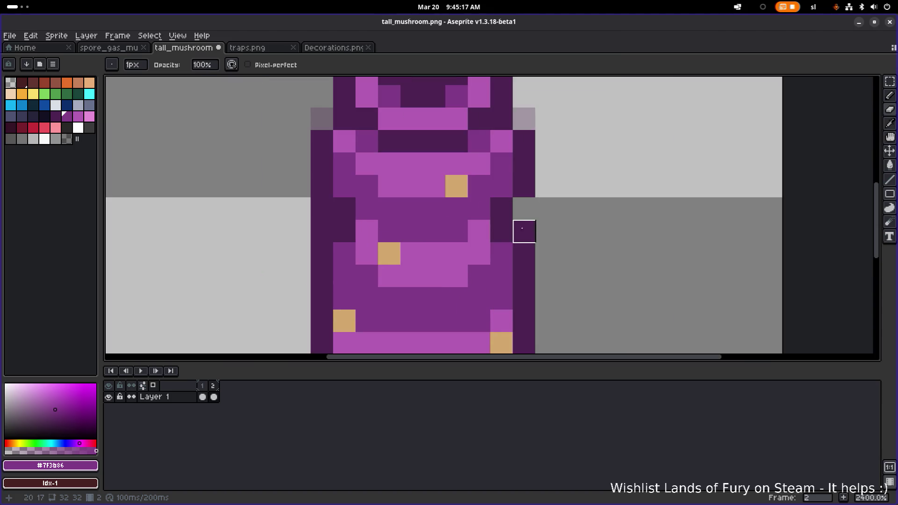
{"action": "left_click_drag", "start_coordinate": [322, 209], "coordinate": [345, 230]}
{"action": "scroll", "coordinate": [397, 255], "scroll_direction": "down", "scroll_amount": 5}
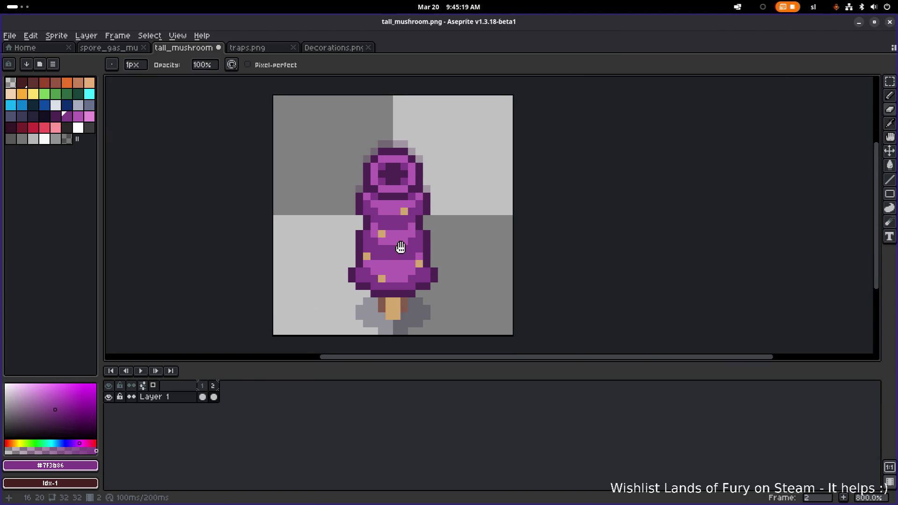
{"action": "left_click", "coordinate": [213, 396]}
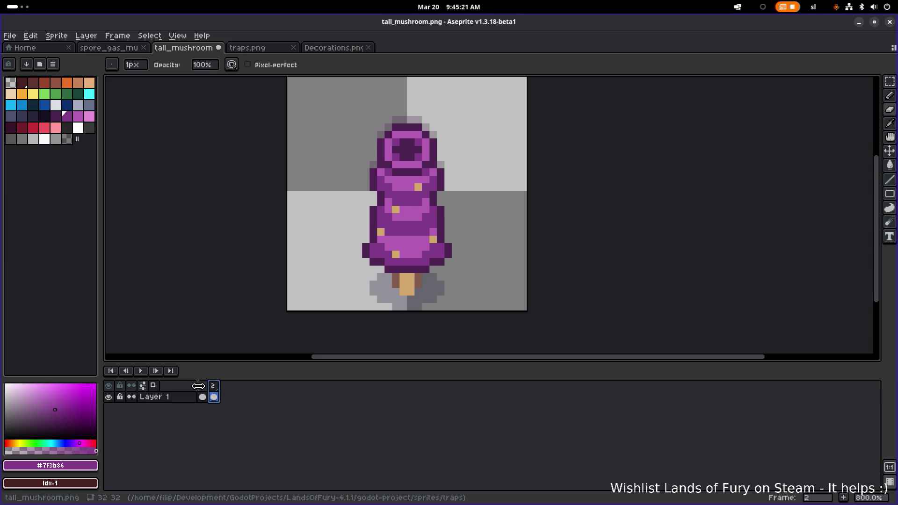
Step: Play the two-frame loop, then flip between frames 1 and 2 to compare them
{"action": "left_click", "coordinate": [203, 387]}
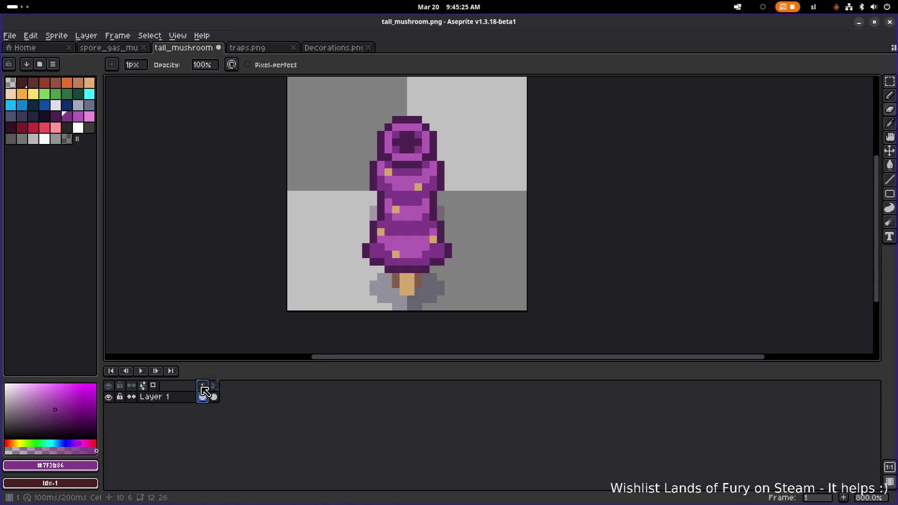
{"action": "left_click", "coordinate": [141, 372]}
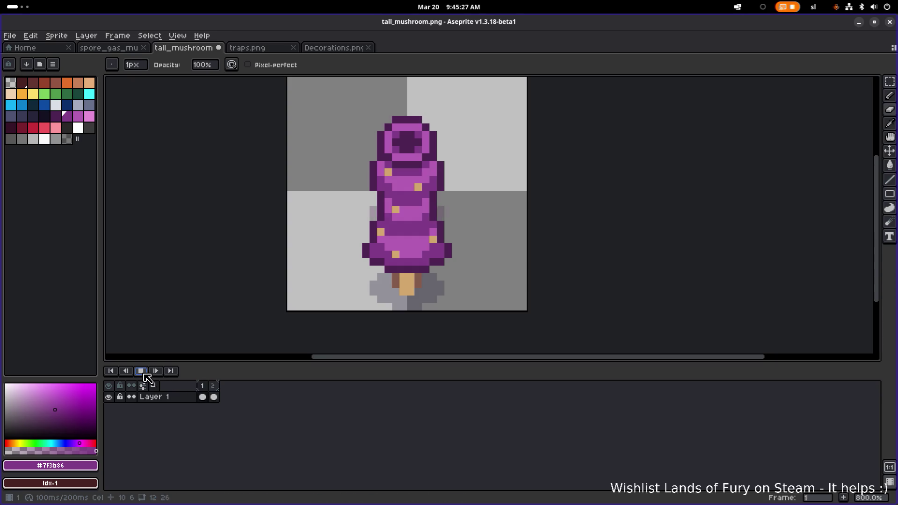
{"action": "left_click", "coordinate": [141, 372]}
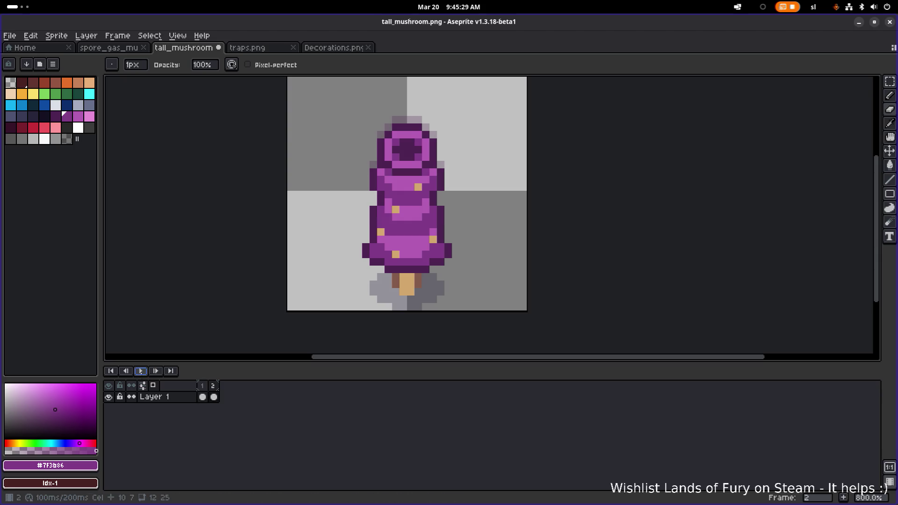
{"action": "left_click", "coordinate": [201, 388]}
{"action": "left_click", "coordinate": [214, 396]}
{"action": "left_click", "coordinate": [203, 395]}
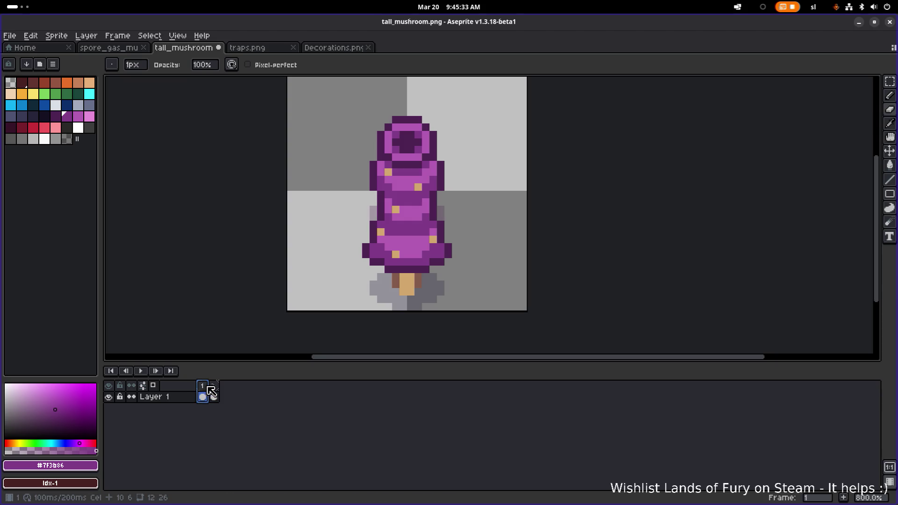
{"action": "left_click", "coordinate": [213, 395]}
{"action": "left_click", "coordinate": [205, 393]}
{"action": "scroll", "coordinate": [453, 206], "scroll_direction": "up", "scroll_amount": 2}
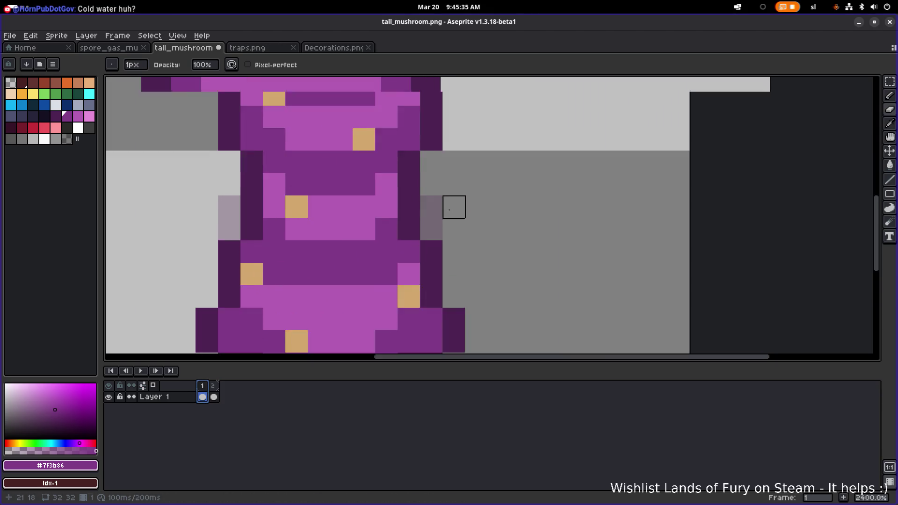
{"action": "scroll", "coordinate": [425, 225], "scroll_direction": "down", "scroll_amount": 1}
{"action": "left_click", "coordinate": [214, 395]}
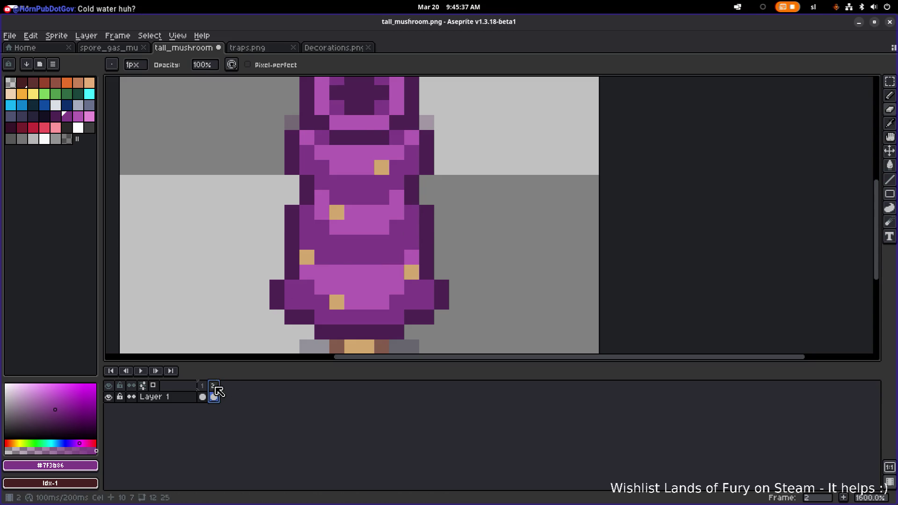
Step: Select the mushroom's upper body in frame 2 with a rectangular marquee and drag it
{"action": "mouse_move", "coordinate": [346, 267]}
{"action": "left_mouse_down"}
{"action": "mouse_move", "coordinate": [367, 255]}
{"action": "mouse_move", "coordinate": [368, 218]}
{"action": "mouse_move", "coordinate": [368, 232]}
{"action": "left_mouse_up"}
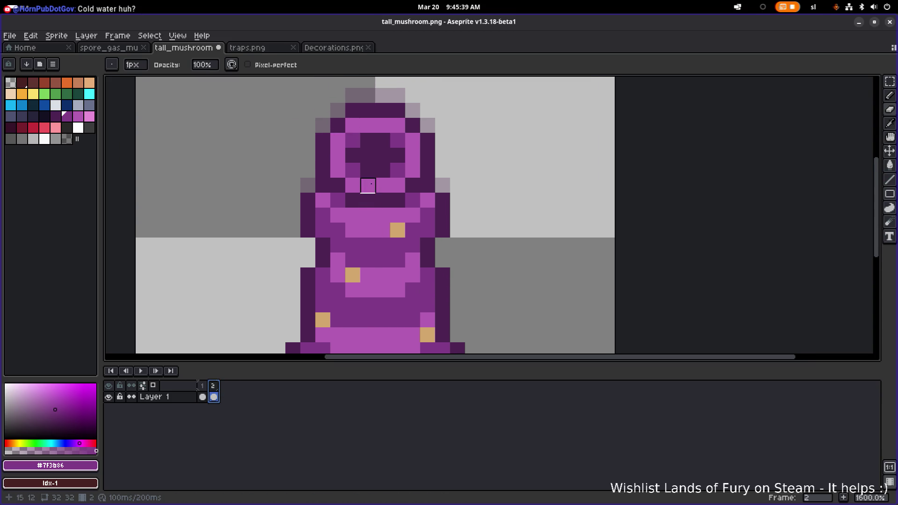
{"action": "key", "text": "m"}
{"action": "scroll", "coordinate": [285, 129], "scroll_direction": "down", "scroll_amount": 1}
{"action": "mouse_move", "coordinate": [286, 129]}
{"action": "left_mouse_down"}
{"action": "mouse_move", "coordinate": [421, 203]}
{"action": "mouse_move", "coordinate": [426, 249]}
{"action": "left_mouse_up"}
{"action": "left_click_drag", "start_coordinate": [366, 185], "coordinate": [391, 175]}
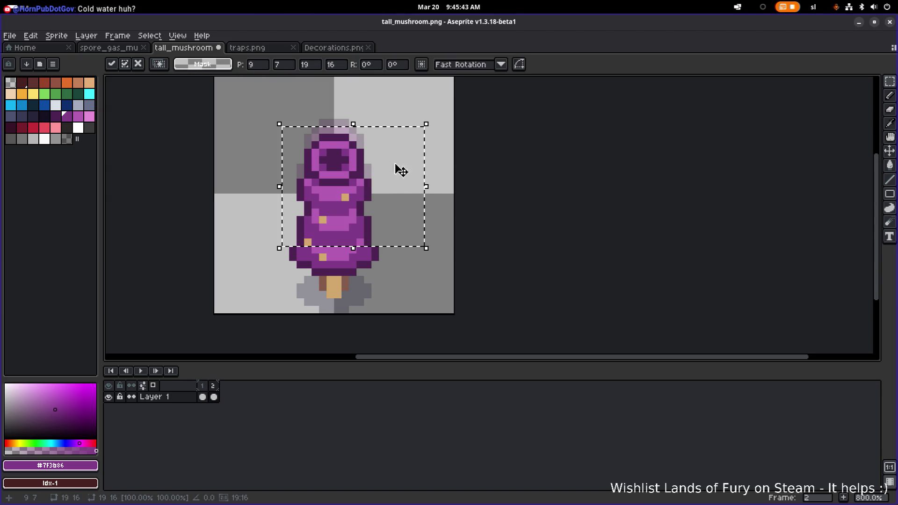
Step: Commit the shifted upper body, play the loop and flip between frames 1 and 2
{"action": "key", "text": "Return"}
{"action": "left_click", "coordinate": [158, 373]}
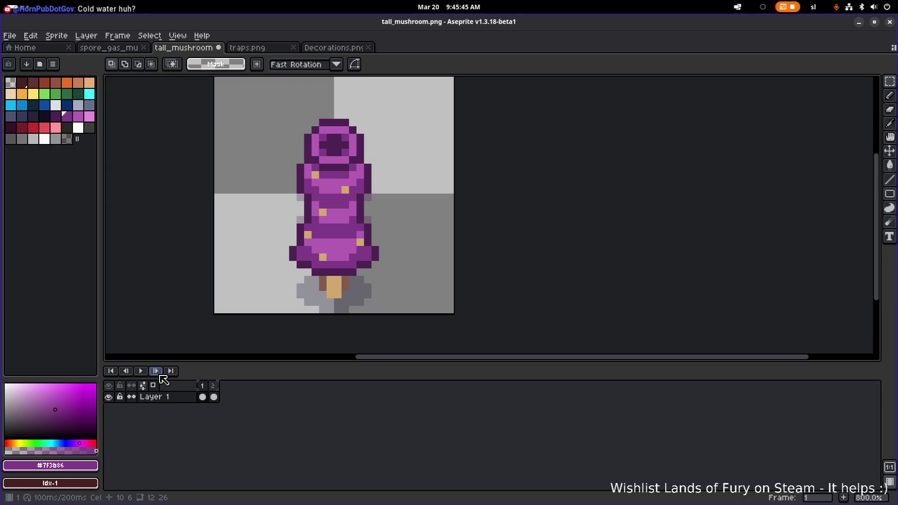
{"action": "left_click", "coordinate": [141, 371]}
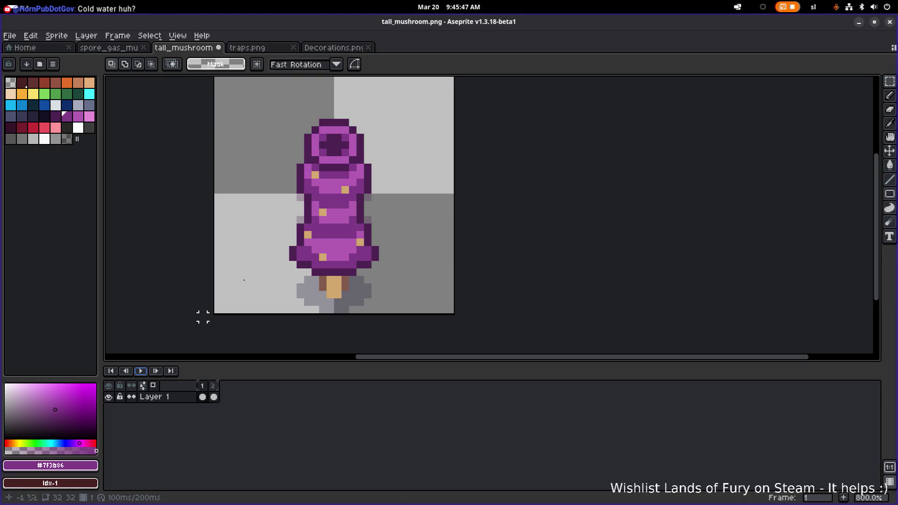
{"action": "left_click", "coordinate": [213, 396]}
{"action": "key", "text": "Left"}
{"action": "key", "text": "Right"}
{"action": "key", "text": "Left"}
{"action": "key", "text": "Right"}
{"action": "key", "text": "Left"}
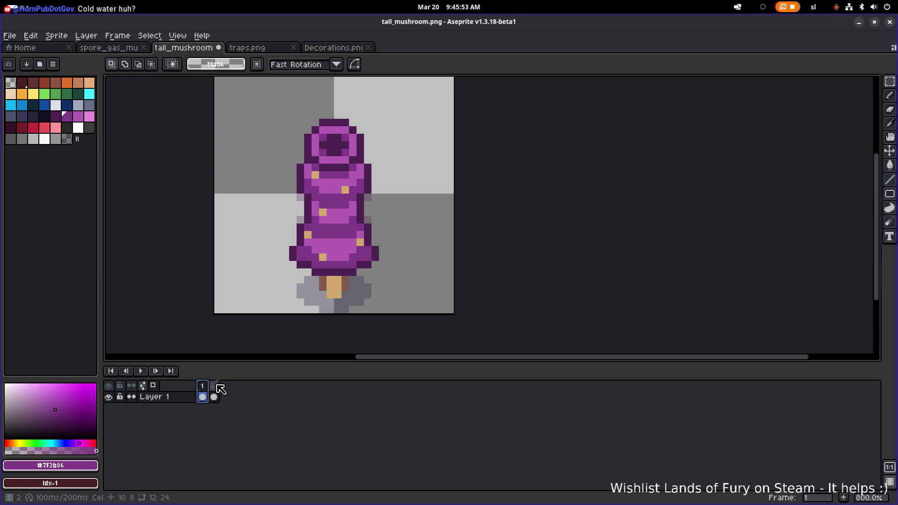
{"action": "key", "text": "Right"}
Step: Add a dark purple pixel at the lower-right edge, erase stray edge pixels, and replay
{"action": "scroll", "coordinate": [308, 233], "scroll_direction": "up", "scroll_amount": 2}
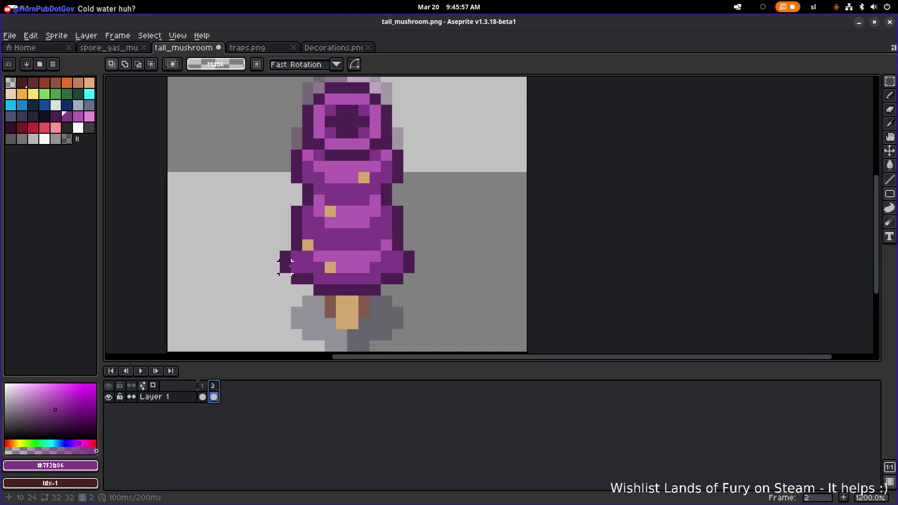
{"action": "key", "text": "b"}
{"action": "left_click", "coordinate": [298, 272], "text": "alt"}
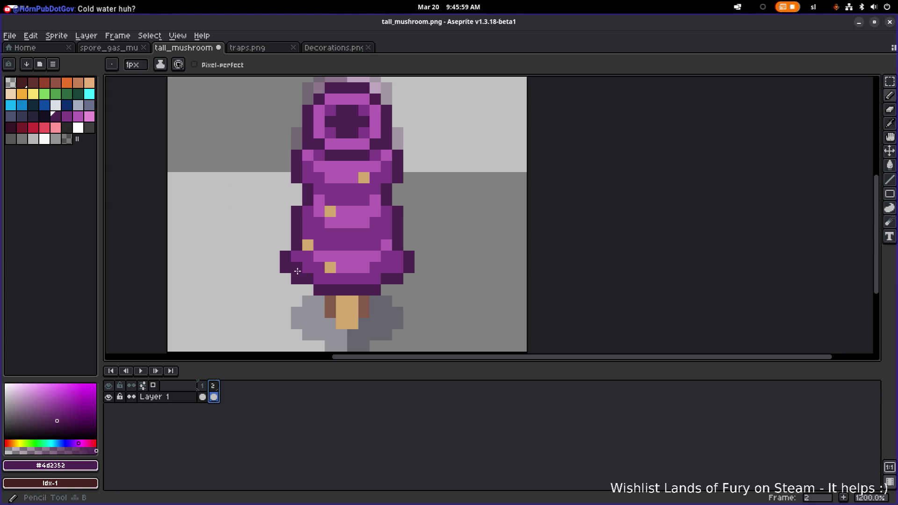
{"action": "left_click", "coordinate": [397, 268]}
{"action": "key", "text": "e"}
{"action": "left_click_drag", "start_coordinate": [409, 268], "coordinate": [397, 279]}
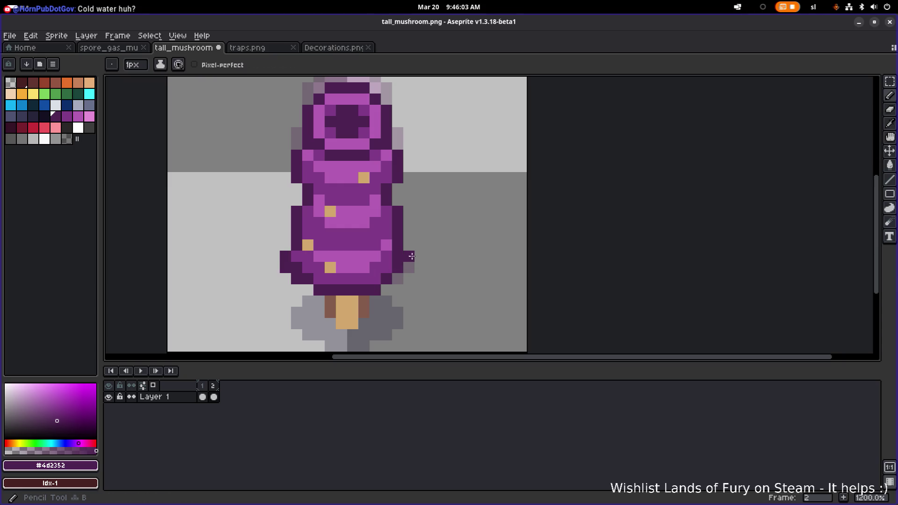
{"action": "left_click", "coordinate": [285, 256]}
{"action": "left_click", "coordinate": [285, 267]}
{"action": "left_click", "coordinate": [297, 279]}
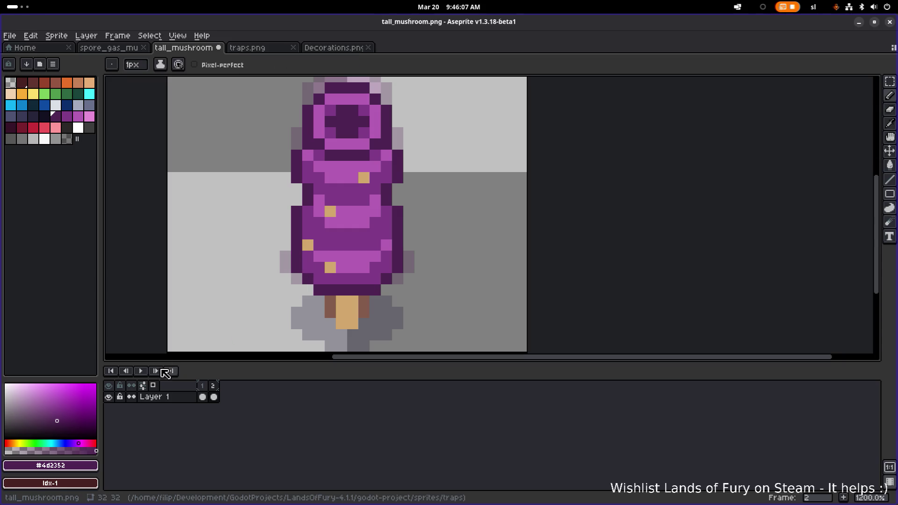
{"action": "left_click", "coordinate": [140, 371]}
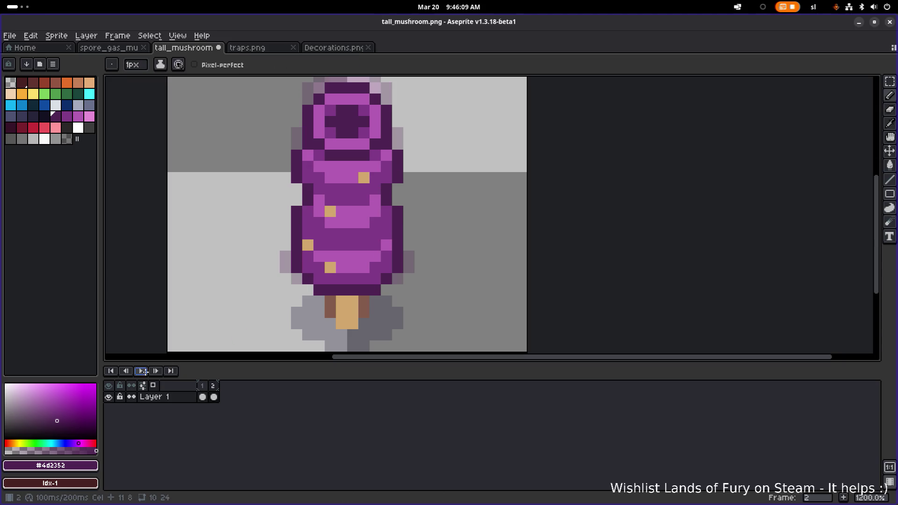
{"action": "scroll", "coordinate": [251, 265], "scroll_direction": "down", "scroll_amount": 3}
{"action": "scroll", "coordinate": [252, 265], "scroll_direction": "down", "scroll_amount": 1}
Step: Stop playback and on frame 2 add dark pixels to the bottom band and lower-right cap
{"action": "left_click", "coordinate": [213, 393]}
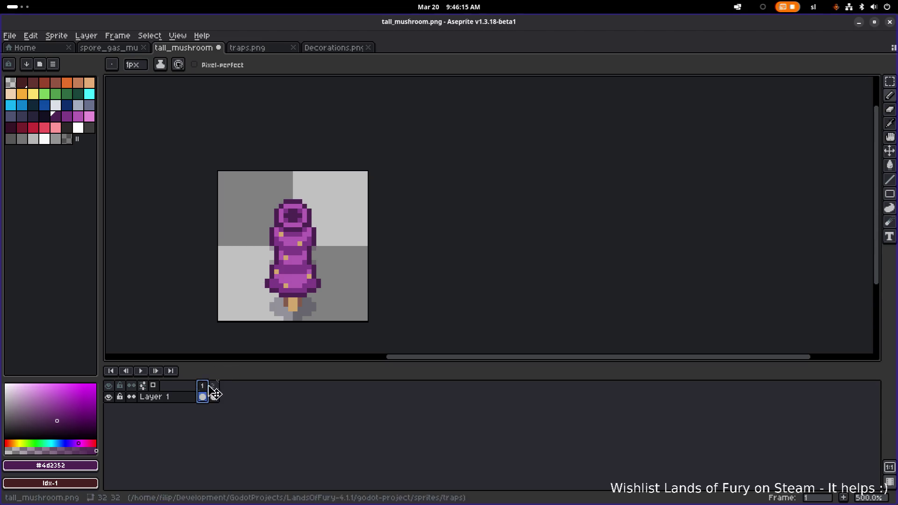
{"action": "left_click", "coordinate": [203, 387]}
{"action": "scroll", "coordinate": [286, 285], "scroll_direction": "up", "scroll_amount": 2}
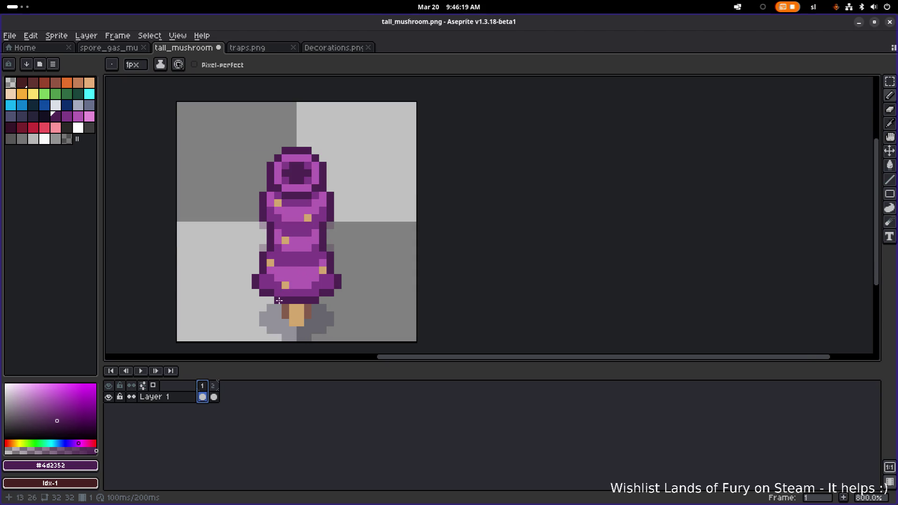
{"action": "scroll", "coordinate": [280, 300], "scroll_direction": "up", "scroll_amount": 1}
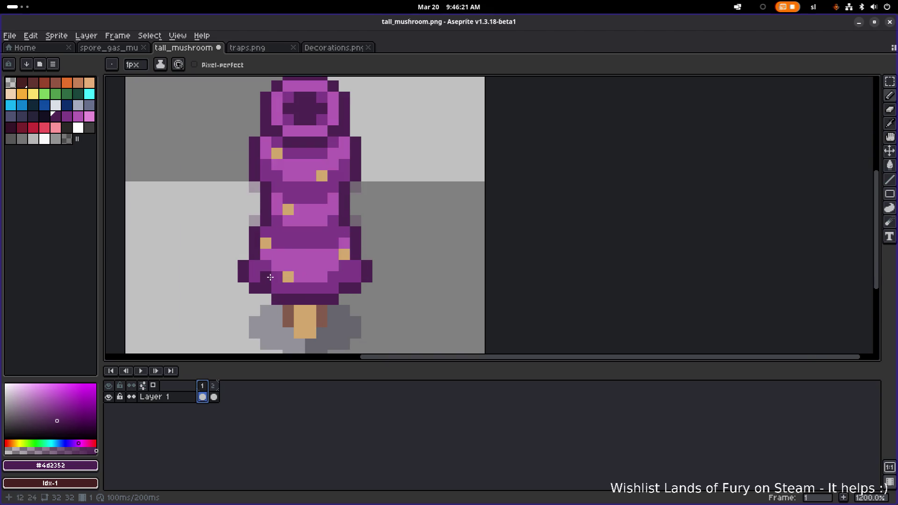
{"action": "left_click", "coordinate": [213, 386]}
{"action": "left_click", "coordinate": [266, 300]}
{"action": "left_click", "coordinate": [367, 267]}
{"action": "left_click", "coordinate": [357, 291]}
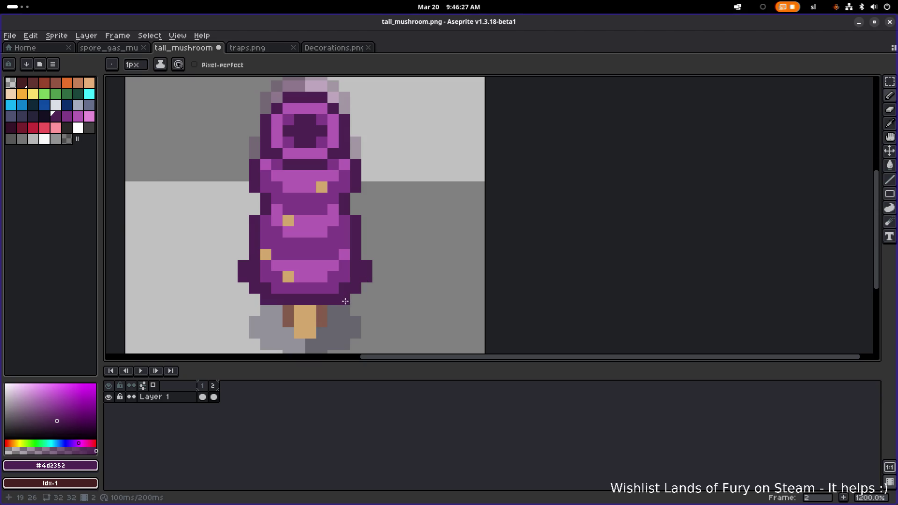
Step: Repaint the cap's left and right edge pixels medium purple, undoing a stray base pixel
{"action": "left_click", "coordinate": [342, 280], "text": "alt"}
{"action": "left_click", "coordinate": [355, 277]}
{"action": "left_click", "coordinate": [355, 268]}
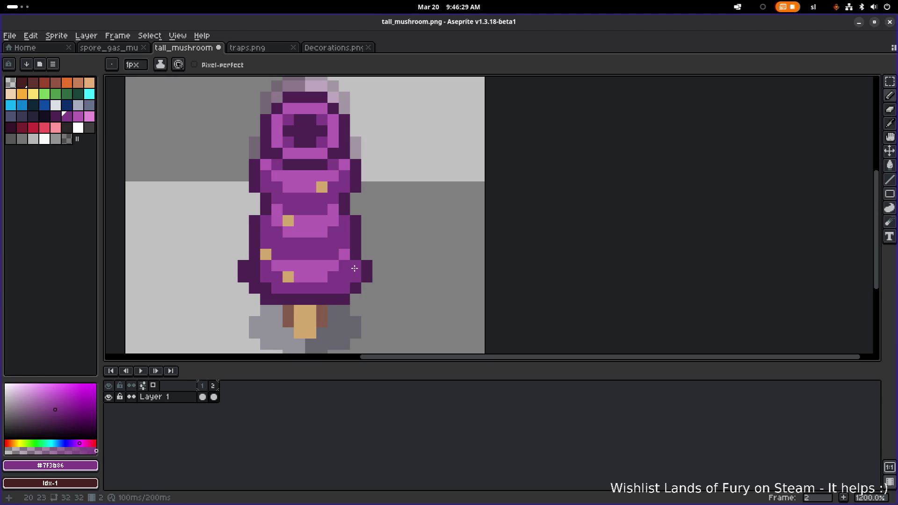
{"action": "left_click", "coordinate": [255, 277]}
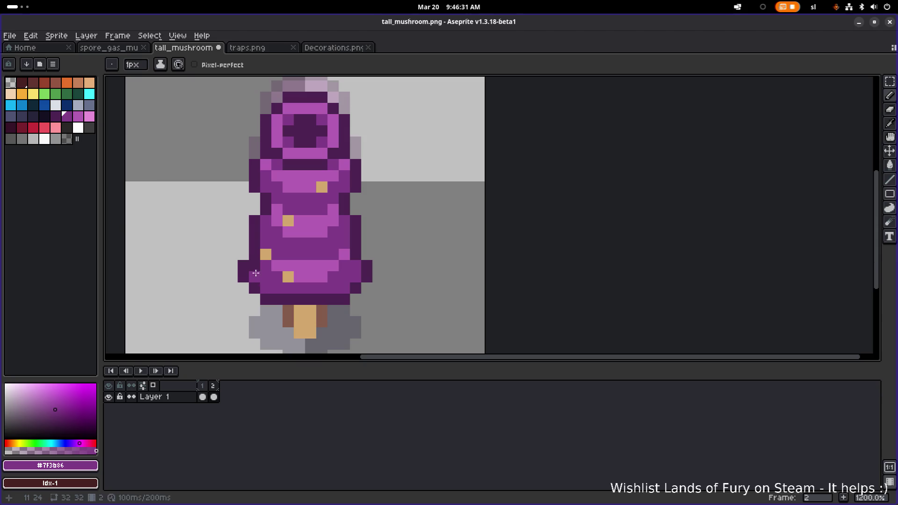
{"action": "left_click", "coordinate": [254, 266]}
{"action": "scroll", "coordinate": [262, 271], "scroll_direction": "down", "scroll_amount": 3}
{"action": "scroll", "coordinate": [303, 264], "scroll_direction": "up", "scroll_amount": 1}
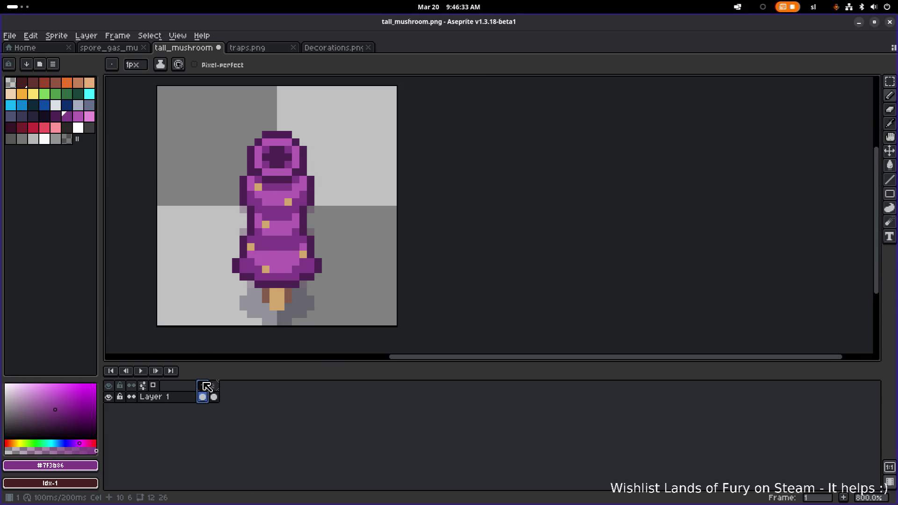
{"action": "left_click", "coordinate": [216, 387]}
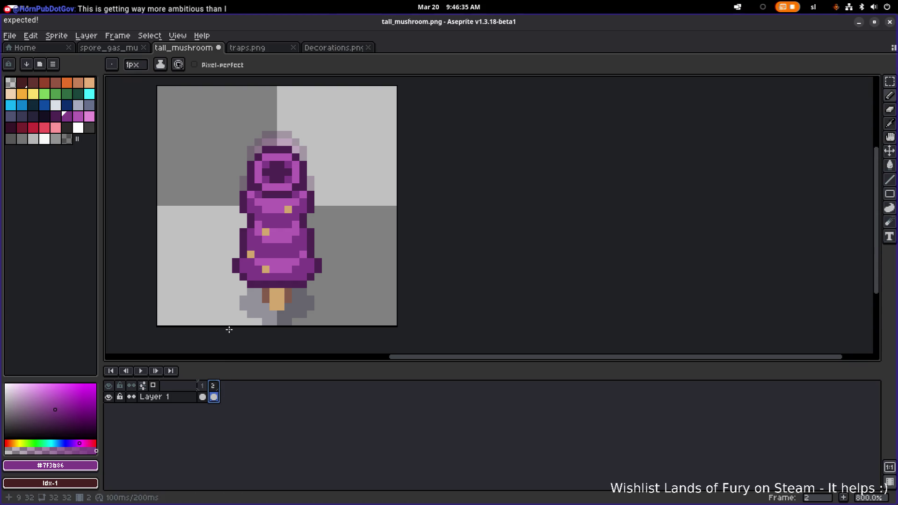
{"action": "left_click", "coordinate": [252, 305]}
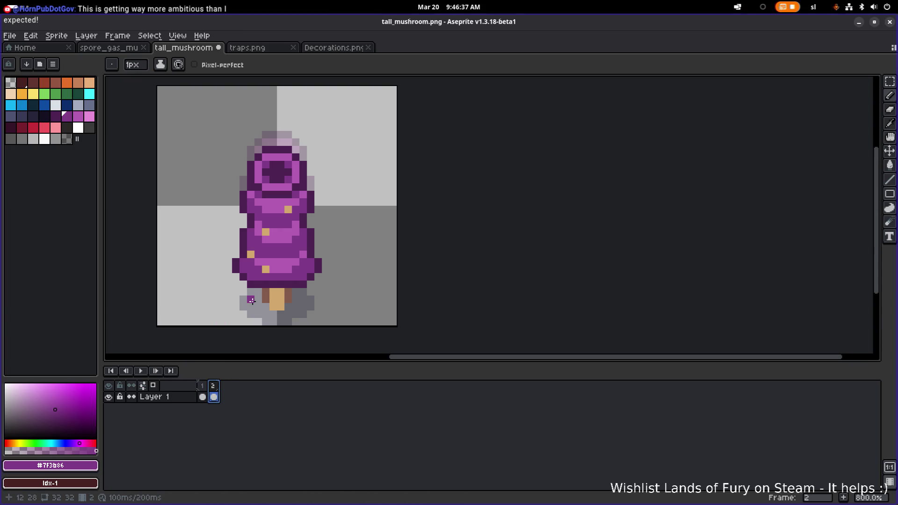
{"action": "key", "text": "ctrl+z"}
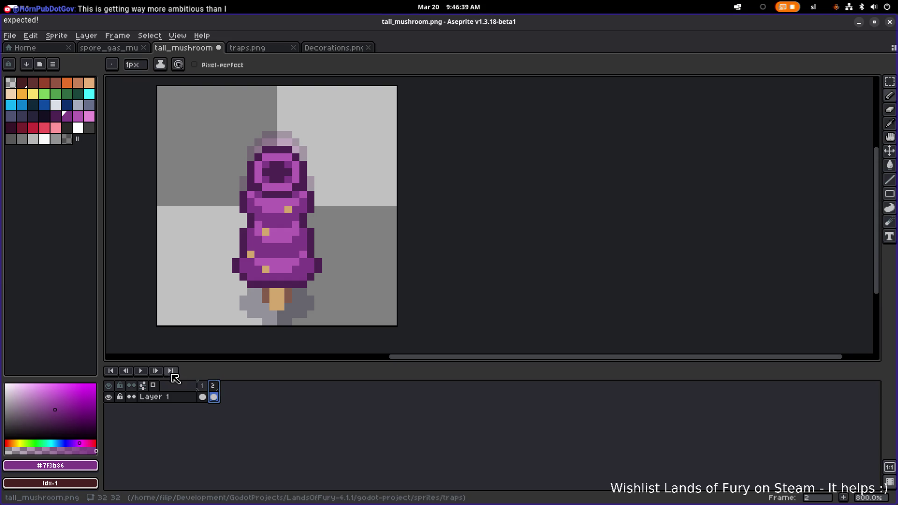
Step: Flip repeatedly between frames 1 and 2 to compare the squash
{"action": "left_click", "coordinate": [203, 397]}
{"action": "left_click", "coordinate": [214, 397]}
{"action": "left_click", "coordinate": [203, 397]}
{"action": "left_click", "coordinate": [214, 397]}
{"action": "left_click", "coordinate": [204, 396]}
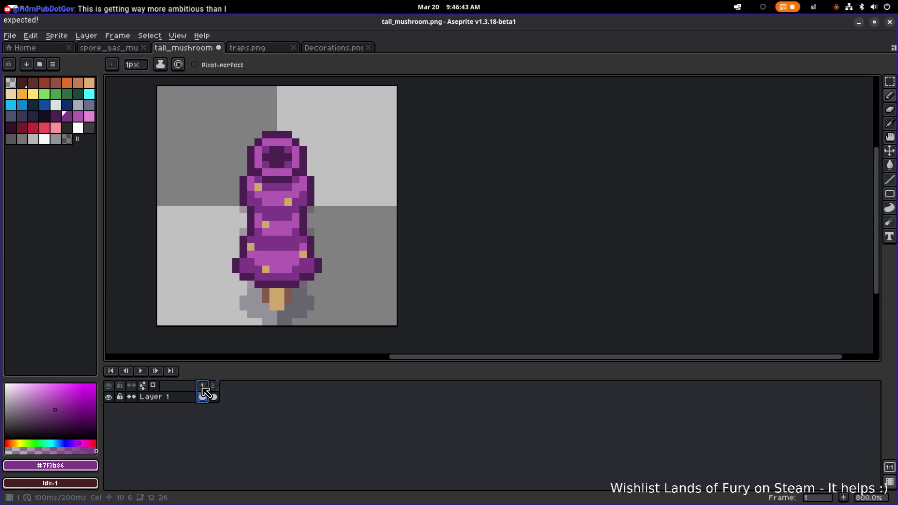
{"action": "left_click", "coordinate": [214, 397]}
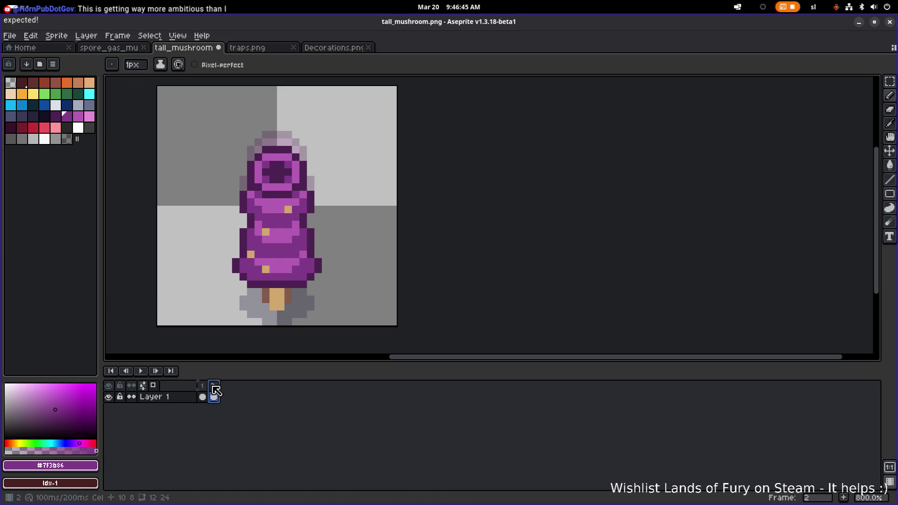
{"action": "left_click", "coordinate": [202, 396]}
{"action": "left_click", "coordinate": [214, 397]}
{"action": "scroll", "coordinate": [241, 260], "scroll_direction": "up", "scroll_amount": 1}
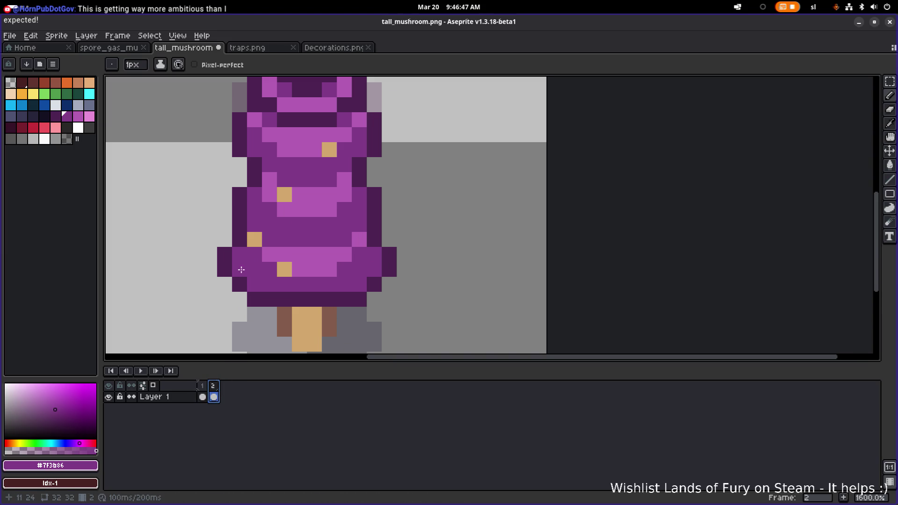
{"action": "left_click", "coordinate": [203, 396]}
{"action": "left_click", "coordinate": [214, 396]}
Step: Erase the two dark pixels on each side of the lower cap in frame 2
{"action": "left_click", "coordinate": [227, 262], "text": "alt"}
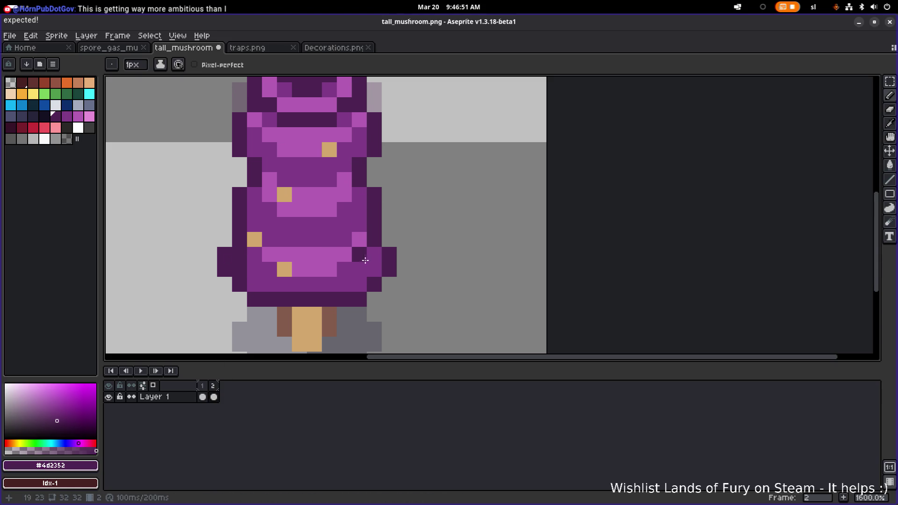
{"action": "key", "text": "e"}
{"action": "left_click_drag", "start_coordinate": [389, 254], "coordinate": [389, 270]}
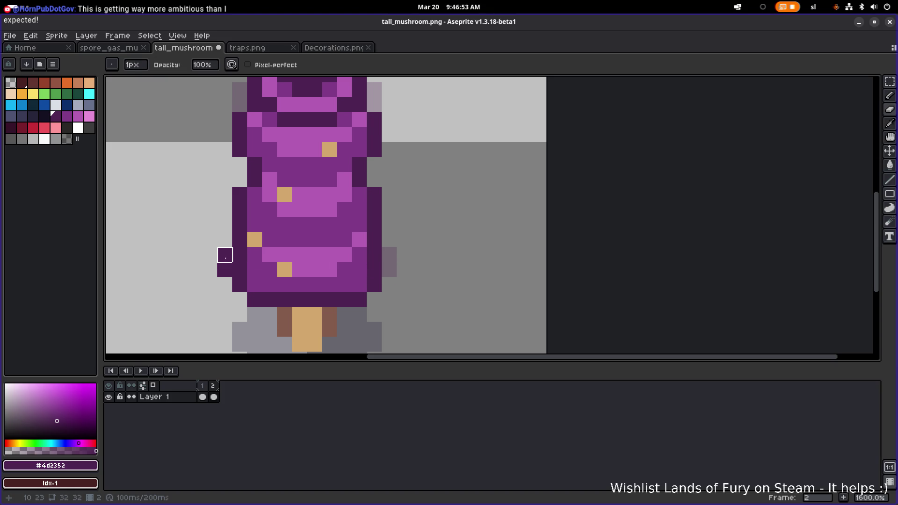
{"action": "left_click_drag", "start_coordinate": [225, 255], "coordinate": [225, 269]}
{"action": "scroll", "coordinate": [232, 267], "scroll_direction": "down", "scroll_amount": 4}
{"action": "scroll", "coordinate": [228, 256], "scroll_direction": "up", "scroll_amount": 3}
{"action": "key", "text": "alt"}
{"action": "key", "text": "b"}
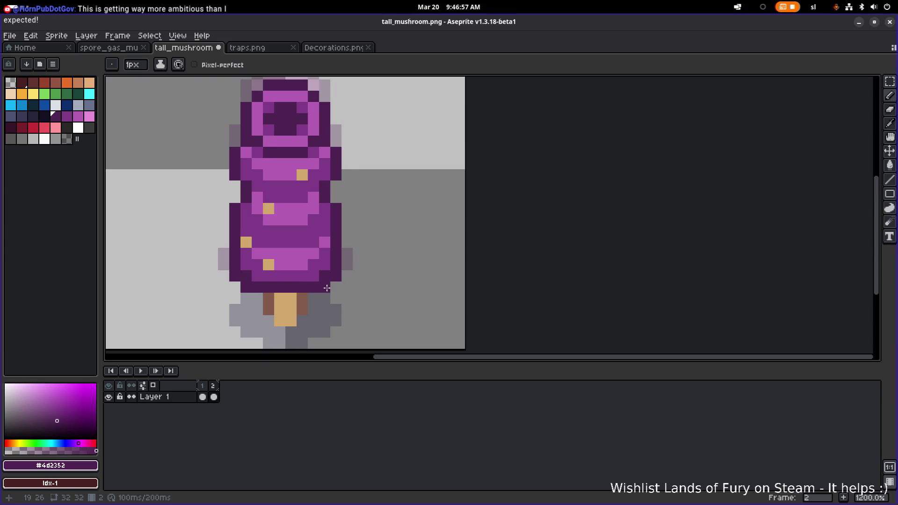
{"action": "key", "text": "e"}
{"action": "left_click", "coordinate": [327, 288]}
{"action": "key", "text": "ctrl+z"}
{"action": "key", "text": "ctrl+z"}
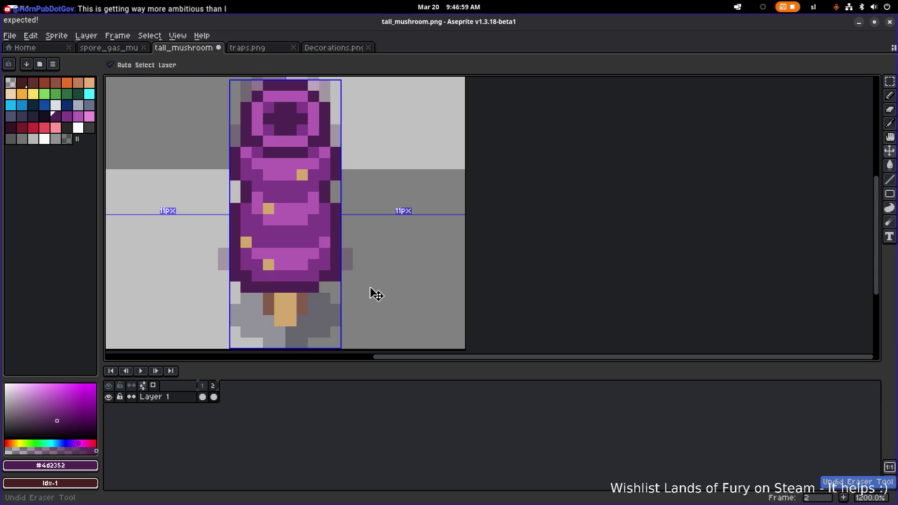
Step: Zoom out, play the loop, and compare frames 1 and 2
{"action": "left_click", "coordinate": [215, 386]}
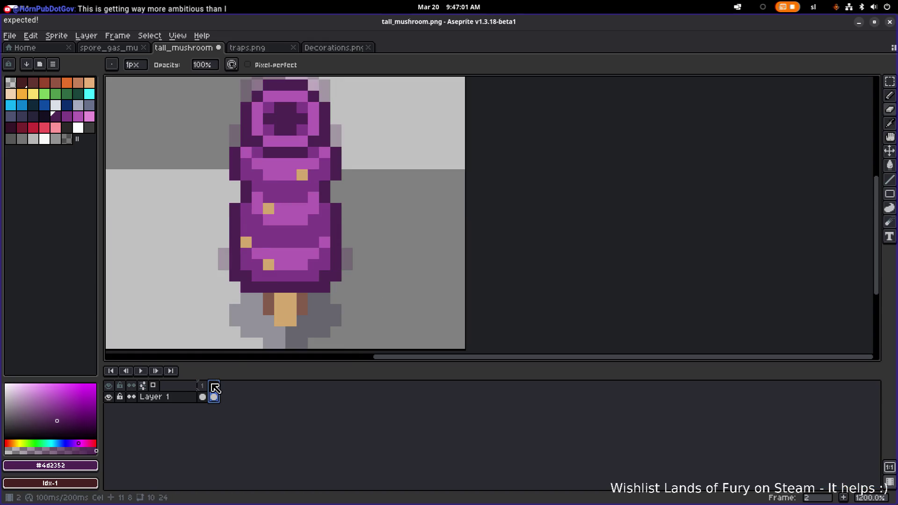
{"action": "left_click", "coordinate": [202, 387]}
{"action": "key", "text": "minus"}
{"action": "key", "text": "minus"}
{"action": "key", "text": "minus"}
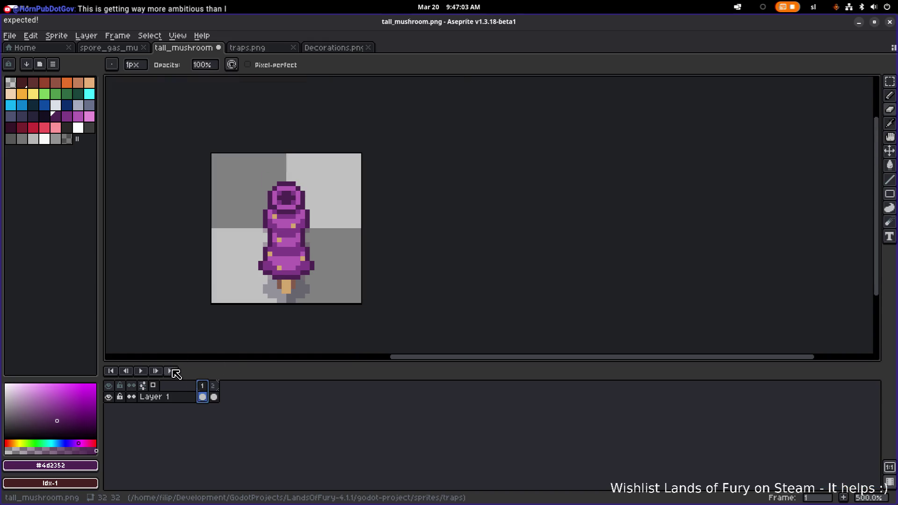
{"action": "left_click", "coordinate": [141, 372]}
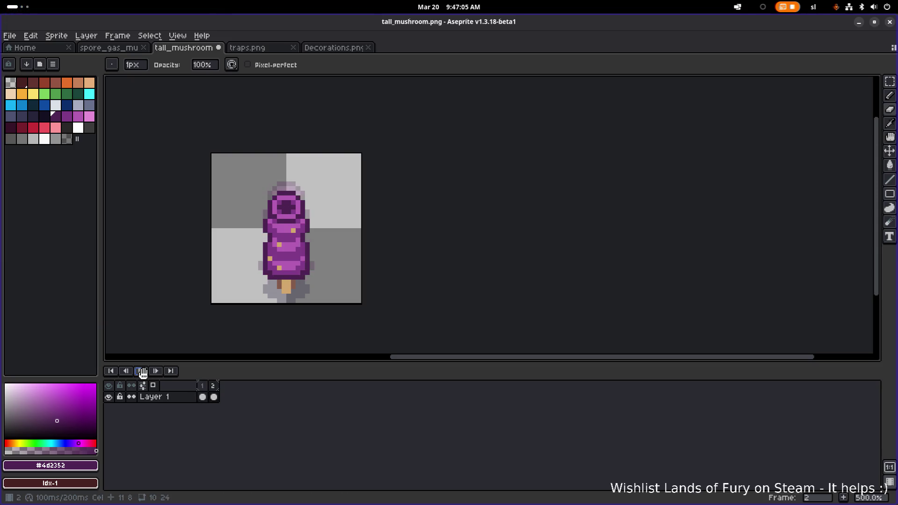
{"action": "left_click", "coordinate": [141, 371]}
{"action": "left_click", "coordinate": [215, 390]}
{"action": "left_click", "coordinate": [206, 390]}
{"action": "left_click", "coordinate": [215, 390]}
{"action": "scroll", "coordinate": [279, 185], "scroll_direction": "up", "scroll_amount": 2}
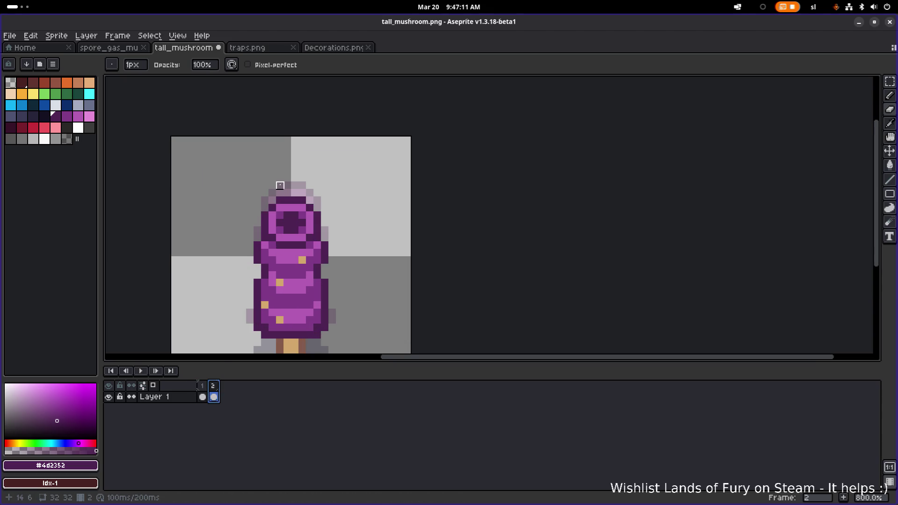
Step: Lower the top cap slightly with a rectangular selection and compare against frame 1
{"action": "key", "text": "m"}
{"action": "mouse_move", "coordinate": [252, 187]}
{"action": "left_mouse_down"}
{"action": "mouse_move", "coordinate": [345, 205]}
{"action": "mouse_move", "coordinate": [354, 221]}
{"action": "mouse_move", "coordinate": [317, 224]}
{"action": "left_mouse_up"}
{"action": "left_click", "coordinate": [383, 192]}
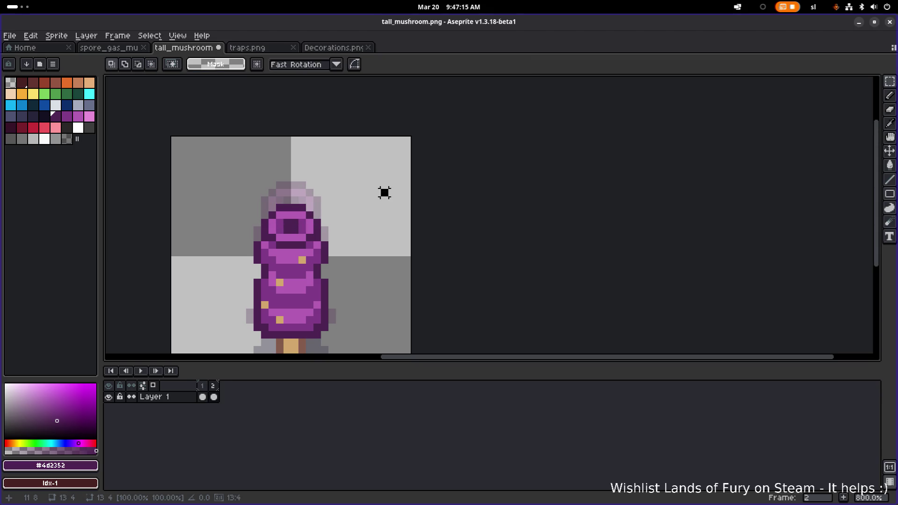
{"action": "left_click", "coordinate": [214, 396]}
{"action": "left_click", "coordinate": [202, 397]}
{"action": "left_click", "coordinate": [214, 397]}
{"action": "left_click", "coordinate": [151, 373]}
{"action": "left_click", "coordinate": [152, 374]}
Step: Erase dark outline pixels at frame 2's lower left and right, then replay the loop
{"action": "left_click", "coordinate": [141, 371]}
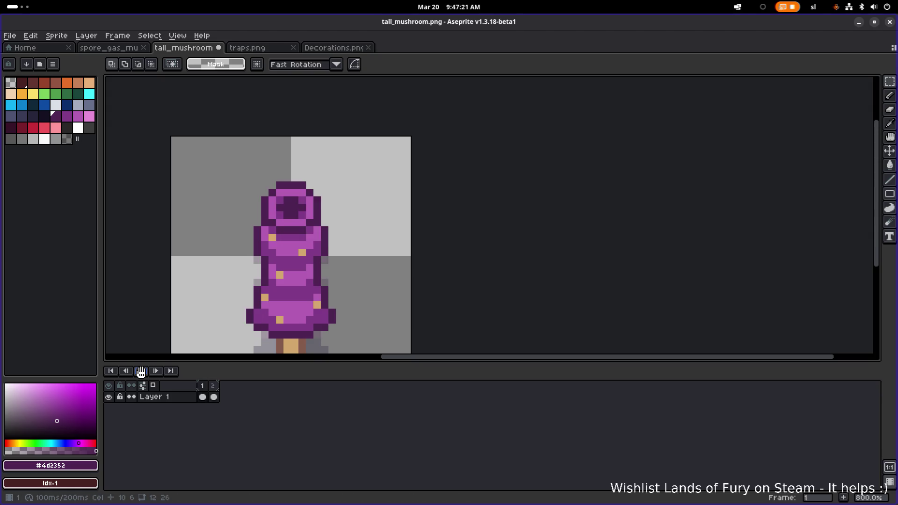
{"action": "scroll", "coordinate": [249, 287], "scroll_direction": "down", "scroll_amount": 3}
{"action": "scroll", "coordinate": [256, 300], "scroll_direction": "up", "scroll_amount": 5}
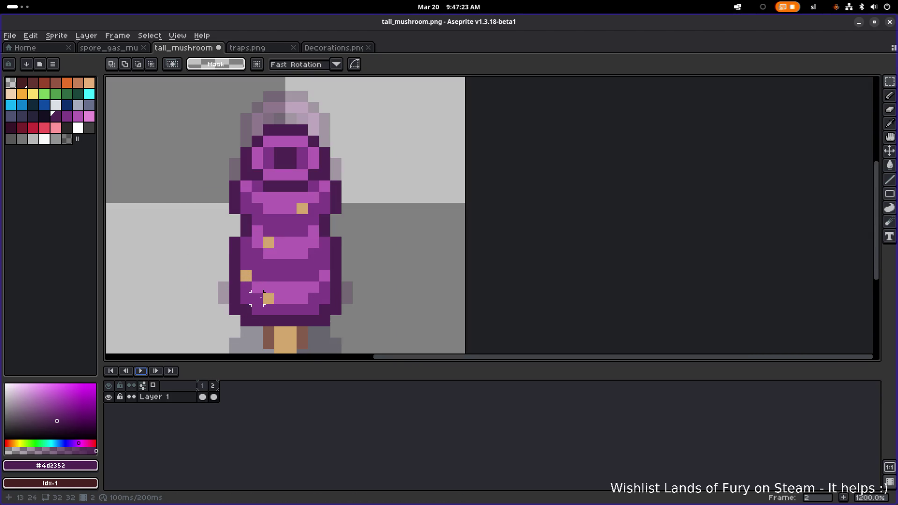
{"action": "left_click", "coordinate": [243, 321], "text": "alt"}
{"action": "key", "text": "e"}
{"action": "left_click_drag", "start_coordinate": [247, 321], "coordinate": [235, 310]}
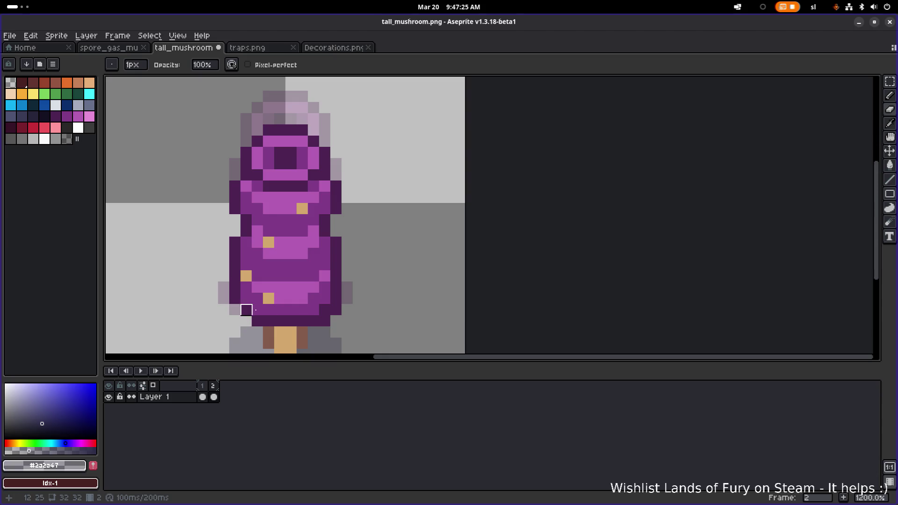
{"action": "left_click_drag", "start_coordinate": [326, 321], "coordinate": [336, 310]}
{"action": "left_click", "coordinate": [202, 386]}
{"action": "left_click", "coordinate": [213, 386]}
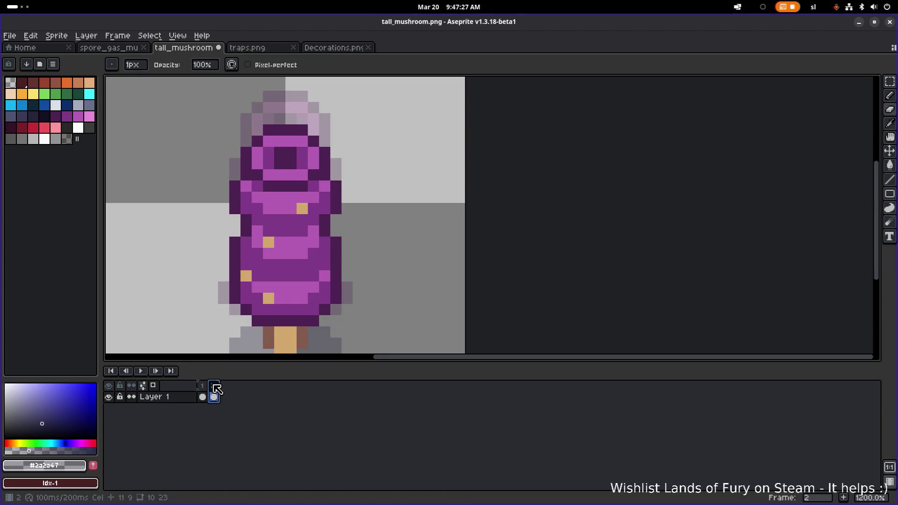
{"action": "left_click", "coordinate": [141, 371]}
{"action": "scroll", "coordinate": [213, 283], "scroll_direction": "down", "scroll_amount": 4}
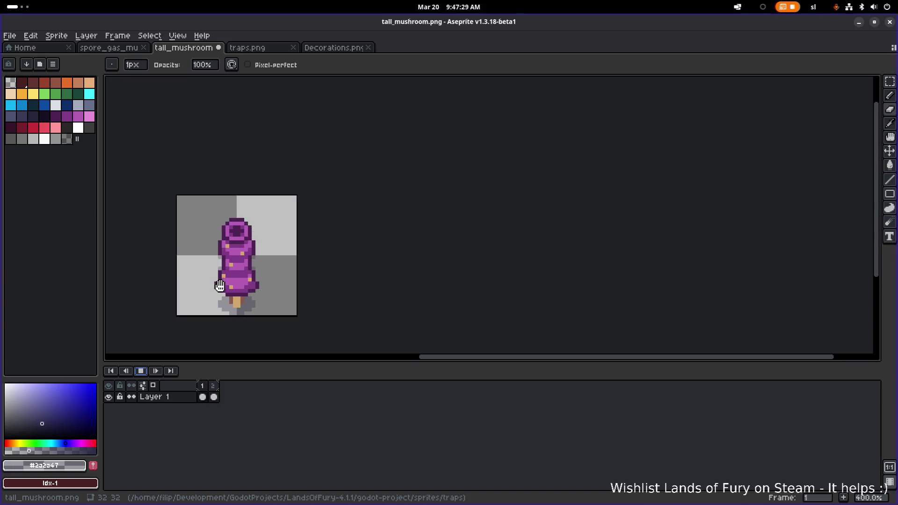
Step: Preview the two-frame loop and flip between frames 1 and 2 to compare them
{"action": "left_click_drag", "start_coordinate": [236, 297], "coordinate": [291, 301]}
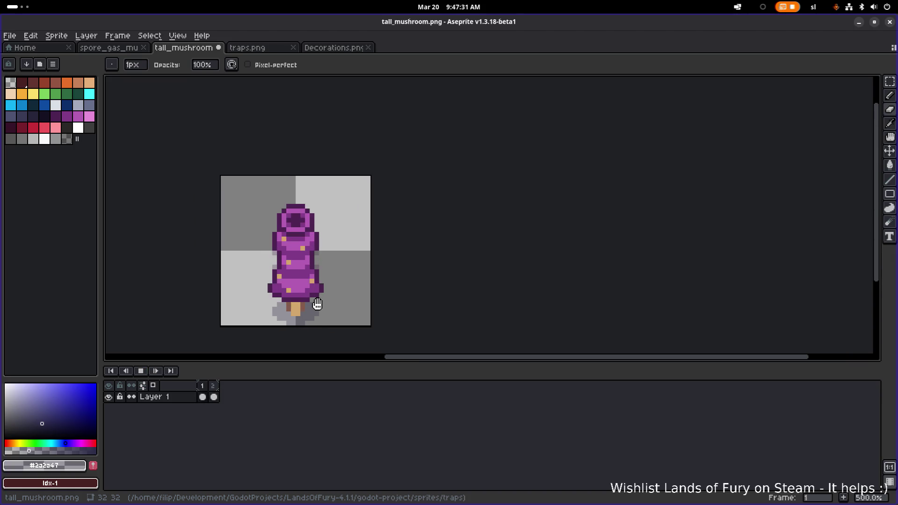
{"action": "left_click", "coordinate": [143, 372]}
{"action": "left_click", "coordinate": [207, 389]}
{"action": "left_click", "coordinate": [216, 391]}
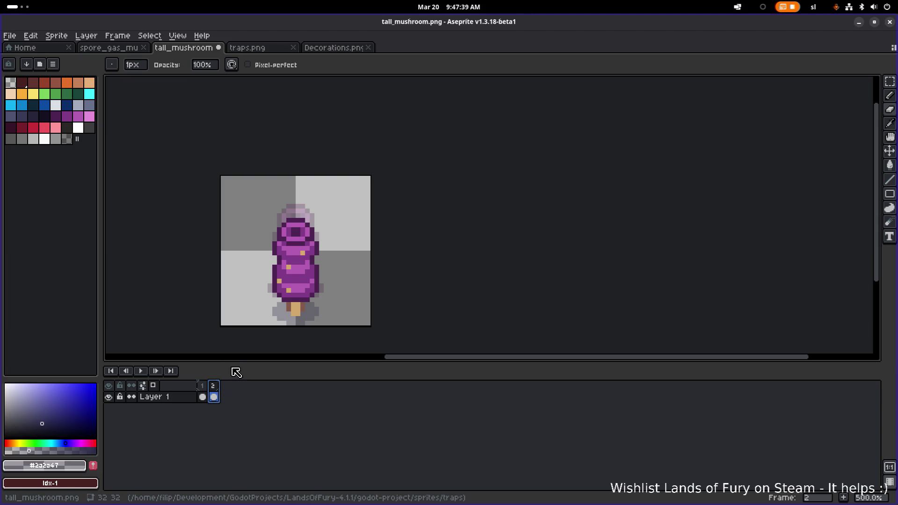
{"action": "left_click", "coordinate": [203, 393]}
{"action": "left_click", "coordinate": [214, 396]}
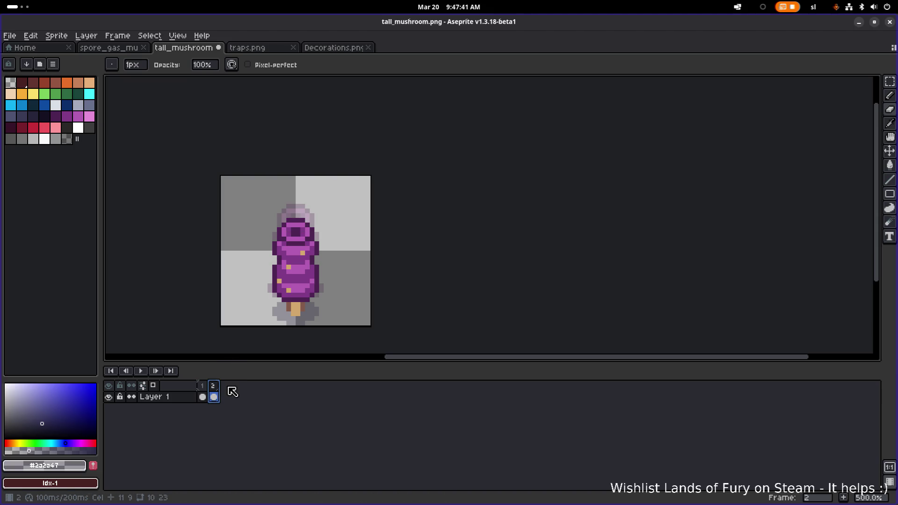
{"action": "left_click", "coordinate": [140, 371]}
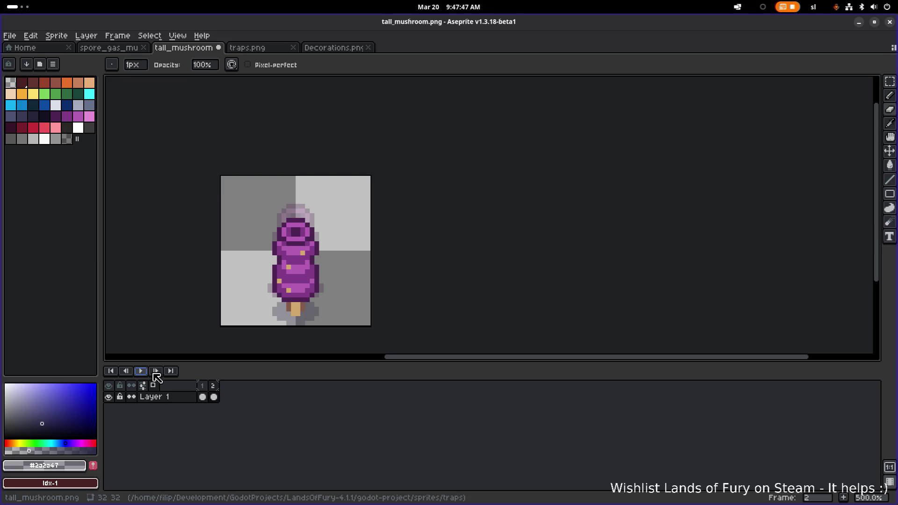
{"action": "left_click", "coordinate": [206, 387]}
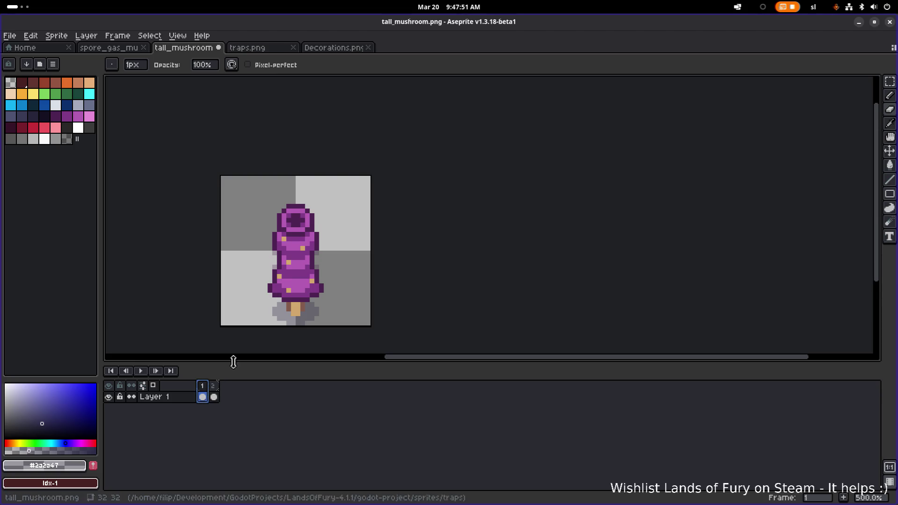
Step: Eyedrop the light pink #b45cb3 from the mushroom and replay the loop from frame 1
{"action": "scroll", "coordinate": [296, 233], "scroll_direction": "up", "scroll_amount": 2}
{"action": "left_click", "coordinate": [294, 232], "text": "alt"}
{"action": "left_click", "coordinate": [208, 394]}
{"action": "left_click", "coordinate": [145, 372]}
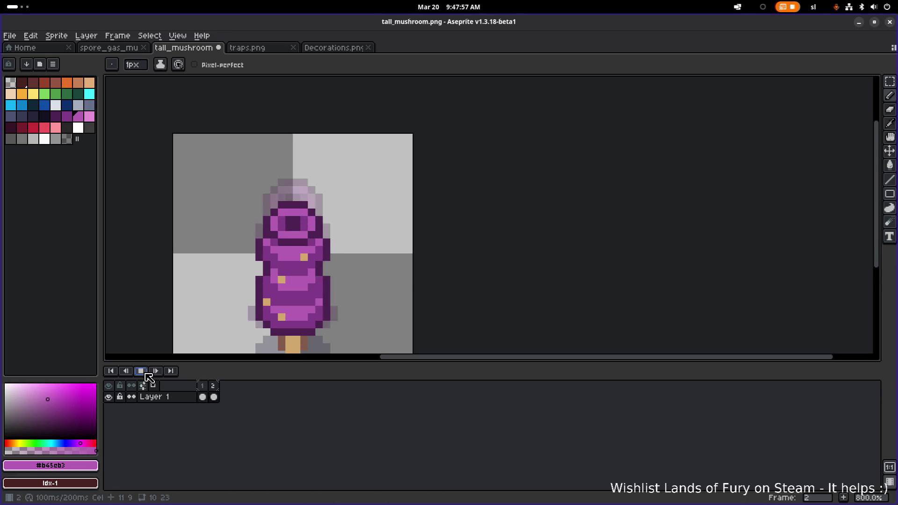
{"action": "left_click", "coordinate": [143, 371]}
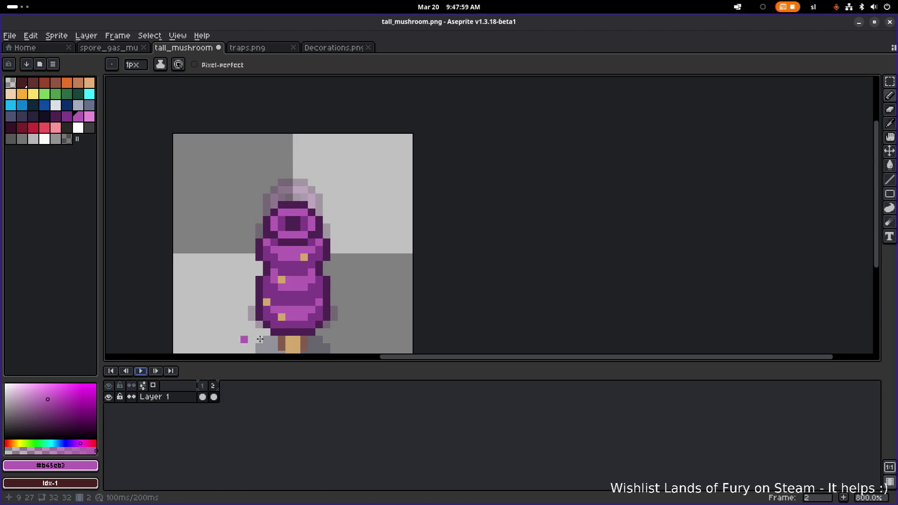
Step: On frame 2, marquee the lower cap's light band and move it down one pixel
{"action": "left_click_drag", "start_coordinate": [288, 335], "coordinate": [284, 296]}
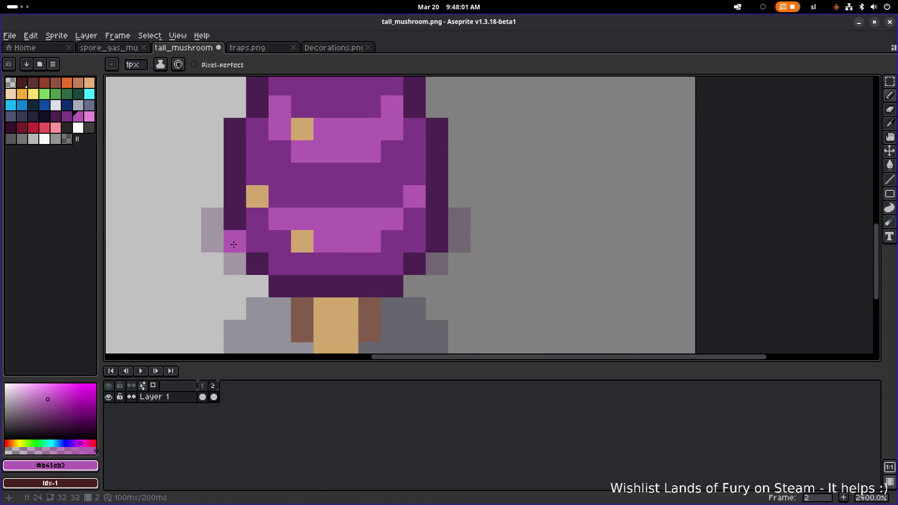
{"action": "key", "text": "m"}
{"action": "mouse_move", "coordinate": [224, 229]}
{"action": "left_mouse_down"}
{"action": "mouse_move", "coordinate": [470, 279]}
{"action": "mouse_move", "coordinate": [471, 299]}
{"action": "left_mouse_up"}
{"action": "mouse_move", "coordinate": [387, 278]}
{"action": "left_mouse_down"}
{"action": "mouse_move", "coordinate": [387, 291]}
{"action": "mouse_move", "coordinate": [381, 285]}
{"action": "left_mouse_up"}
{"action": "left_click", "coordinate": [347, 241]}
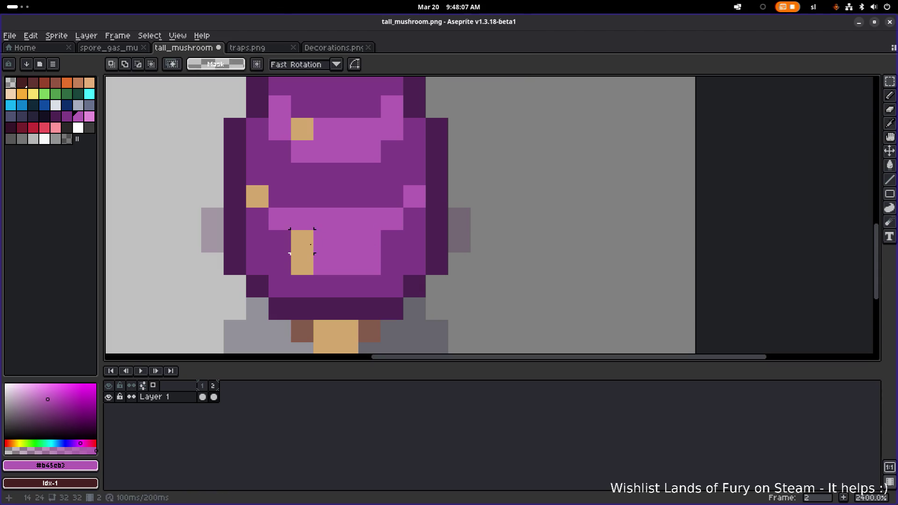
Step: Pencil light pink pixels into the gaps beside the tan spot and on the cap's right
{"action": "key", "text": "b"}
{"action": "left_click_drag", "start_coordinate": [303, 242], "coordinate": [275, 244]}
{"action": "left_click", "coordinate": [392, 244]}
{"action": "left_click", "coordinate": [414, 219]}
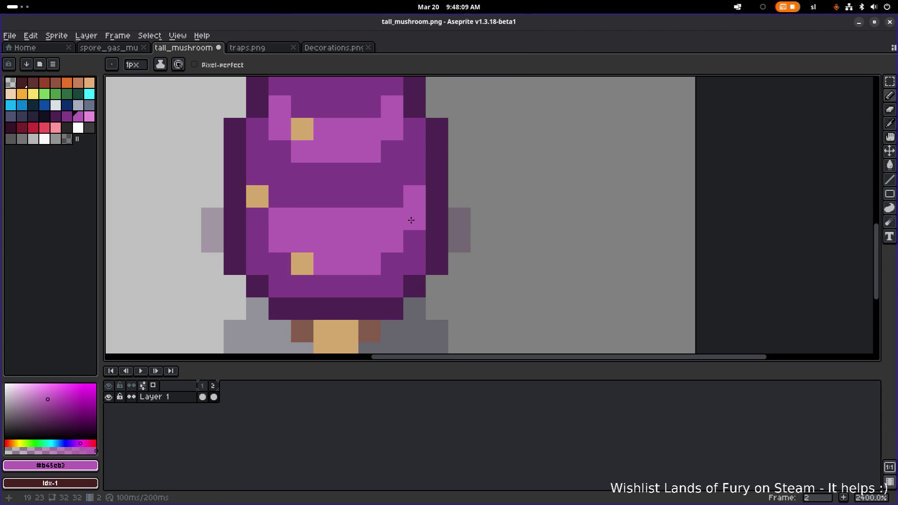
Step: Preview the loop, compare frame 2 against frame 1, and save with Ctrl+S
{"action": "scroll", "coordinate": [411, 217], "scroll_direction": "down", "scroll_amount": 4}
{"action": "left_click", "coordinate": [141, 371]}
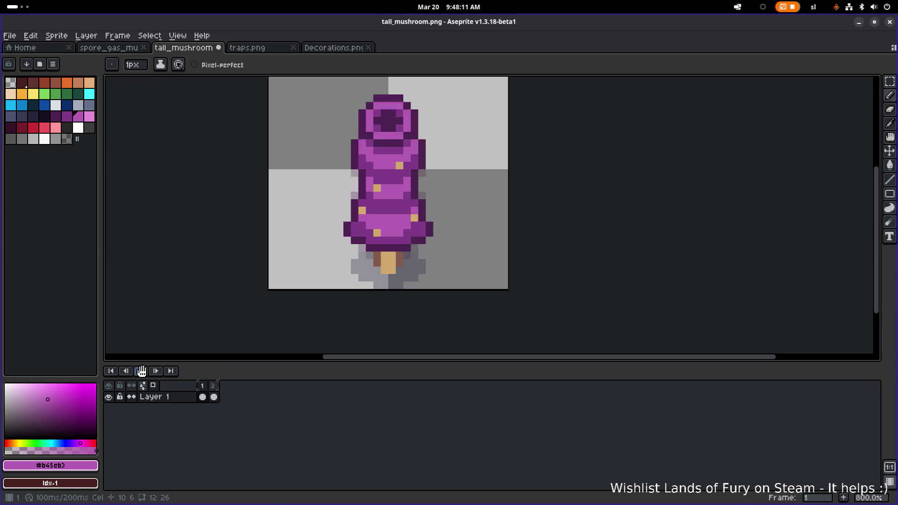
{"action": "left_click", "coordinate": [214, 387]}
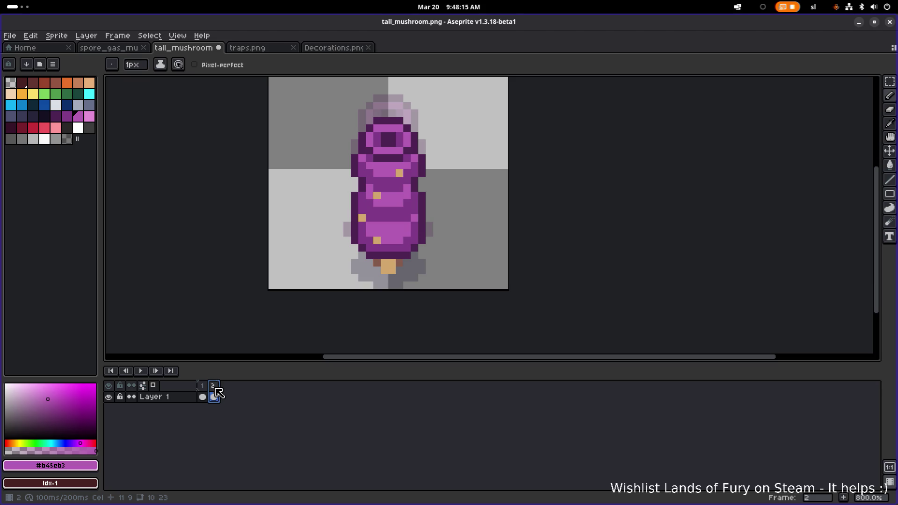
{"action": "left_click", "coordinate": [202, 396]}
{"action": "left_click", "coordinate": [214, 397]}
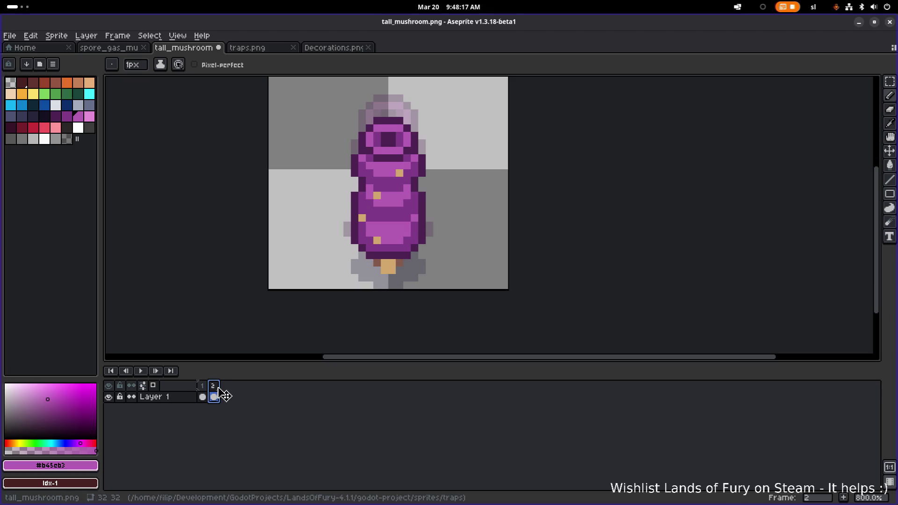
{"action": "scroll", "coordinate": [317, 247], "scroll_direction": "down", "scroll_amount": 2}
{"action": "key", "text": "ctrl+s"}
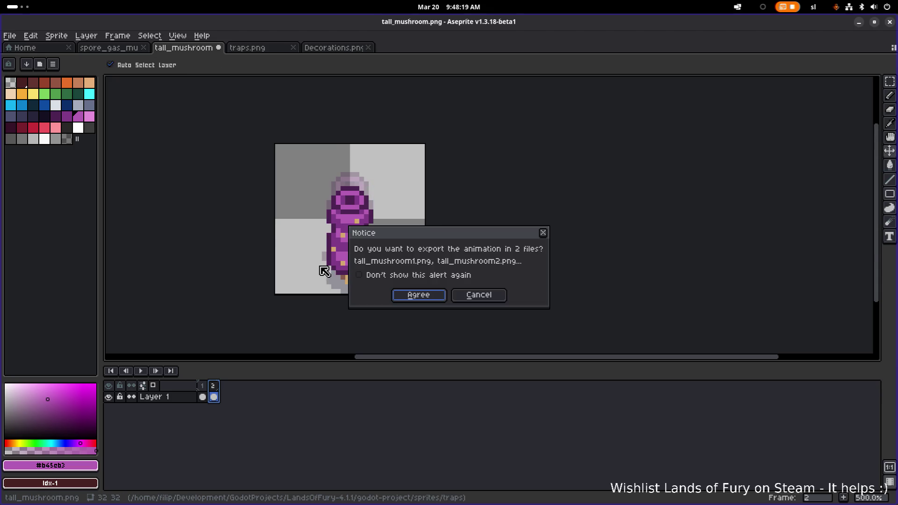
Step: Cancel the separate-files export, preview the loop, and return to frame 2
{"action": "left_click", "coordinate": [479, 295]}
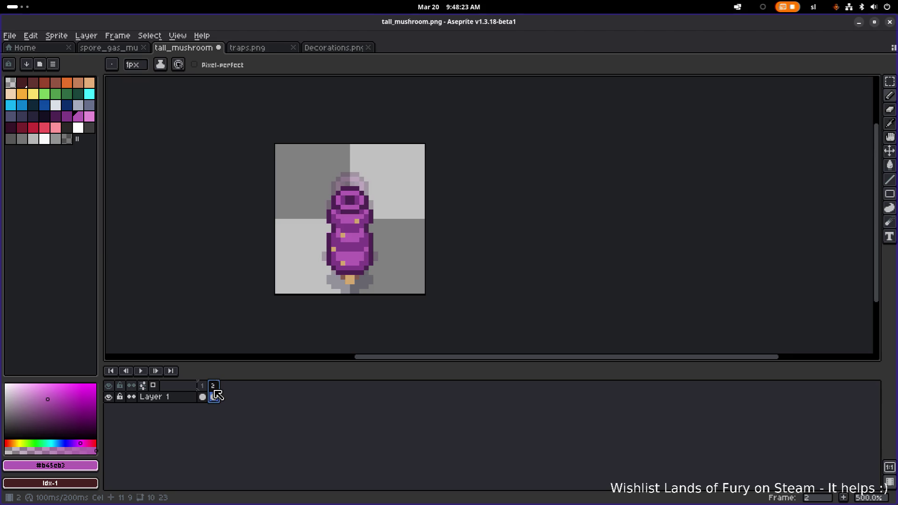
{"action": "left_click", "coordinate": [140, 371]}
{"action": "left_click", "coordinate": [206, 386]}
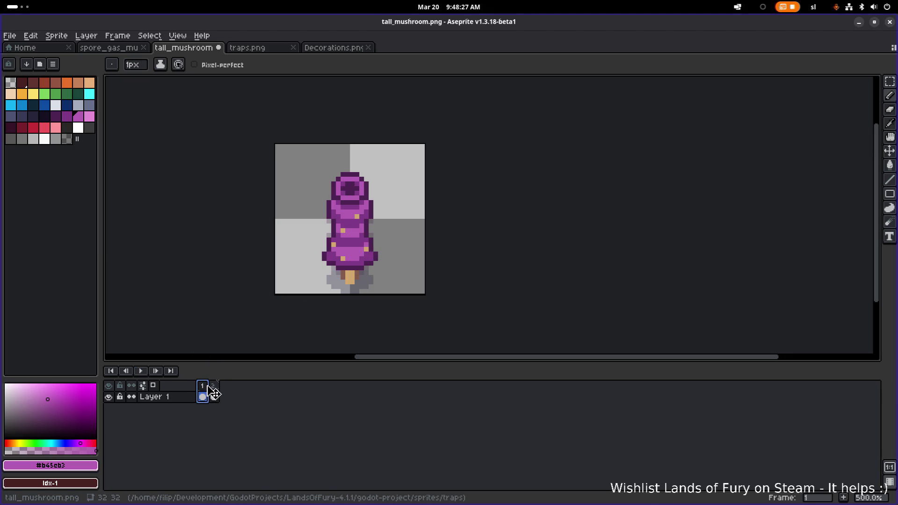
{"action": "left_click", "coordinate": [213, 396]}
{"action": "left_click", "coordinate": [202, 397]}
{"action": "left_click", "coordinate": [213, 397]}
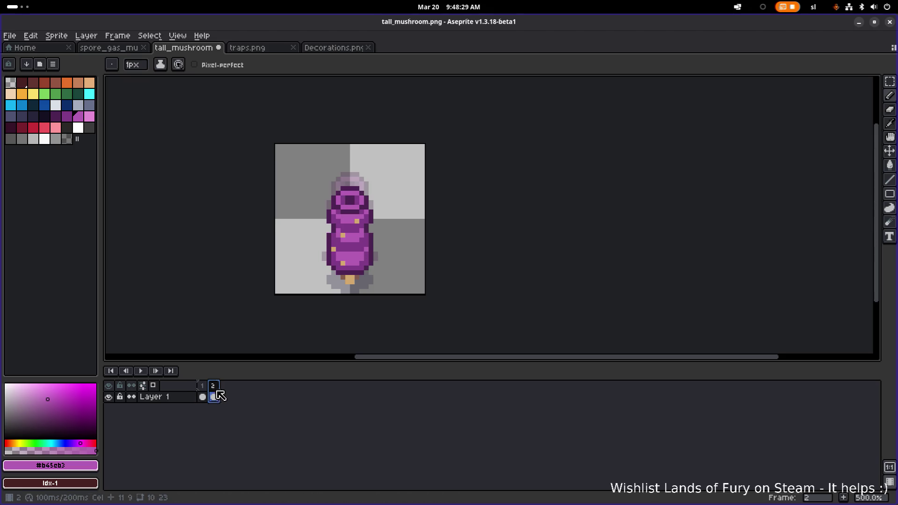
Step: Add a magenta pixel at the sprite's lower left on frame 2 and compare frames
{"action": "left_click", "coordinate": [324, 279]}
{"action": "scroll", "coordinate": [324, 278], "scroll_direction": "up", "scroll_amount": 2}
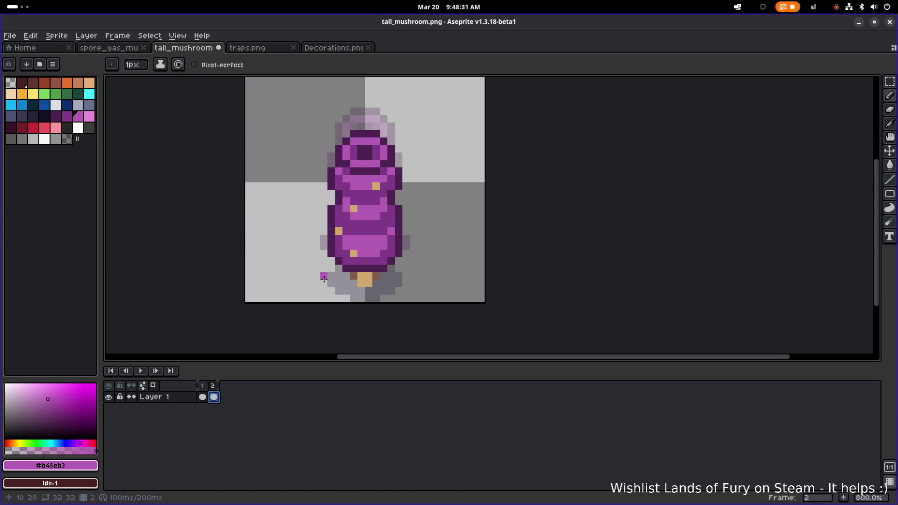
{"action": "left_click", "coordinate": [202, 397]}
{"action": "left_click", "coordinate": [213, 397]}
{"action": "left_click", "coordinate": [203, 396]}
{"action": "left_click", "coordinate": [214, 396]}
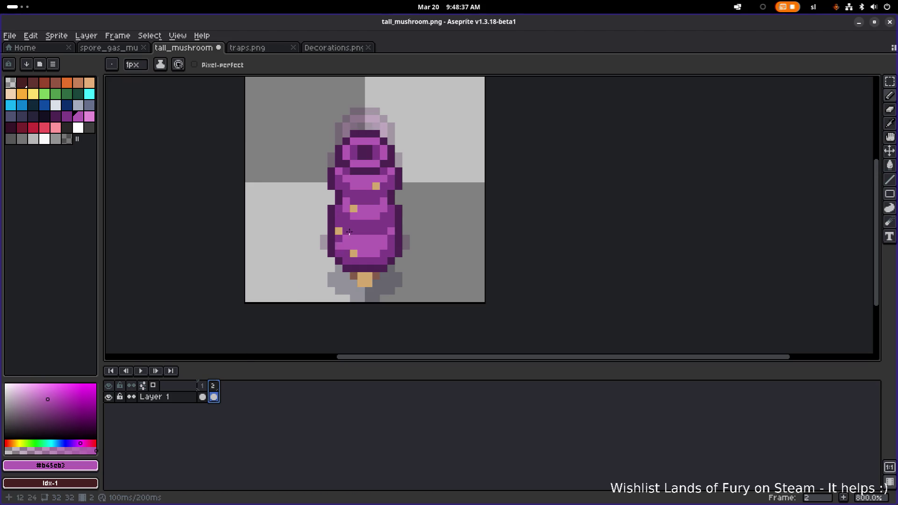
Step: Marquee the mushroom's top band on frame 2, shift it, and commit the moved pixels
{"action": "scroll", "coordinate": [337, 238], "scroll_direction": "up", "scroll_amount": 2}
{"action": "key", "text": "m"}
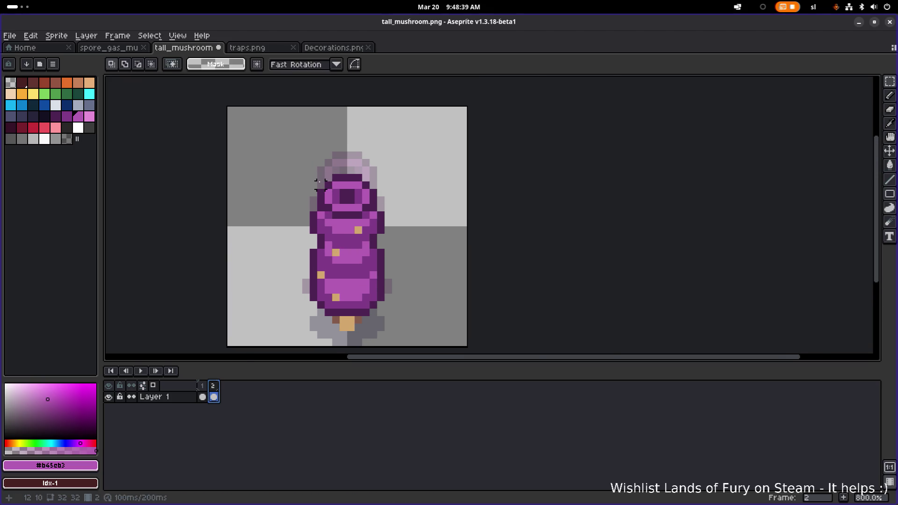
{"action": "scroll", "coordinate": [326, 176], "scroll_direction": "up", "scroll_amount": 3}
{"action": "mouse_move", "coordinate": [317, 168]}
{"action": "left_mouse_down"}
{"action": "mouse_move", "coordinate": [428, 233]}
{"action": "mouse_move", "coordinate": [430, 249]}
{"action": "mouse_move", "coordinate": [403, 237]}
{"action": "left_mouse_up"}
{"action": "left_click", "coordinate": [458, 204]}
{"action": "key", "text": "b"}
{"action": "scroll", "coordinate": [401, 245], "scroll_direction": "down", "scroll_amount": 5}
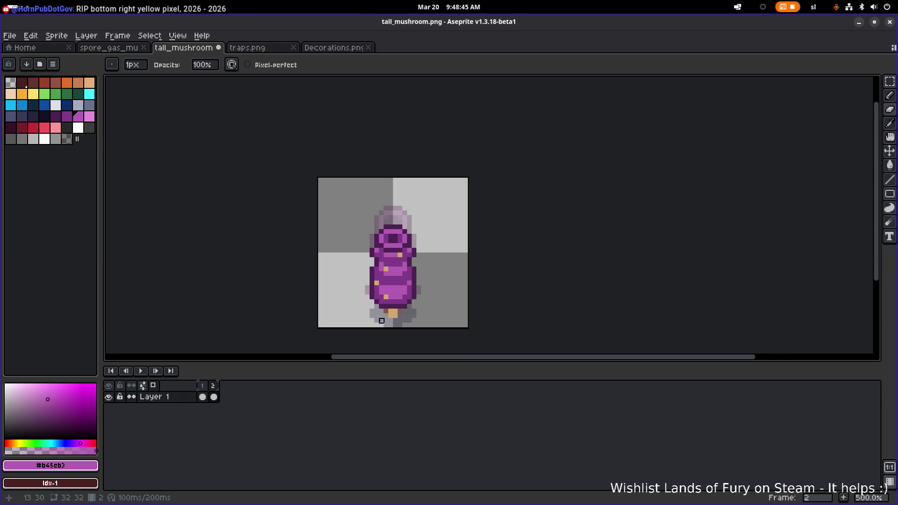
Step: Flip repeatedly between frames 1 and 2 to compare the tall and squashed poses
{"action": "left_click", "coordinate": [202, 397]}
{"action": "left_click", "coordinate": [214, 396]}
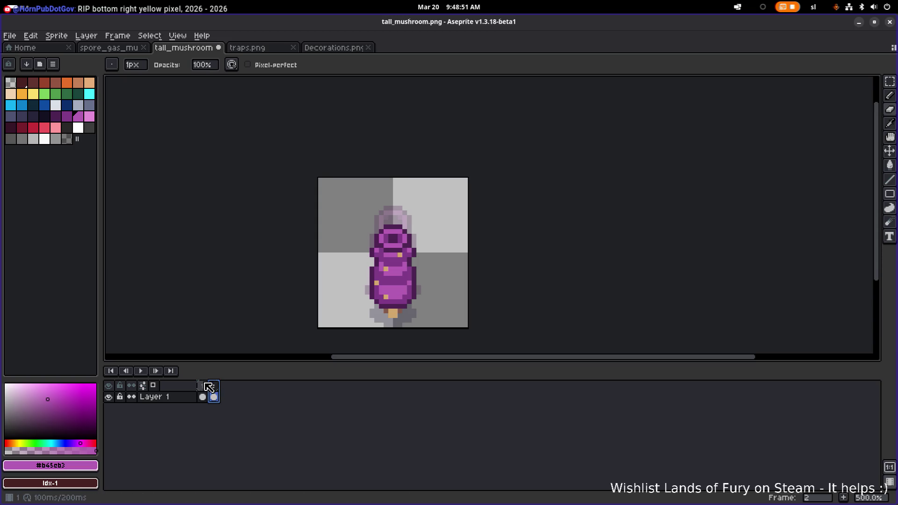
{"action": "left_click", "coordinate": [203, 385]}
{"action": "left_click", "coordinate": [214, 396]}
{"action": "left_click", "coordinate": [202, 397]}
{"action": "left_click", "coordinate": [214, 395]}
{"action": "left_click", "coordinate": [202, 396]}
{"action": "scroll", "coordinate": [410, 282], "scroll_direction": "up", "scroll_amount": 2}
{"action": "scroll", "coordinate": [411, 281], "scroll_direction": "up", "scroll_amount": 2}
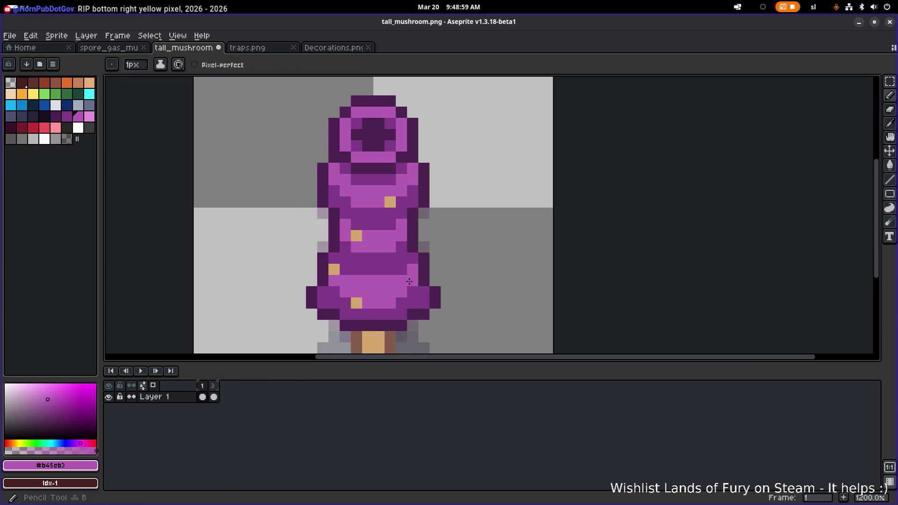
{"action": "scroll", "coordinate": [362, 304], "scroll_direction": "down", "scroll_amount": 3}
{"action": "left_click", "coordinate": [214, 393]}
{"action": "left_click", "coordinate": [202, 395]}
{"action": "left_click", "coordinate": [214, 395]}
{"action": "left_click", "coordinate": [202, 396]}
Step: Play the two-frame loop and stop it on frame 2
{"action": "left_click", "coordinate": [141, 371]}
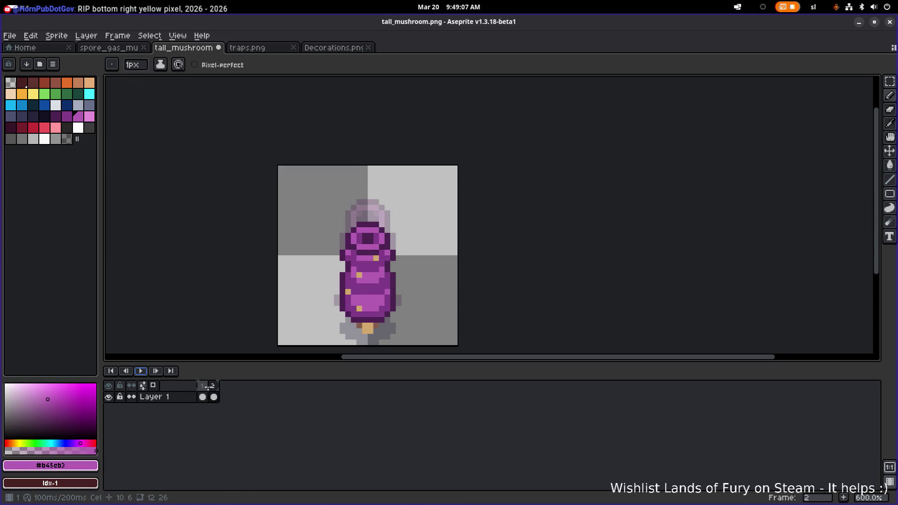
{"action": "left_click", "coordinate": [155, 372]}
{"action": "left_click", "coordinate": [142, 372]}
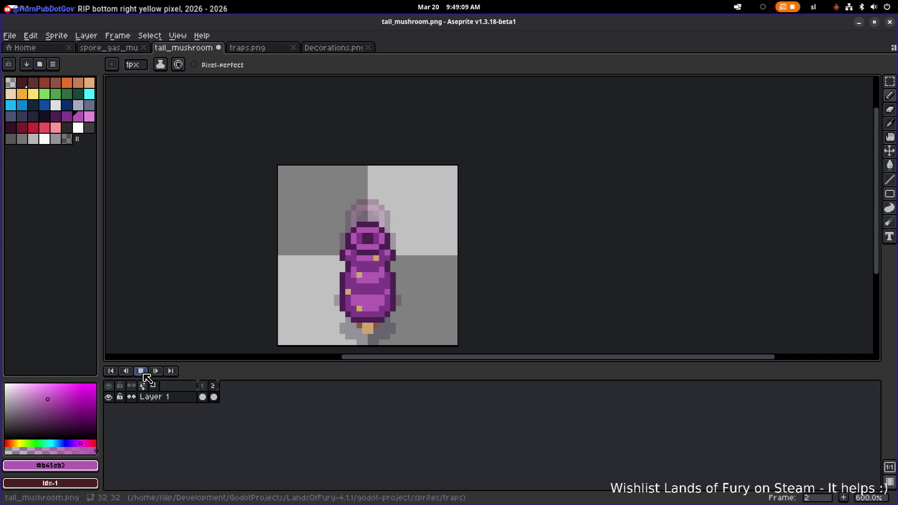
{"action": "scroll", "coordinate": [327, 288], "scroll_direction": "down", "scroll_amount": 3}
{"action": "scroll", "coordinate": [383, 292], "scroll_direction": "down", "scroll_amount": 2}
{"action": "scroll", "coordinate": [366, 292], "scroll_direction": "up", "scroll_amount": 3}
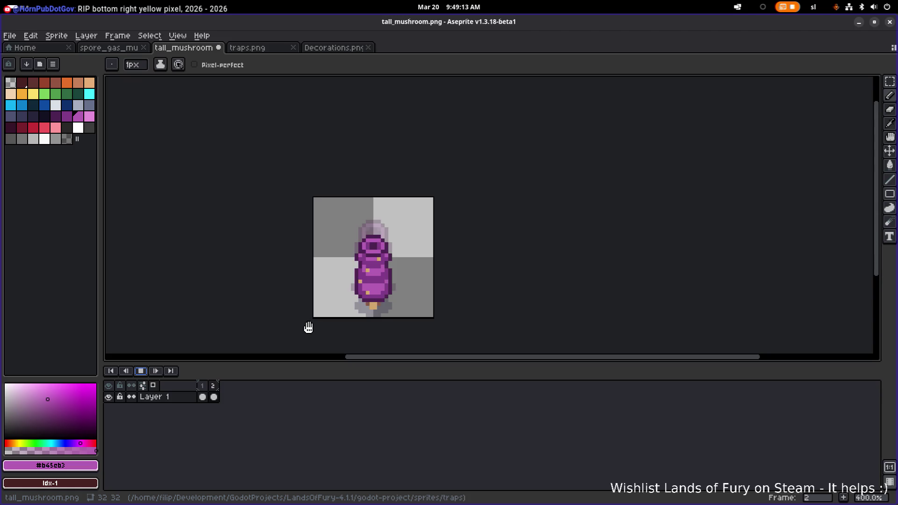
{"action": "left_click", "coordinate": [169, 371]}
{"action": "left_click", "coordinate": [214, 395]}
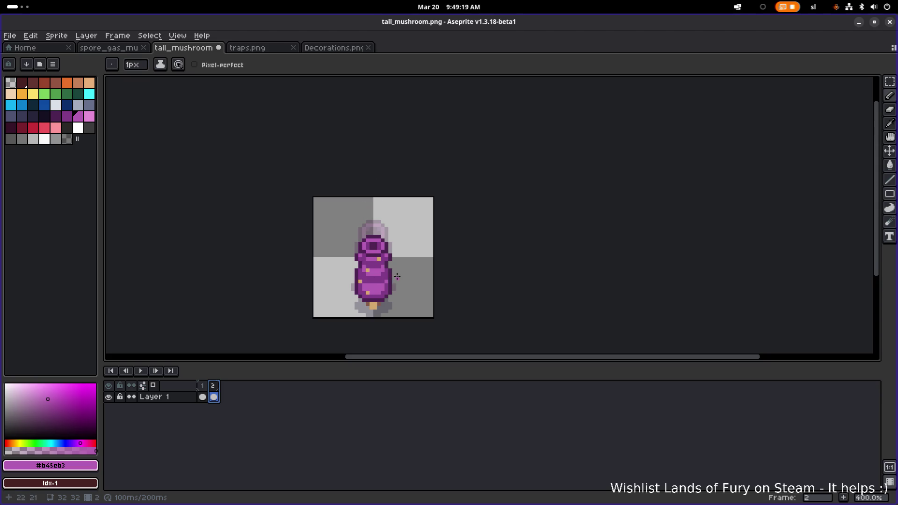
{"action": "right_click", "coordinate": [213, 386]}
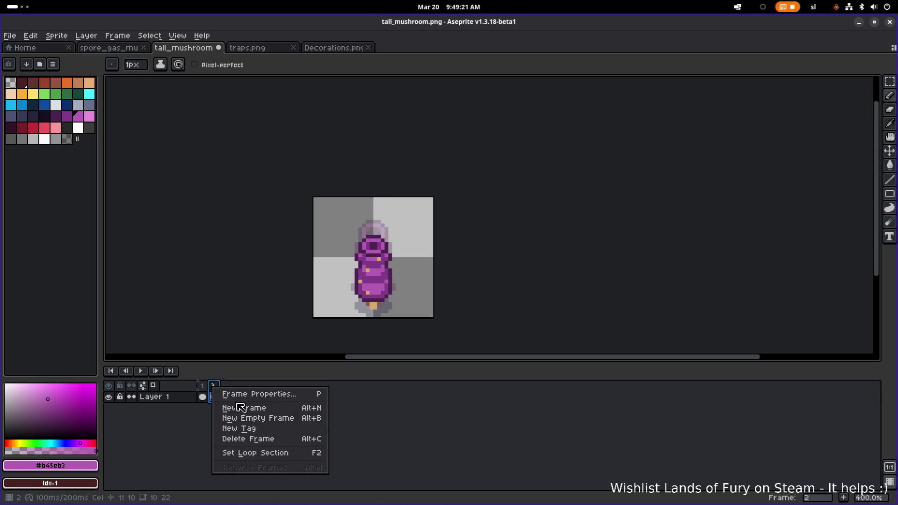
Step: Add a new frame 3 and paste a copy of frame 1's tall mushroom into it
{"action": "left_click", "coordinate": [277, 408]}
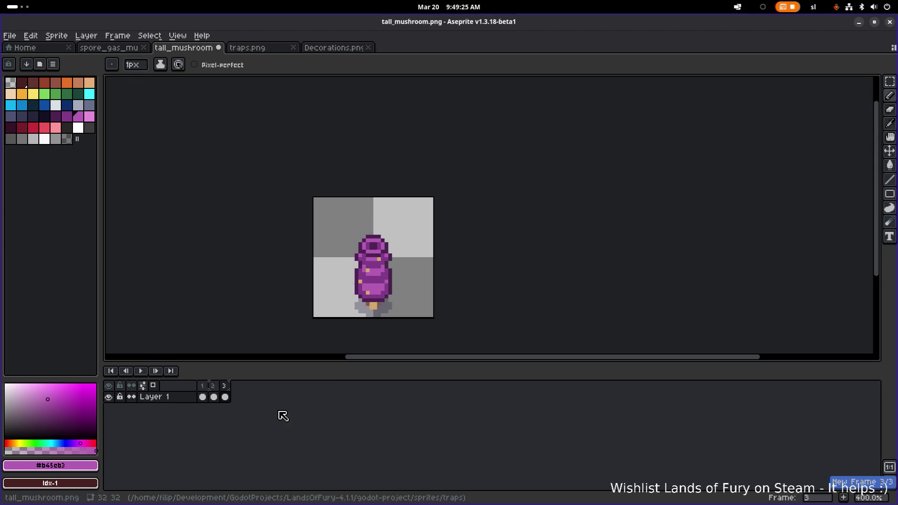
{"action": "left_click", "coordinate": [225, 396]}
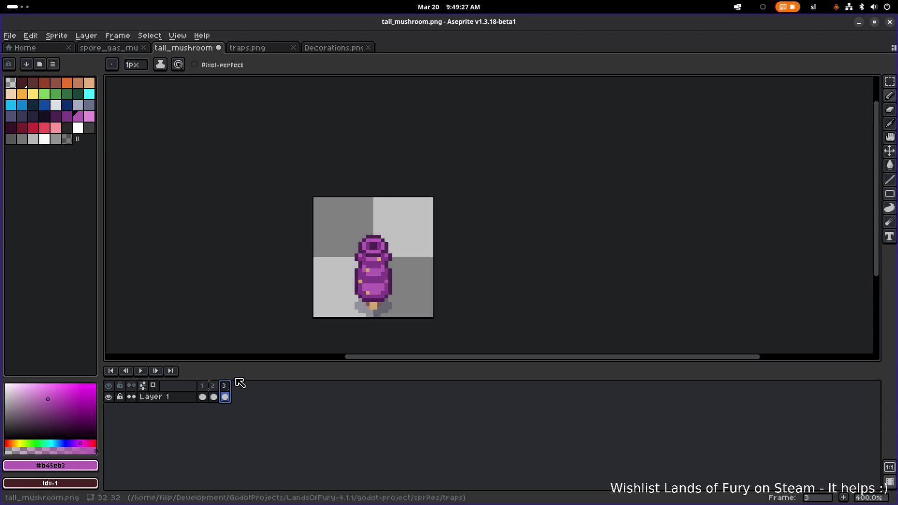
{"action": "left_click", "coordinate": [202, 396]}
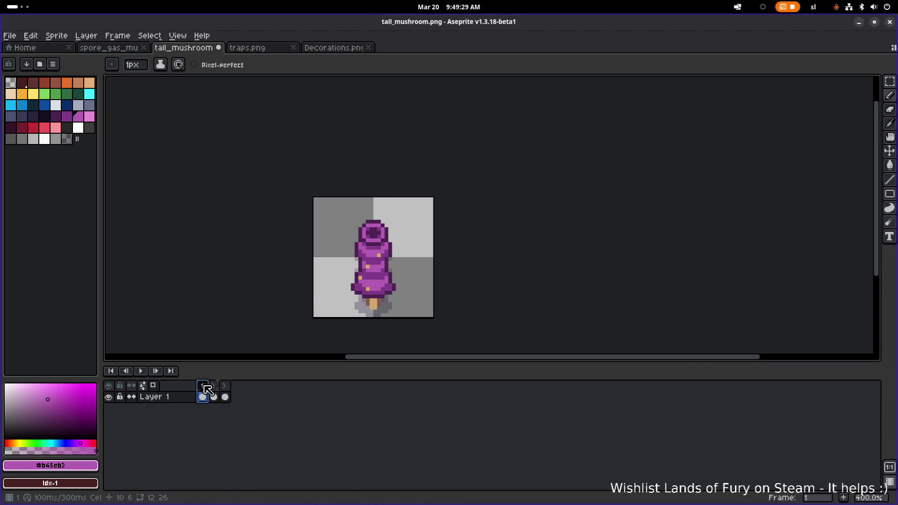
{"action": "key", "text": "ctrl+a"}
{"action": "key", "text": "ctrl+c"}
{"action": "left_click", "coordinate": [225, 388]}
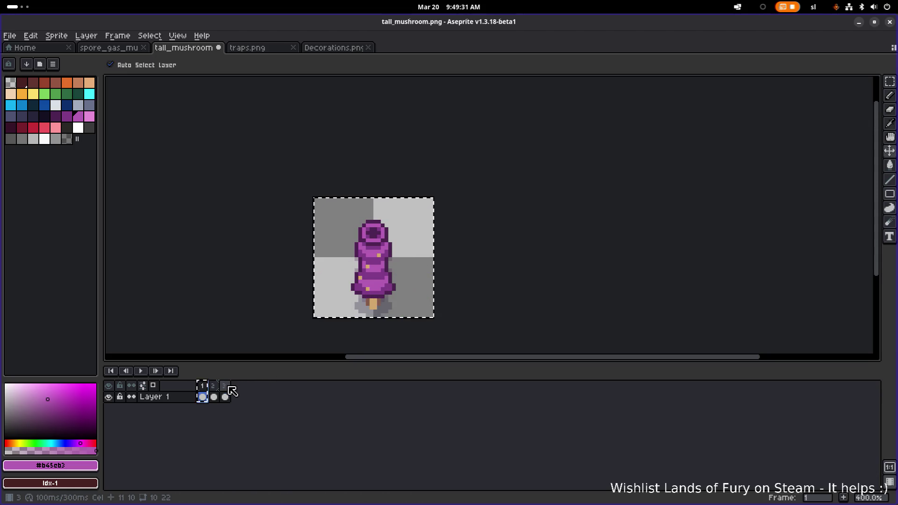
{"action": "key", "text": "ctrl+v"}
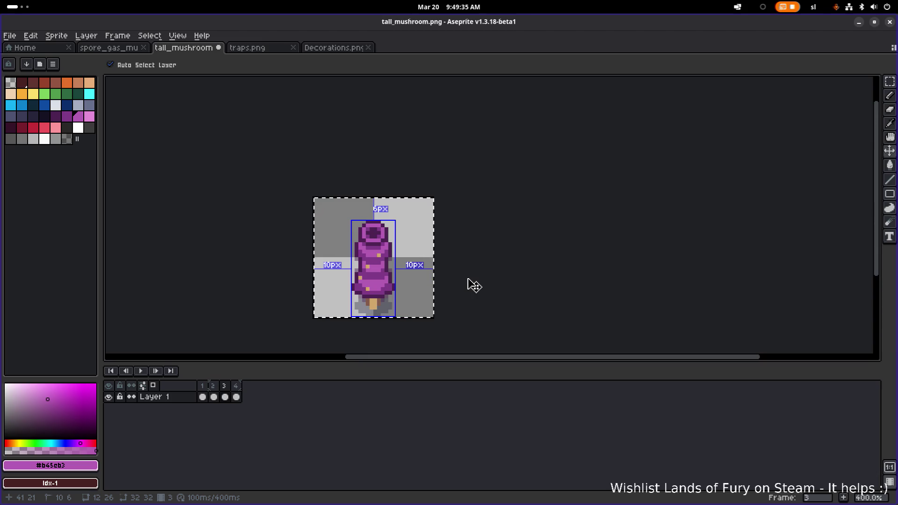
Step: Select the mushroom's upper part in frame 3 and raise it about two pixels
{"action": "key", "text": "b"}
{"action": "scroll", "coordinate": [362, 228], "scroll_direction": "up", "scroll_amount": 2}
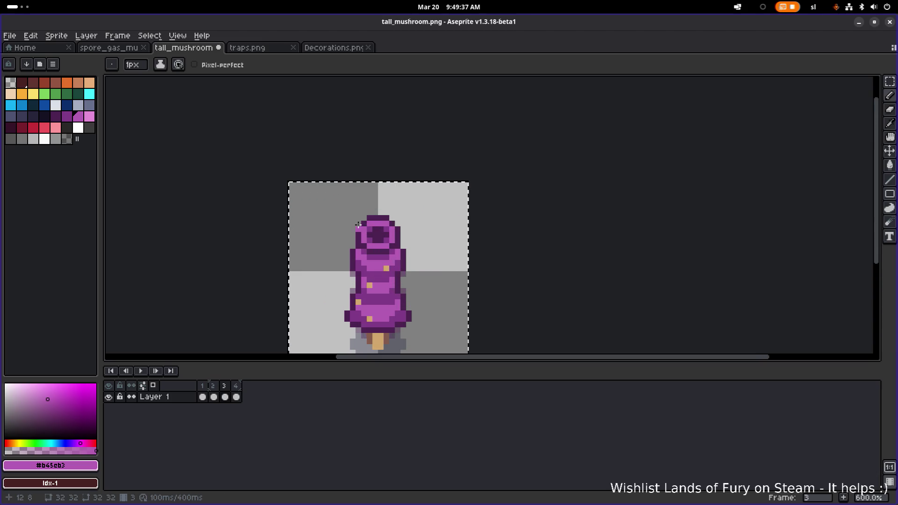
{"action": "key", "text": "m"}
{"action": "left_click", "coordinate": [325, 200]}
{"action": "mouse_move", "coordinate": [325, 200]}
{"action": "left_mouse_down"}
{"action": "mouse_move", "coordinate": [447, 300]}
{"action": "mouse_move", "coordinate": [453, 295]}
{"action": "left_mouse_up"}
{"action": "left_click_drag", "start_coordinate": [385, 248], "coordinate": [387, 235]}
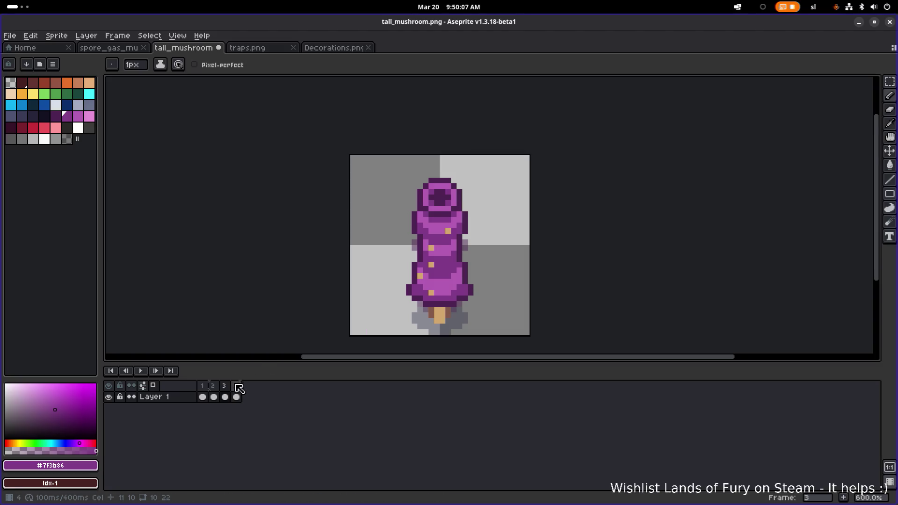
Step: Step through all four frames, from frame 1 to the squashed frame 4
{"action": "left_click", "coordinate": [237, 389]}
{"action": "left_click", "coordinate": [215, 387]}
{"action": "left_click", "coordinate": [237, 392]}
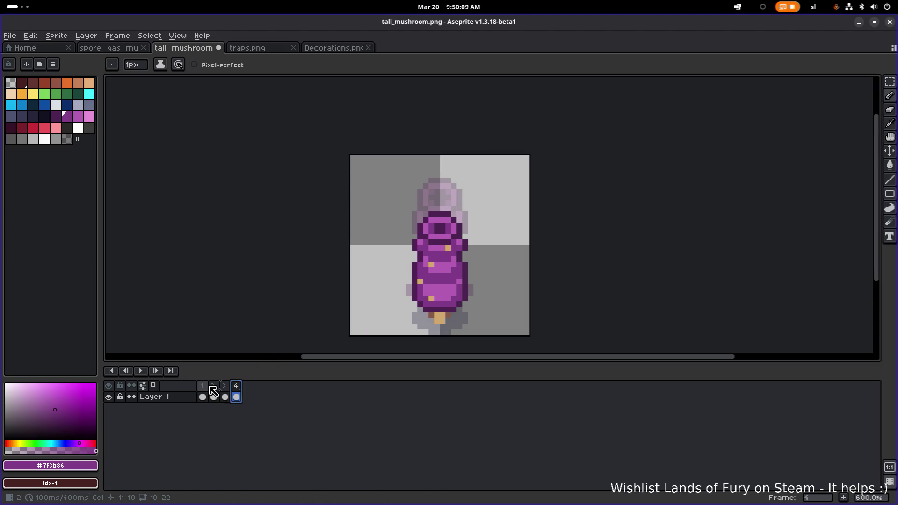
{"action": "key", "text": "Home"}
{"action": "left_click", "coordinate": [215, 396]}
{"action": "left_click", "coordinate": [226, 395]}
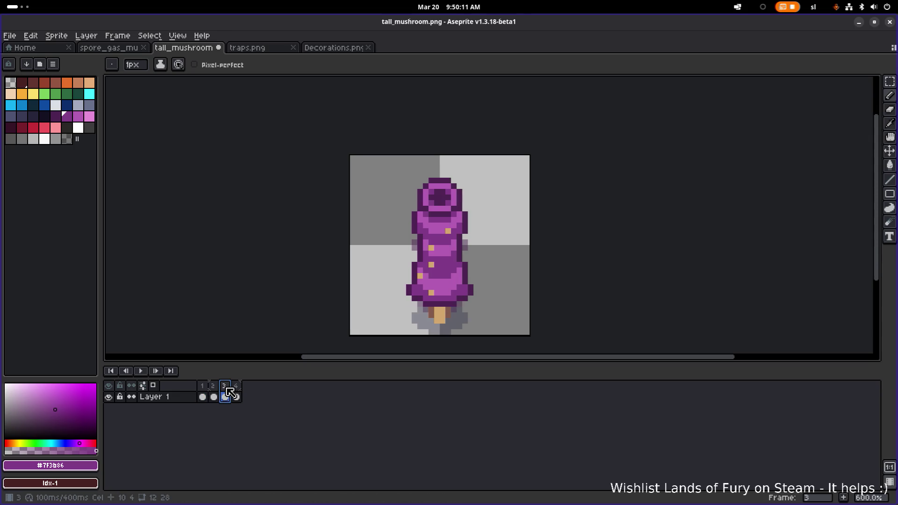
{"action": "left_click", "coordinate": [237, 396]}
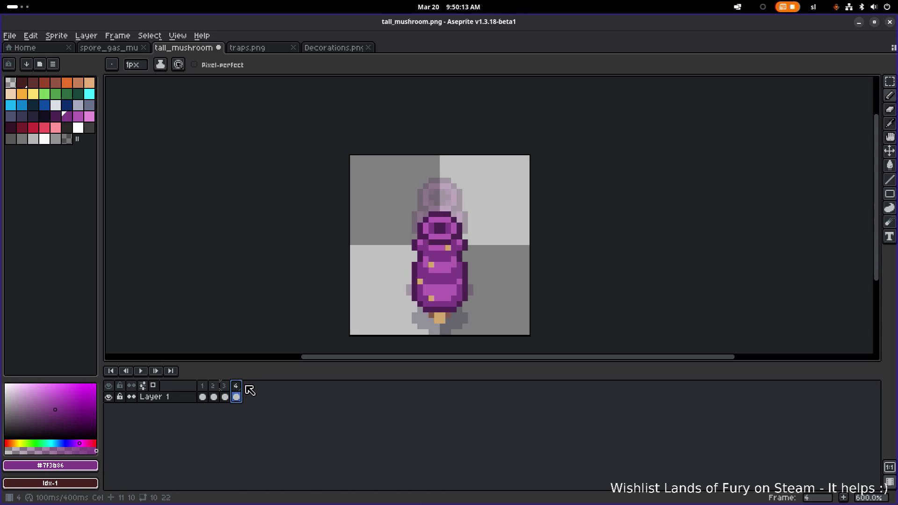
Step: Delete the extra frame 4 and play the three-frame loop from frame 1
{"action": "right_click", "coordinate": [236, 387]}
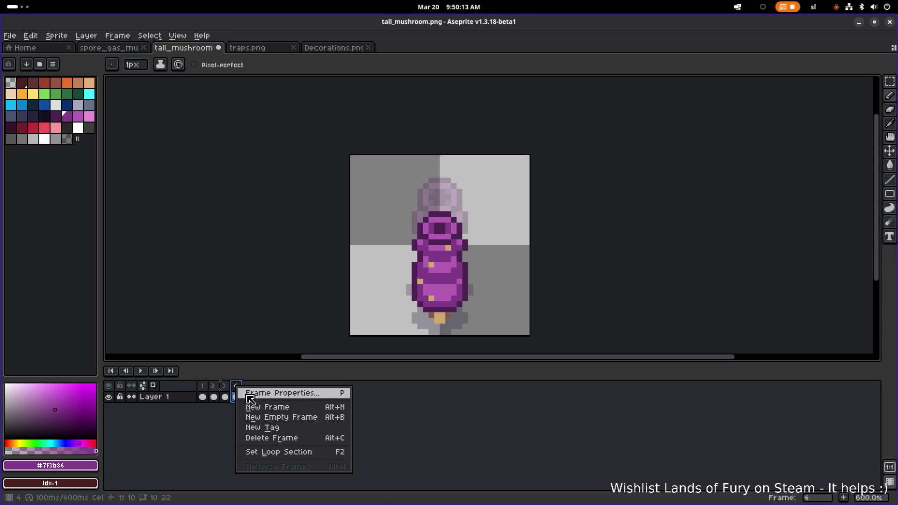
{"action": "left_click", "coordinate": [287, 447]}
{"action": "left_click", "coordinate": [206, 396]}
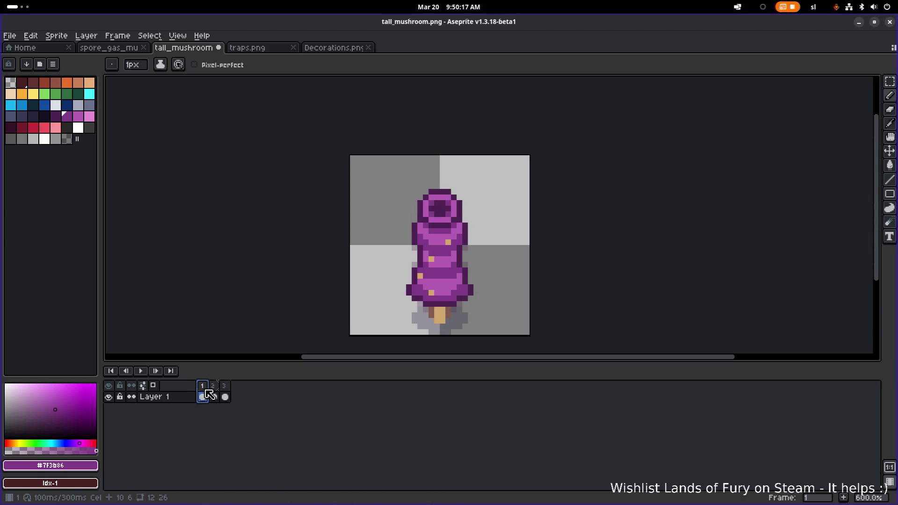
{"action": "left_click", "coordinate": [140, 371]}
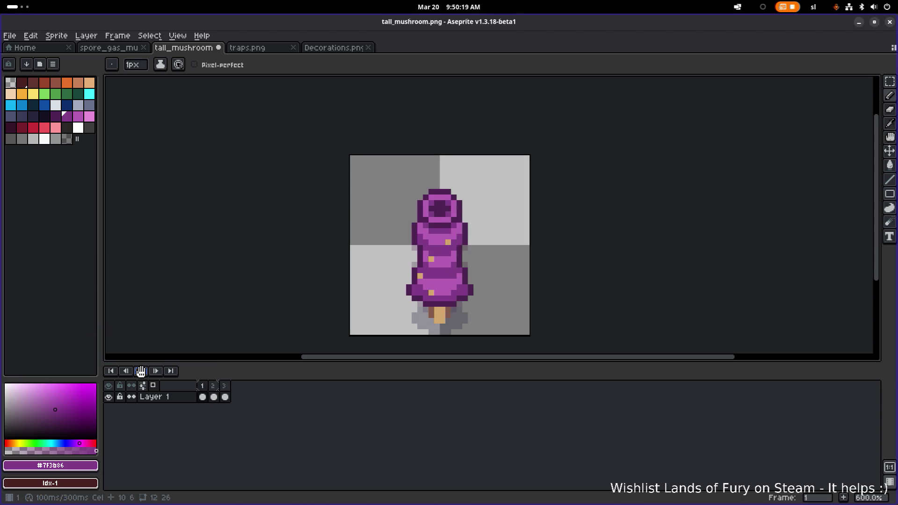
Step: Turn off onion skinning while watching the three-frame loop play
{"action": "scroll", "coordinate": [283, 260], "scroll_direction": "down", "scroll_amount": 3}
{"action": "scroll", "coordinate": [289, 267], "scroll_direction": "down", "scroll_amount": 2}
{"action": "scroll", "coordinate": [290, 267], "scroll_direction": "up", "scroll_amount": 4}
{"action": "scroll", "coordinate": [290, 267], "scroll_direction": "down", "scroll_amount": 1}
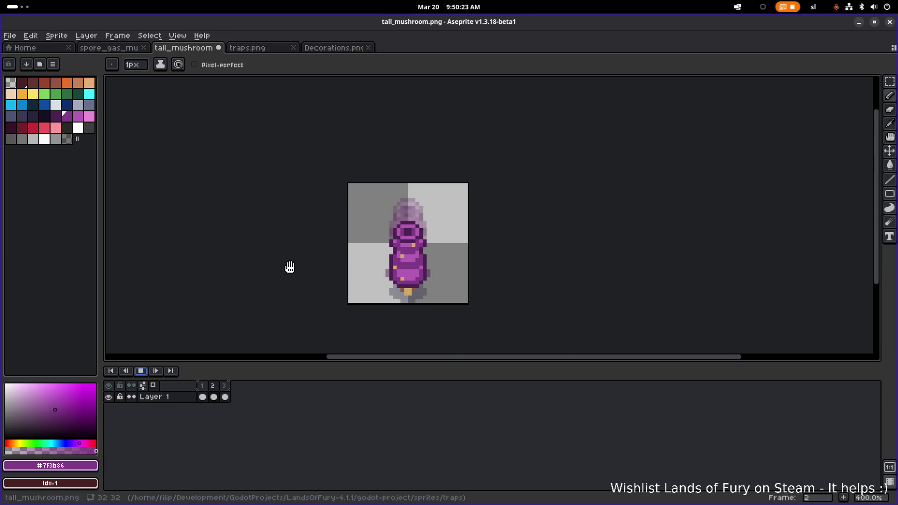
{"action": "scroll", "coordinate": [290, 267], "scroll_direction": "down", "scroll_amount": 2}
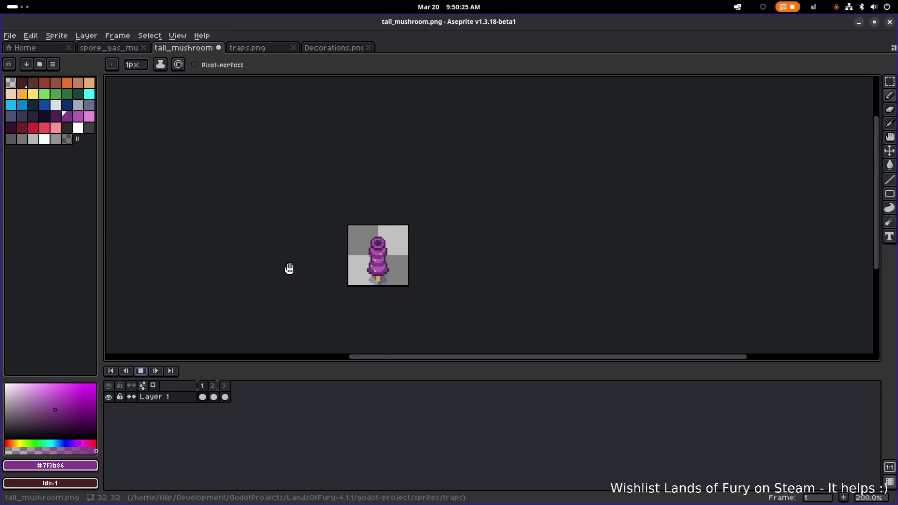
{"action": "left_click", "coordinate": [156, 389]}
{"action": "scroll", "coordinate": [374, 287], "scroll_direction": "up", "scroll_amount": 1}
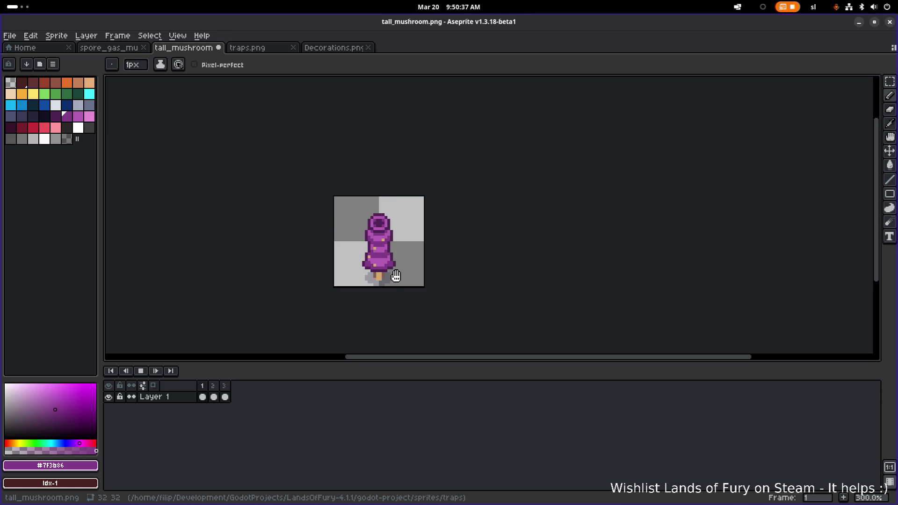
{"action": "scroll", "coordinate": [401, 304], "scroll_direction": "down", "scroll_amount": 1}
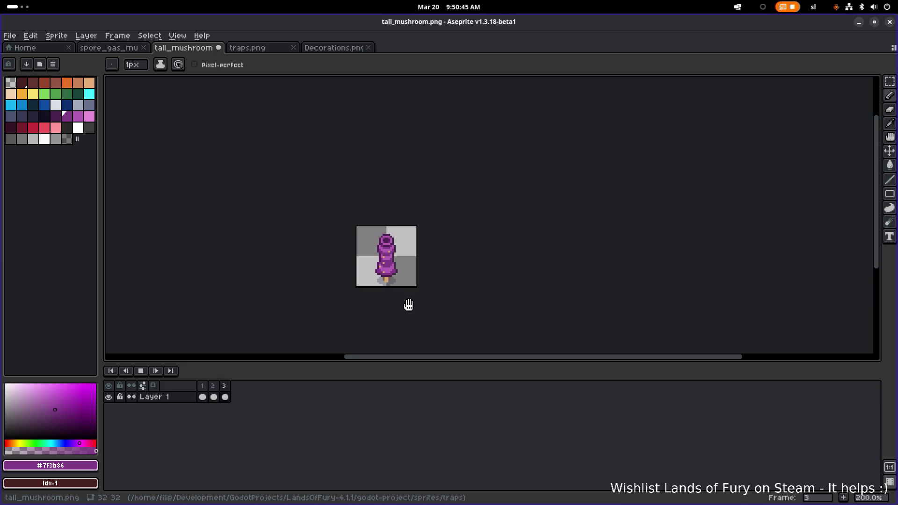
{"action": "scroll", "coordinate": [414, 256], "scroll_direction": "up", "scroll_amount": 2}
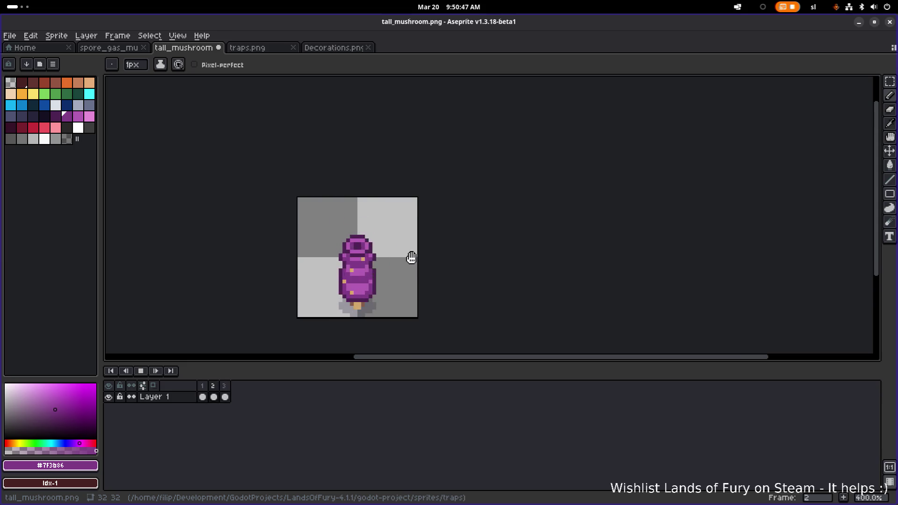
Step: Stop the preview and step through frames 1, 2 and the tall frame 3
{"action": "left_click", "coordinate": [140, 371]}
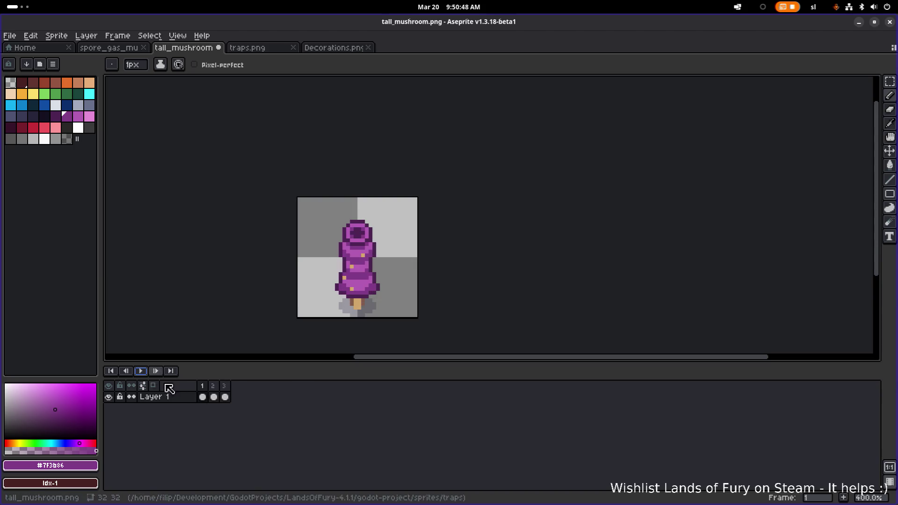
{"action": "left_click", "coordinate": [206, 396]}
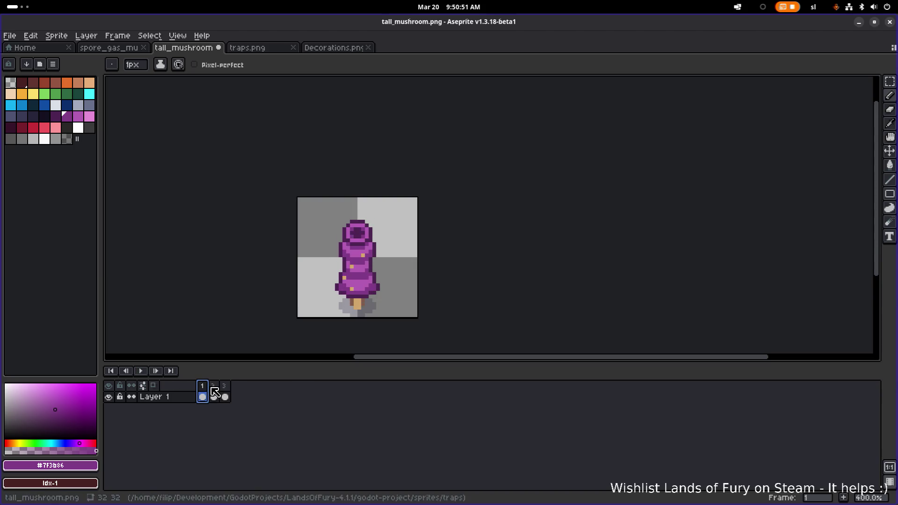
{"action": "left_click", "coordinate": [214, 397]}
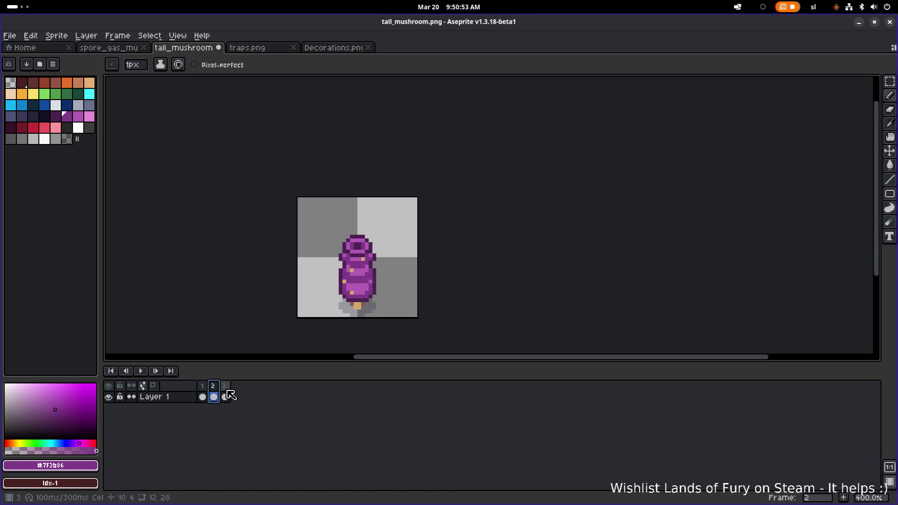
{"action": "left_click", "coordinate": [225, 396]}
{"action": "scroll", "coordinate": [339, 313], "scroll_direction": "up", "scroll_amount": 2}
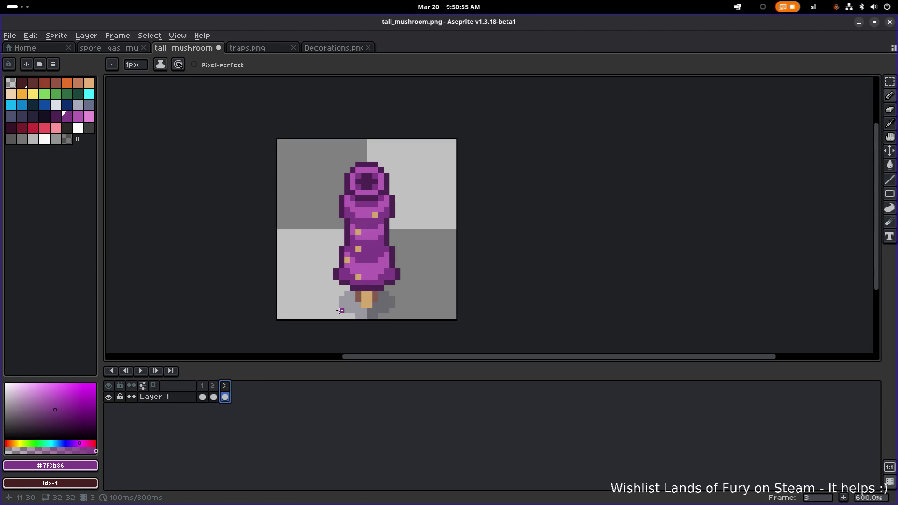
Step: Move the left and right ends of frame 3's bottom brim down one pixel
{"action": "scroll", "coordinate": [341, 311], "scroll_direction": "up", "scroll_amount": 2}
{"action": "scroll", "coordinate": [341, 299], "scroll_direction": "down", "scroll_amount": 3}
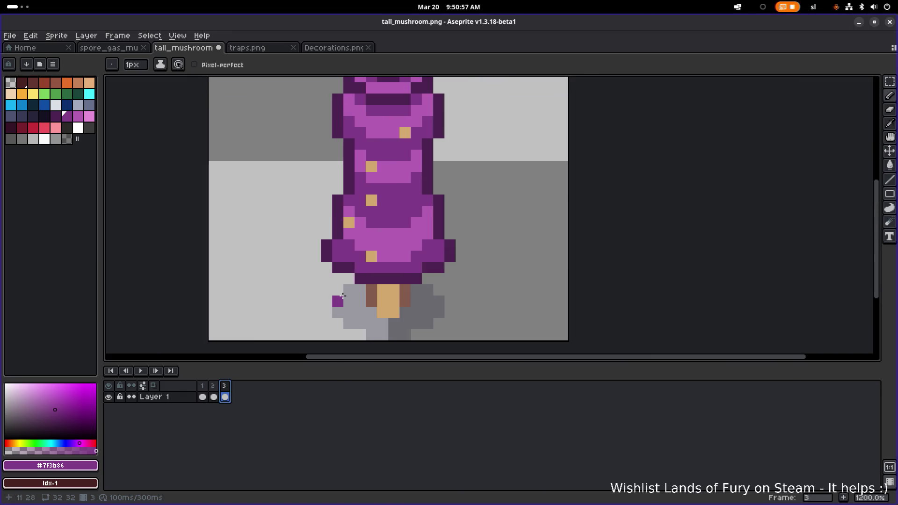
{"action": "key", "text": "m"}
{"action": "left_click_drag", "start_coordinate": [330, 260], "coordinate": [345, 278]}
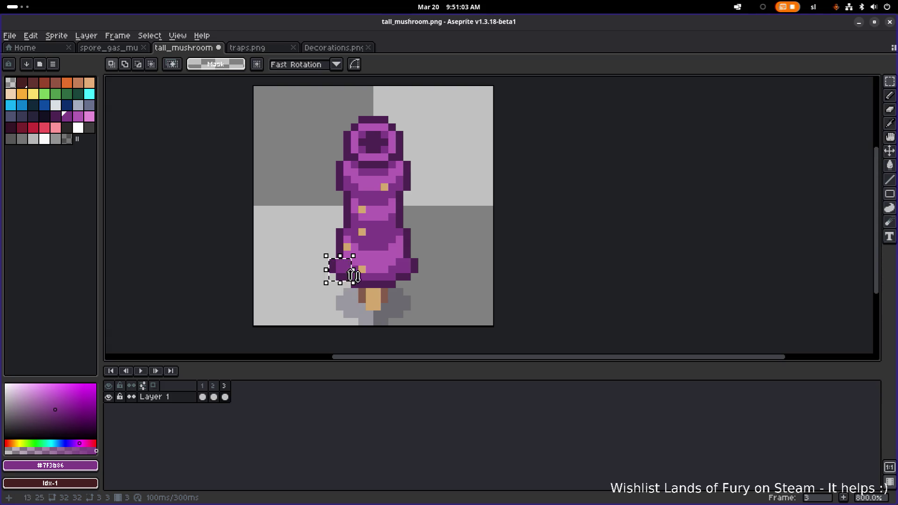
{"action": "left_click_drag", "start_coordinate": [345, 278], "coordinate": [345, 285]}
{"action": "mouse_move", "coordinate": [435, 256]}
{"action": "left_mouse_down"}
{"action": "mouse_move", "coordinate": [407, 286]}
{"action": "mouse_move", "coordinate": [414, 294]}
{"action": "left_mouse_up"}
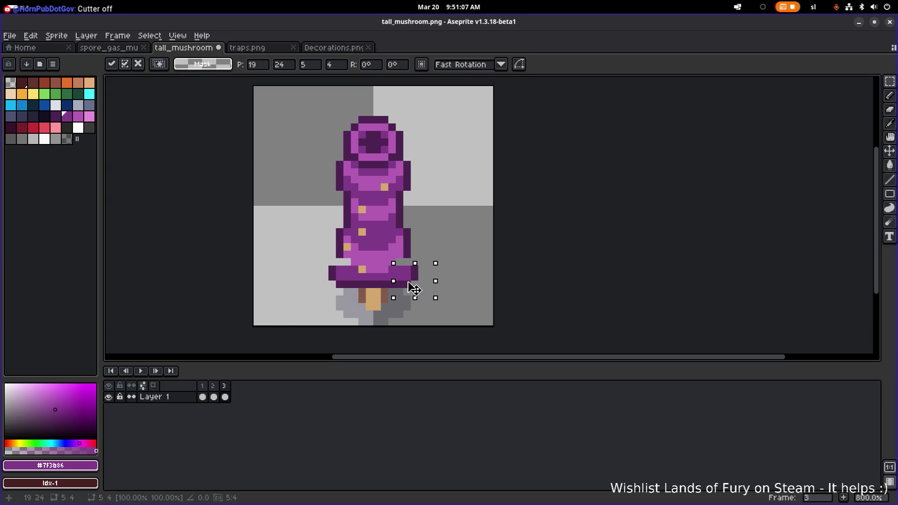
{"action": "key", "text": "ctrl+d"}
Step: Fill the two grey gap pixels with purple picked from the sprite
{"action": "left_click", "coordinate": [340, 262], "text": "alt"}
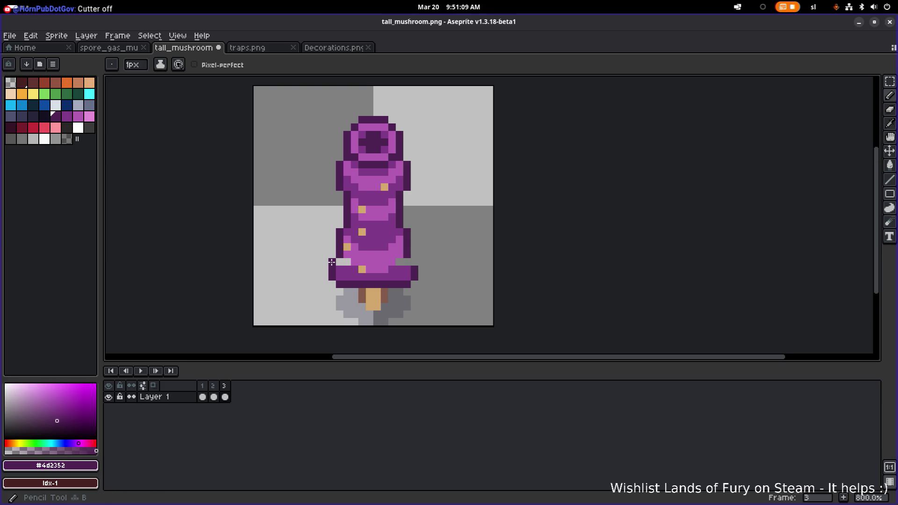
{"action": "left_click", "coordinate": [392, 255], "text": "alt"}
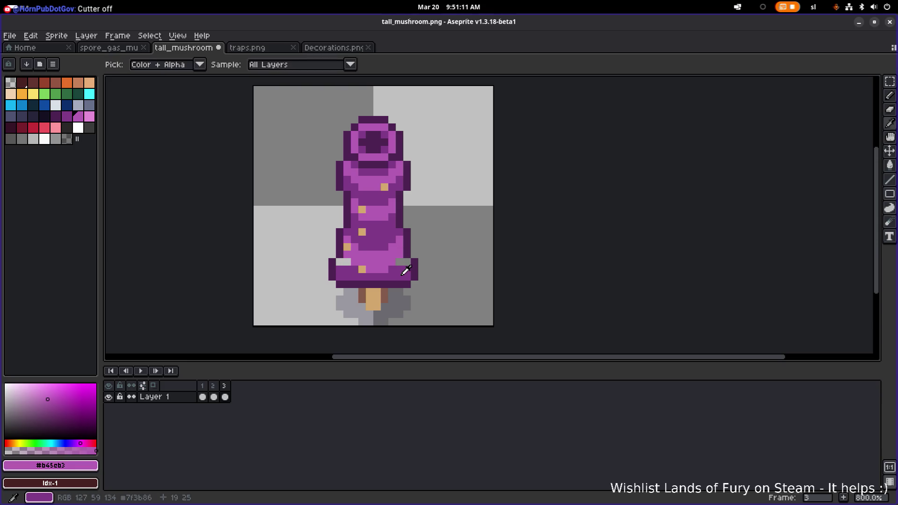
{"action": "left_click", "coordinate": [401, 276], "text": "alt"}
{"action": "left_click", "coordinate": [403, 264]}
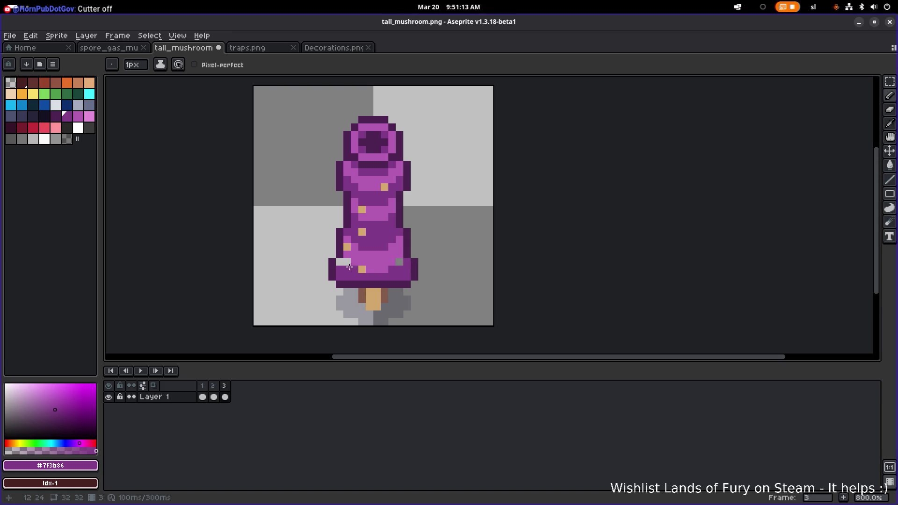
{"action": "left_click", "coordinate": [399, 262]}
{"action": "scroll", "coordinate": [374, 273], "scroll_direction": "down", "scroll_amount": 1}
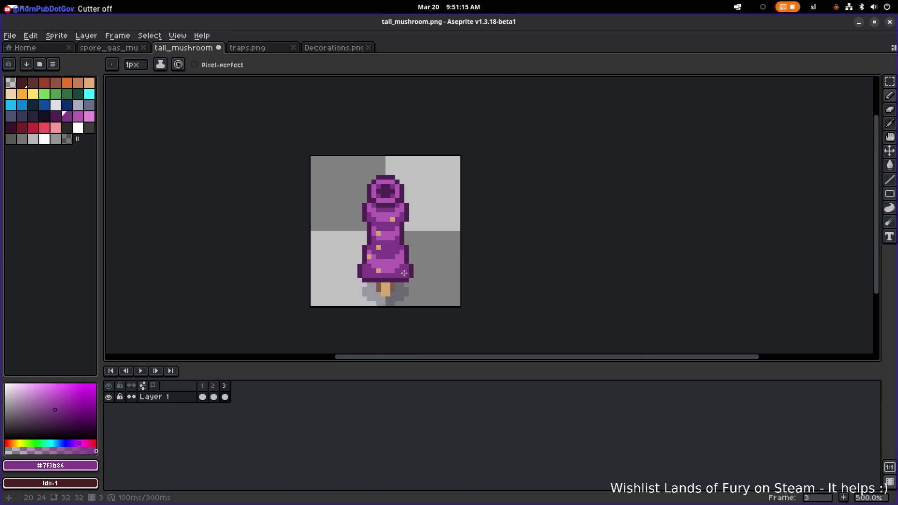
{"action": "scroll", "coordinate": [371, 276], "scroll_direction": "up", "scroll_amount": 4}
Step: Darken a brim outline pixel and erase the stray outline under the right corner
{"action": "left_click", "coordinate": [339, 286], "text": "alt"}
{"action": "left_click", "coordinate": [341, 271]}
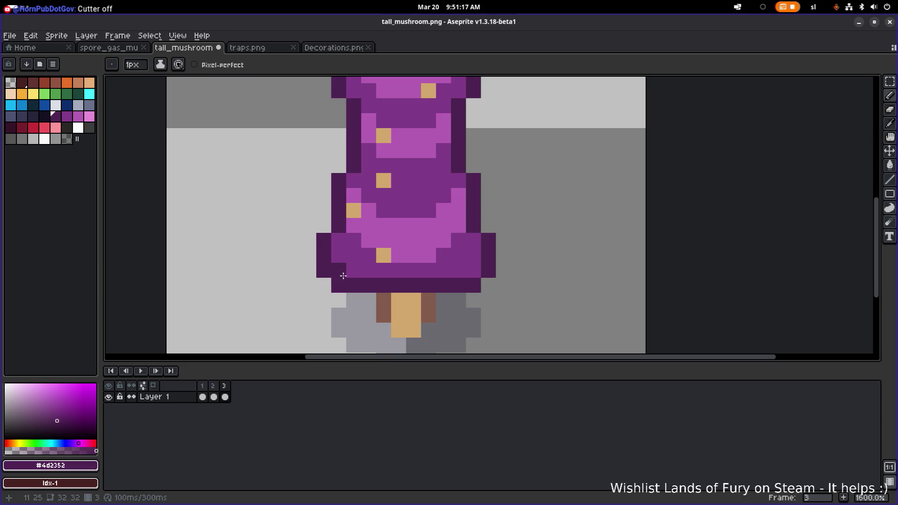
{"action": "key", "text": "e"}
{"action": "left_click_drag", "start_coordinate": [324, 268], "coordinate": [338, 285]}
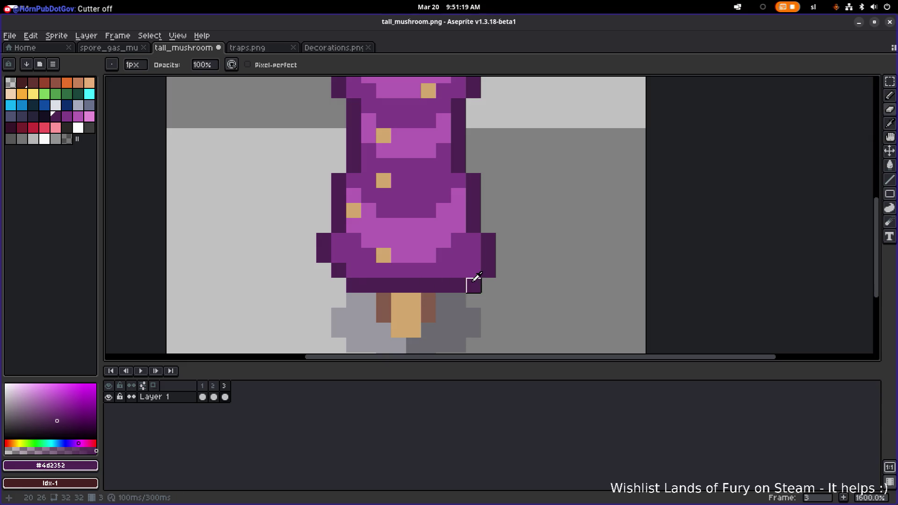
{"action": "scroll", "coordinate": [489, 286], "scroll_direction": "down", "scroll_amount": 3}
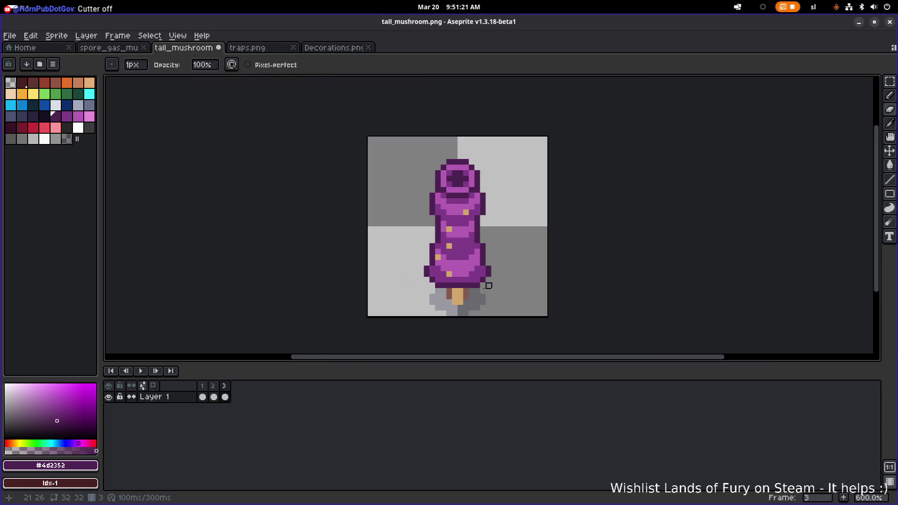
Step: Step through the frames and play the three-frame loop from frame 1
{"action": "left_click", "coordinate": [213, 386]}
{"action": "left_click", "coordinate": [225, 385]}
{"action": "left_click", "coordinate": [219, 386]}
{"action": "left_click", "coordinate": [225, 387]}
{"action": "left_click", "coordinate": [202, 386]}
{"action": "left_click", "coordinate": [140, 371]}
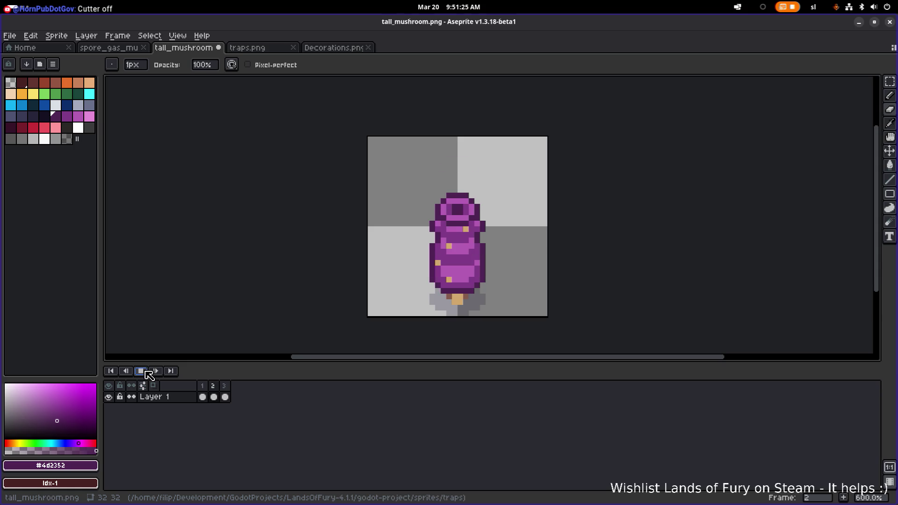
{"action": "scroll", "coordinate": [317, 262], "scroll_direction": "down", "scroll_amount": 3}
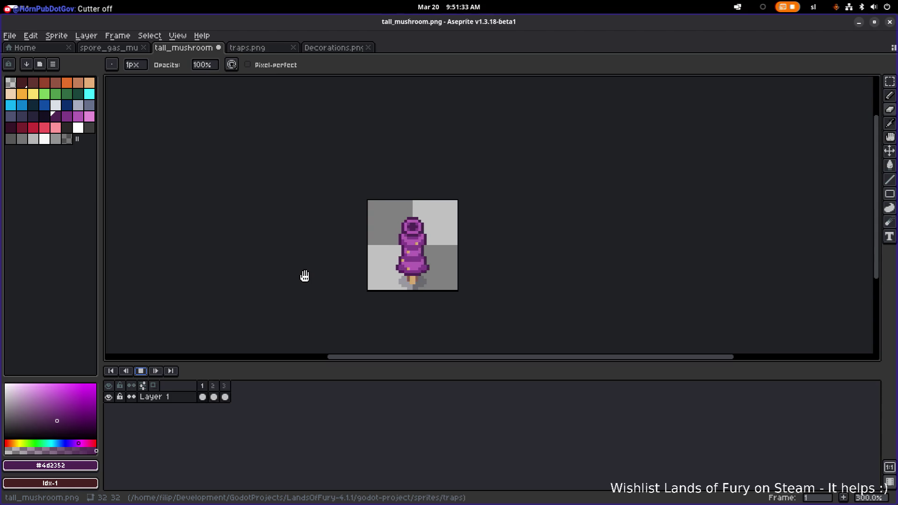
Step: Stop the preview and flip through frames 1–3 to compare the poses, ending on frame 1
{"action": "left_click", "coordinate": [140, 371]}
{"action": "left_click", "coordinate": [206, 389]}
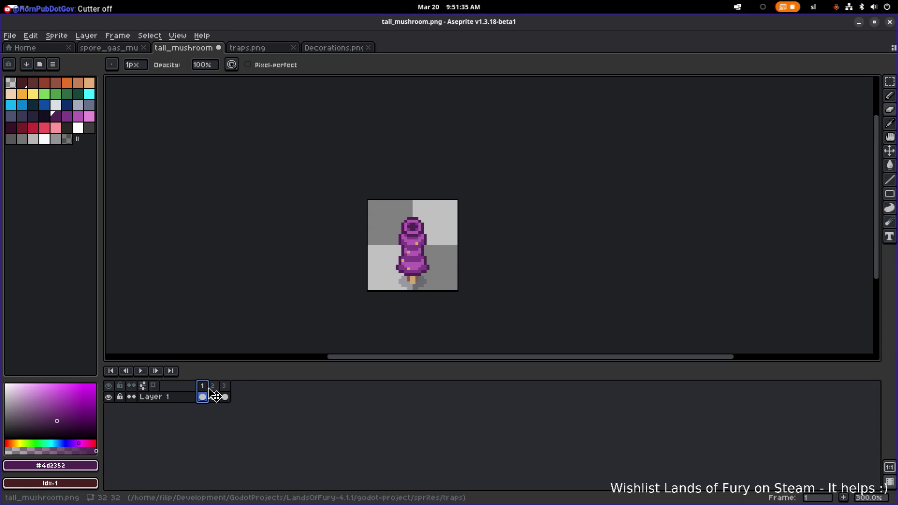
{"action": "left_click", "coordinate": [214, 397]}
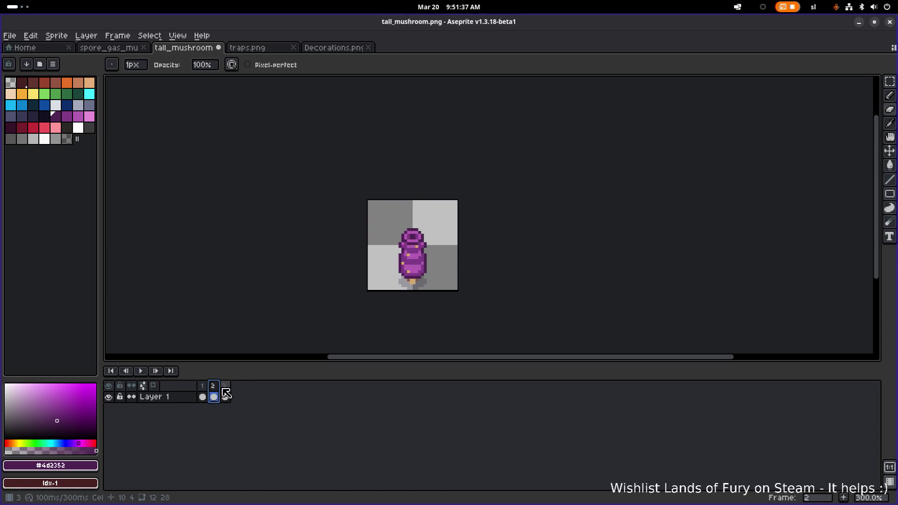
{"action": "left_click", "coordinate": [226, 396]}
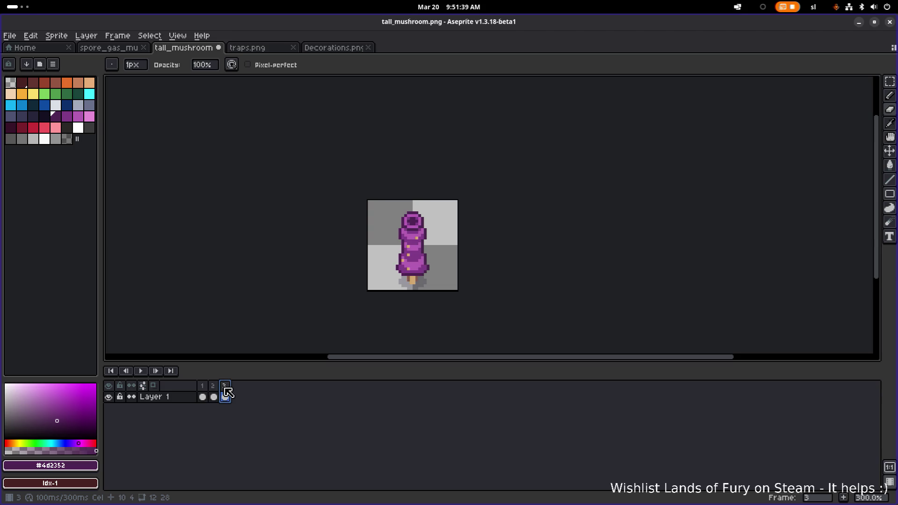
{"action": "left_click", "coordinate": [202, 397]}
{"action": "left_click", "coordinate": [214, 397]}
{"action": "left_click", "coordinate": [225, 396]}
{"action": "left_click", "coordinate": [202, 397]}
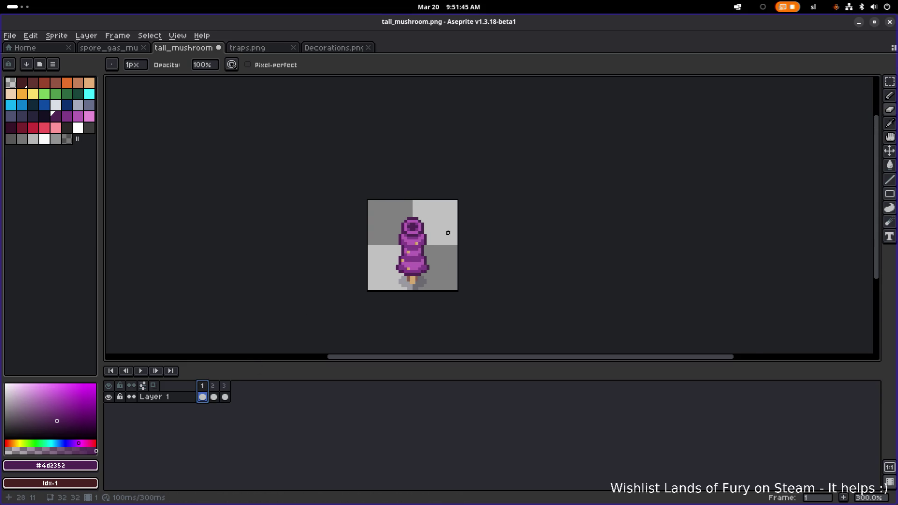
Step: Raise the band around the mushroom's upper cap ring by one pixel and deselect
{"action": "scroll", "coordinate": [451, 233], "scroll_direction": "up", "scroll_amount": 3}
{"action": "key", "text": "m"}
{"action": "mouse_move", "coordinate": [351, 234]}
{"action": "left_mouse_down"}
{"action": "mouse_move", "coordinate": [425, 251]}
{"action": "mouse_move", "coordinate": [408, 243]}
{"action": "left_mouse_up"}
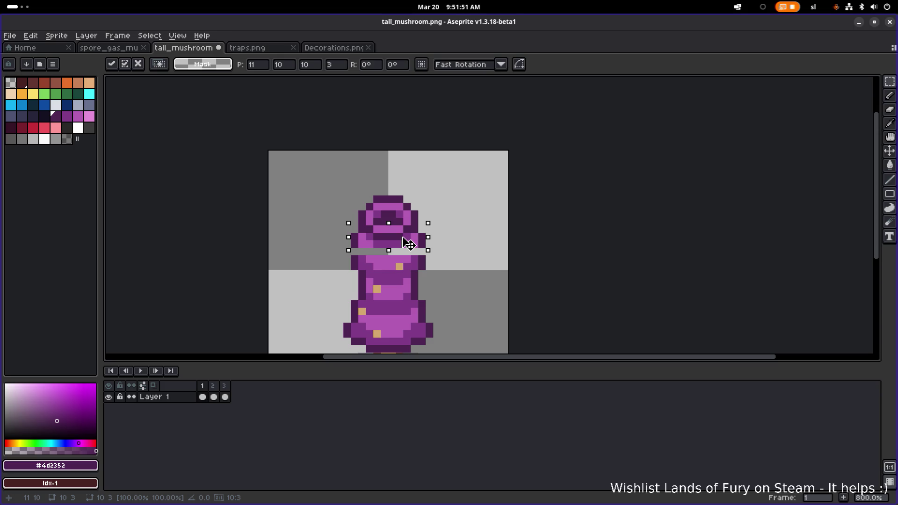
{"action": "key", "text": "ctrl+d"}
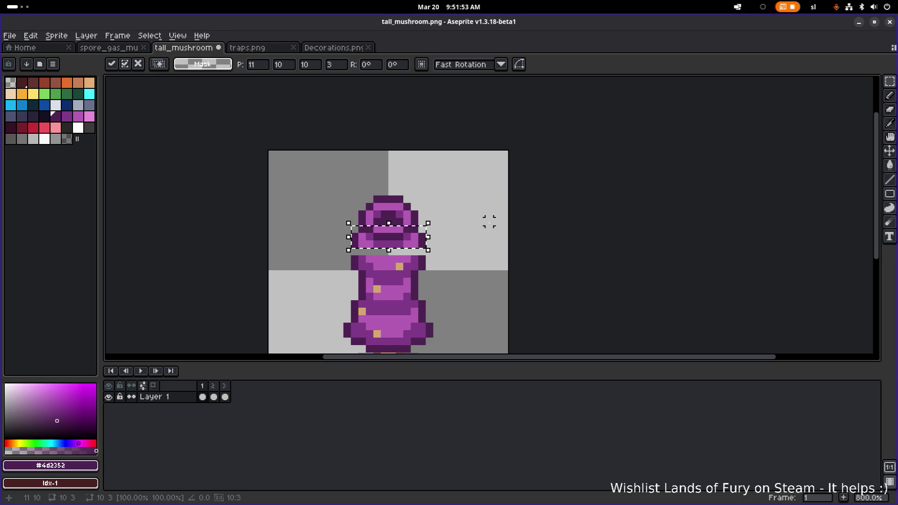
{"action": "scroll", "coordinate": [390, 244], "scroll_direction": "up", "scroll_amount": 2}
Step: Pick light purple #b45cb3, outline the gap row's ends dark, and fill the row purple
{"action": "key", "text": "i"}
{"action": "left_click", "coordinate": [327, 240]}
{"action": "key", "text": "b"}
{"action": "right_click", "coordinate": [319, 260]}
{"action": "right_click", "coordinate": [454, 259]}
{"action": "left_click", "coordinate": [425, 254]}
{"action": "key", "text": "g"}
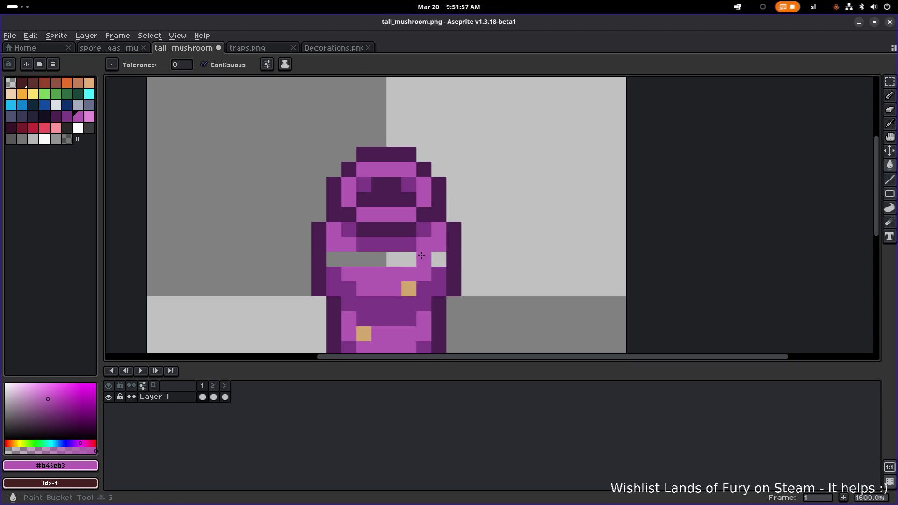
{"action": "left_click", "coordinate": [427, 255]}
{"action": "scroll", "coordinate": [428, 256], "scroll_direction": "down", "scroll_amount": 4}
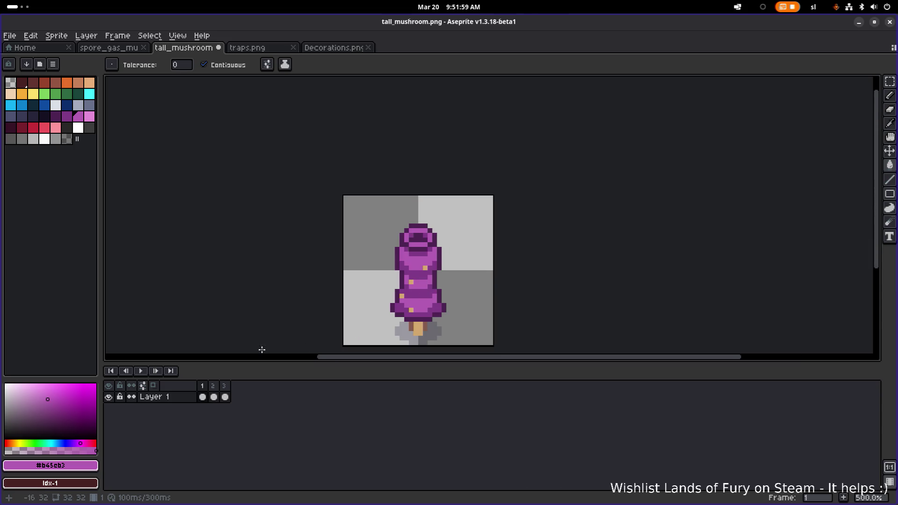
{"action": "scroll", "coordinate": [409, 266], "scroll_direction": "up", "scroll_amount": 4}
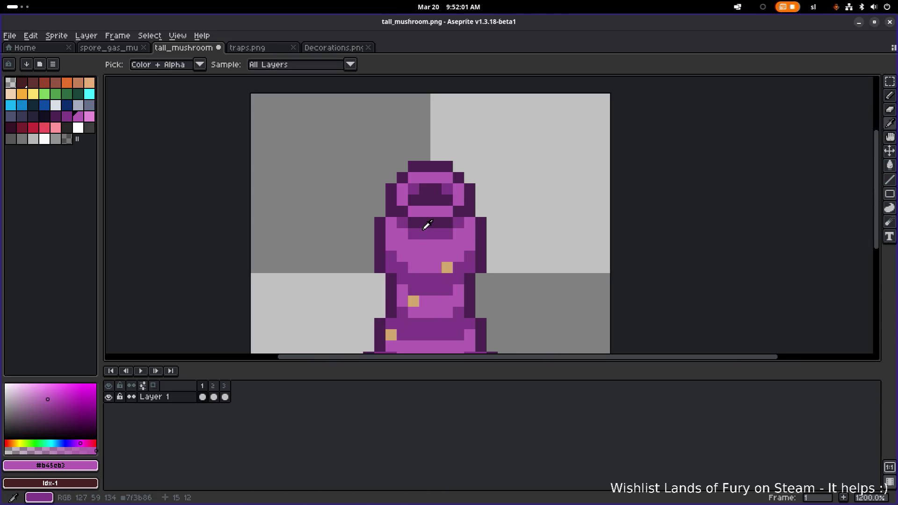
Step: Play the three-frame animation to check the squash and bulge loop
{"action": "left_click", "coordinate": [141, 370]}
{"action": "scroll", "coordinate": [297, 283], "scroll_direction": "down", "scroll_amount": 6}
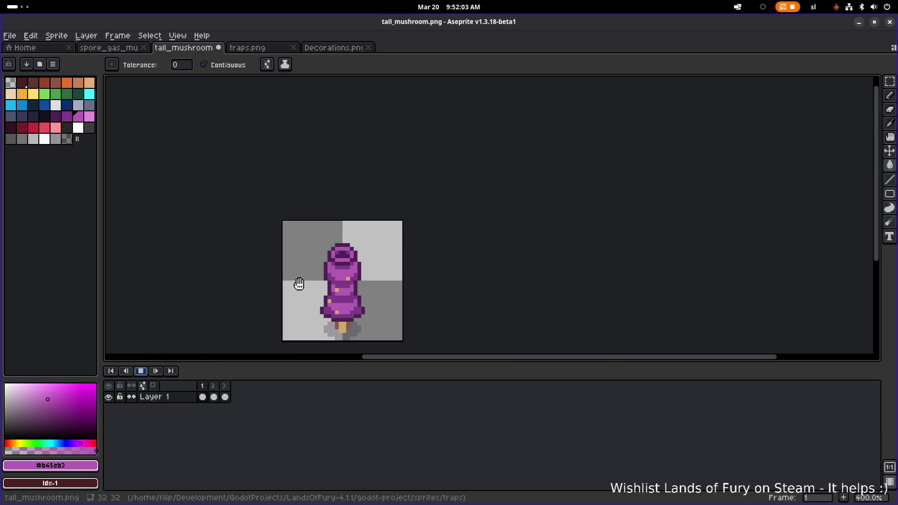
{"action": "scroll", "coordinate": [410, 310], "scroll_direction": "down", "scroll_amount": 1}
{"action": "scroll", "coordinate": [410, 311], "scroll_direction": "up", "scroll_amount": 2}
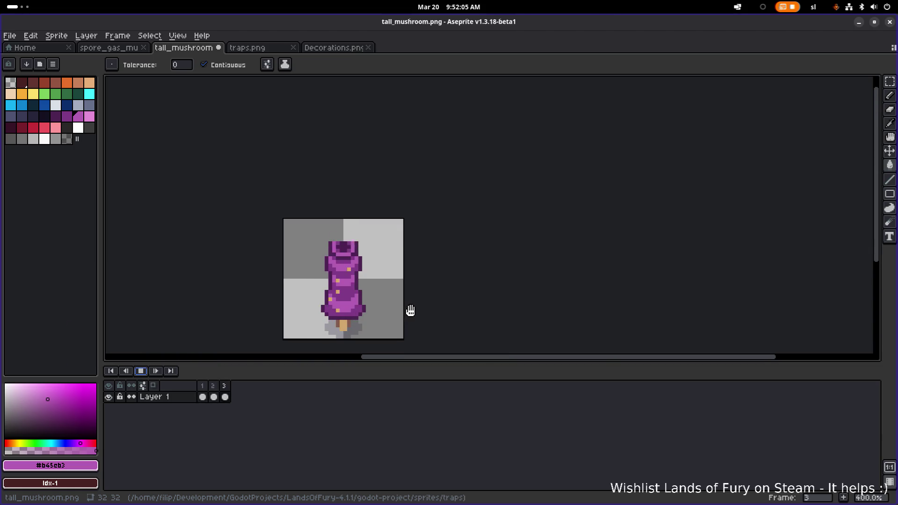
{"action": "scroll", "coordinate": [411, 311], "scroll_direction": "down", "scroll_amount": 1}
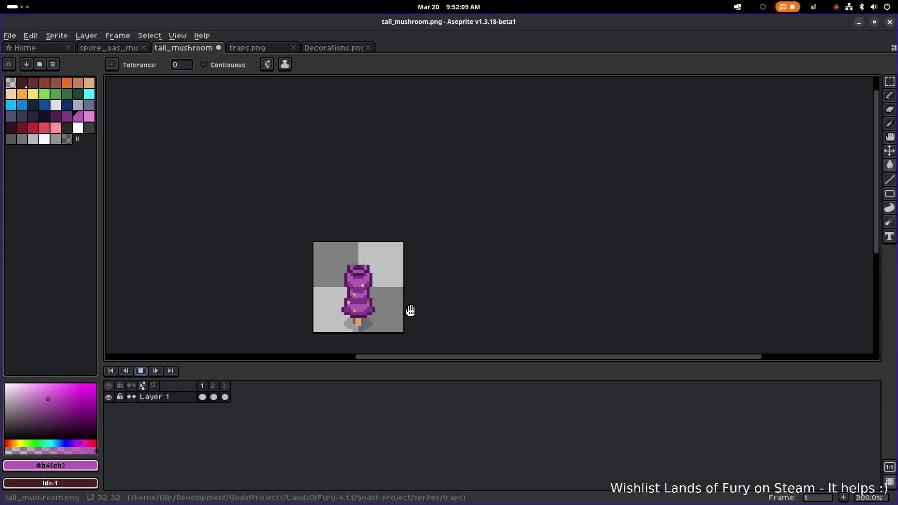
{"action": "left_click_drag", "start_coordinate": [421, 302], "coordinate": [449, 275]}
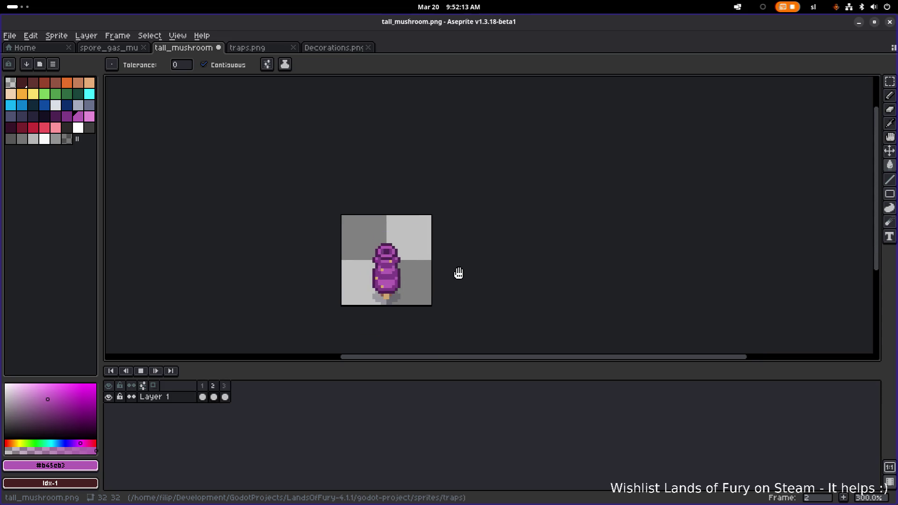
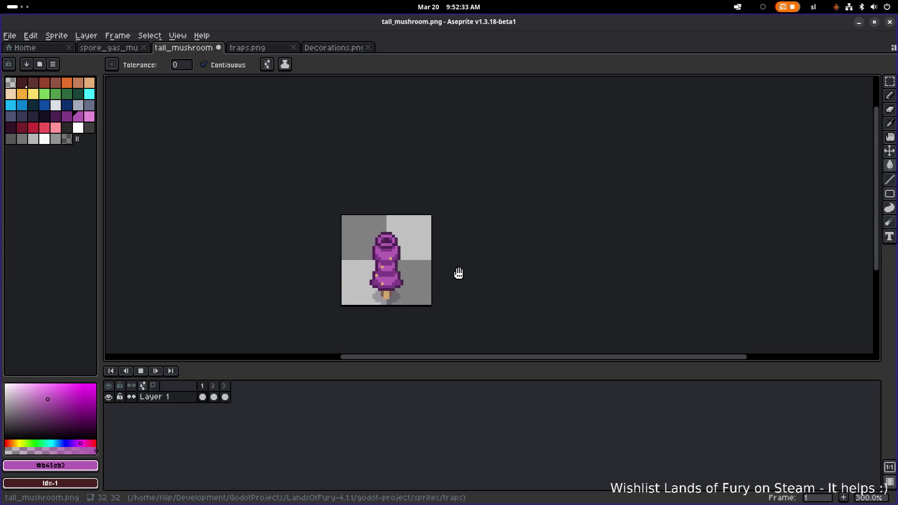
Step: Stop the animation on frame 1, pick the sprite's tan colour and switch to the pencil
{"action": "left_click", "coordinate": [202, 396]}
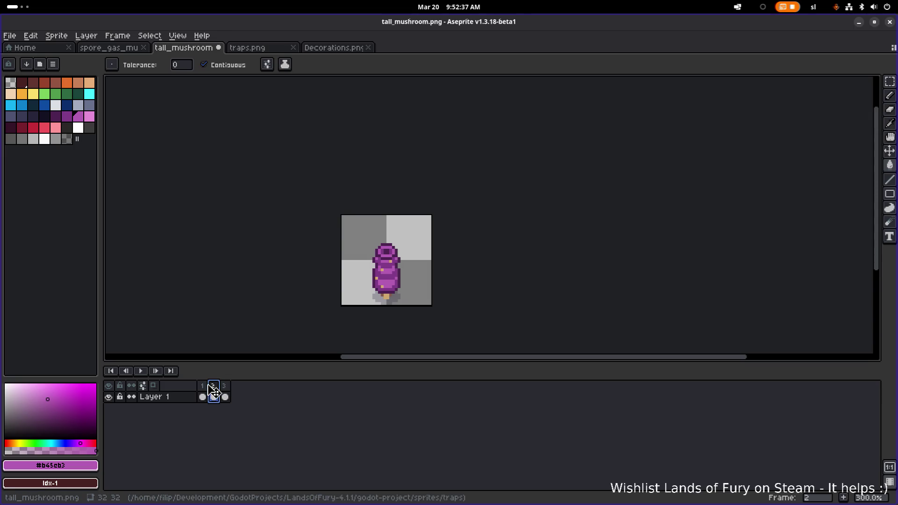
{"action": "scroll", "coordinate": [388, 275], "scroll_direction": "up", "scroll_amount": 3}
{"action": "left_click", "coordinate": [376, 293], "text": "alt"}
{"action": "key", "text": "b"}
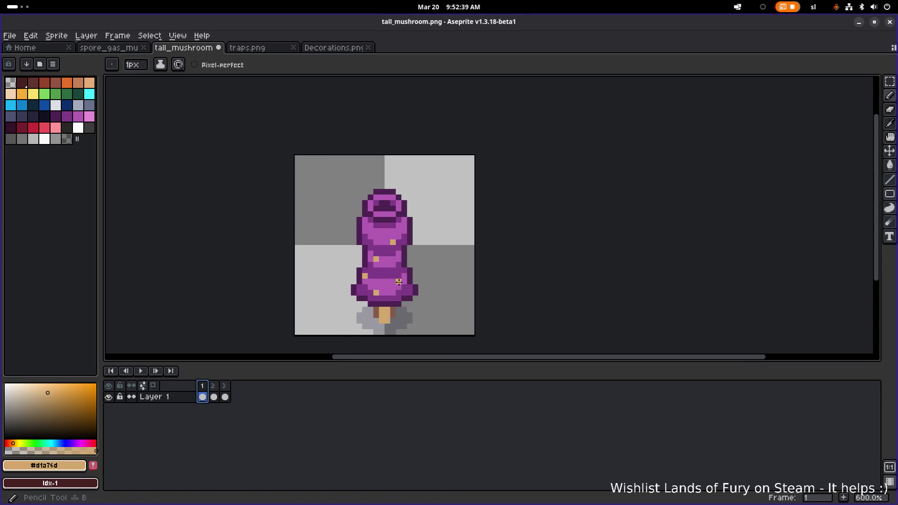
{"action": "scroll", "coordinate": [394, 281], "scroll_direction": "up", "scroll_amount": 3}
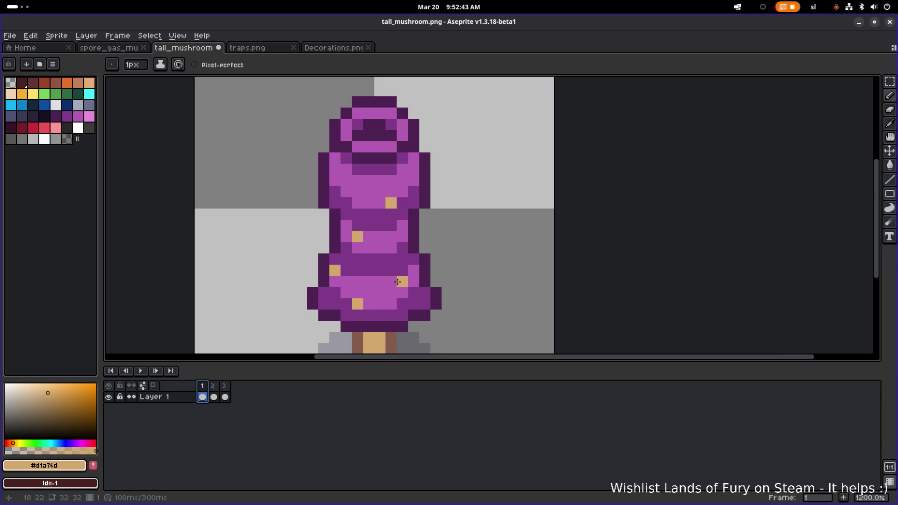
Step: View frames 2 and 3 of the mushroom, then play the animation
{"action": "left_click", "coordinate": [213, 386]}
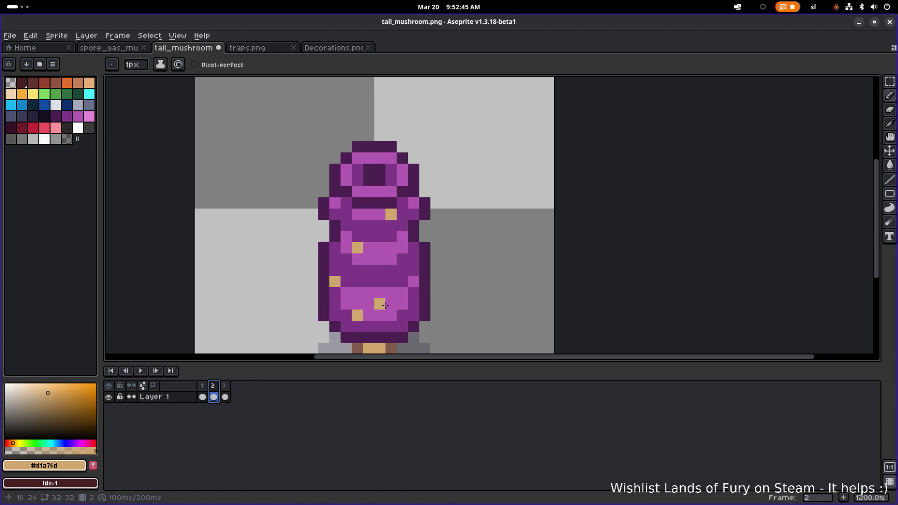
{"action": "left_click", "coordinate": [225, 397]}
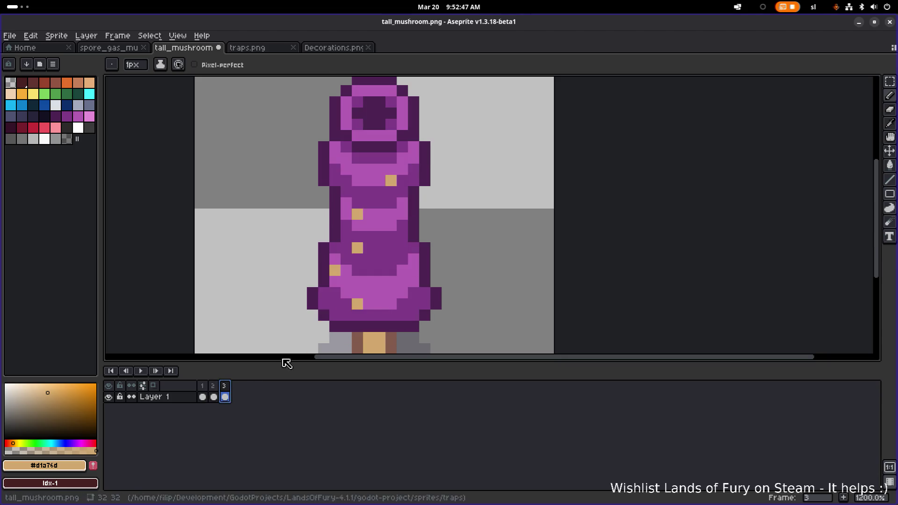
{"action": "left_click", "coordinate": [140, 372]}
{"action": "scroll", "coordinate": [246, 257], "scroll_direction": "down", "scroll_amount": 5}
{"action": "scroll", "coordinate": [403, 303], "scroll_direction": "down", "scroll_amount": 2}
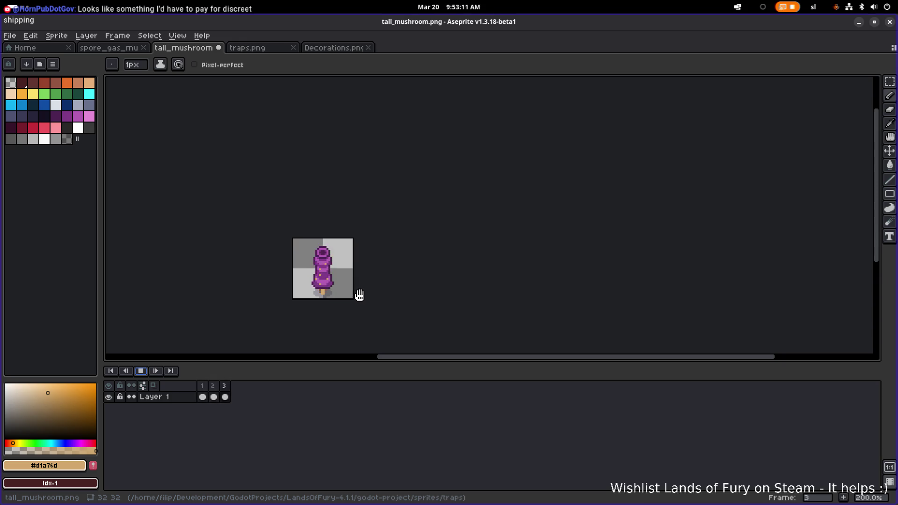
Step: Stop playback, step through frames 1–3 to compare them, and replay the animation
{"action": "left_click", "coordinate": [140, 372]}
{"action": "scroll", "coordinate": [361, 275], "scroll_direction": "up", "scroll_amount": 2}
{"action": "key", "text": "Left"}
{"action": "scroll", "coordinate": [322, 281], "scroll_direction": "up", "scroll_amount": 1}
{"action": "key", "text": "Right"}
{"action": "left_click", "coordinate": [228, 387]}
{"action": "left_click", "coordinate": [202, 396]}
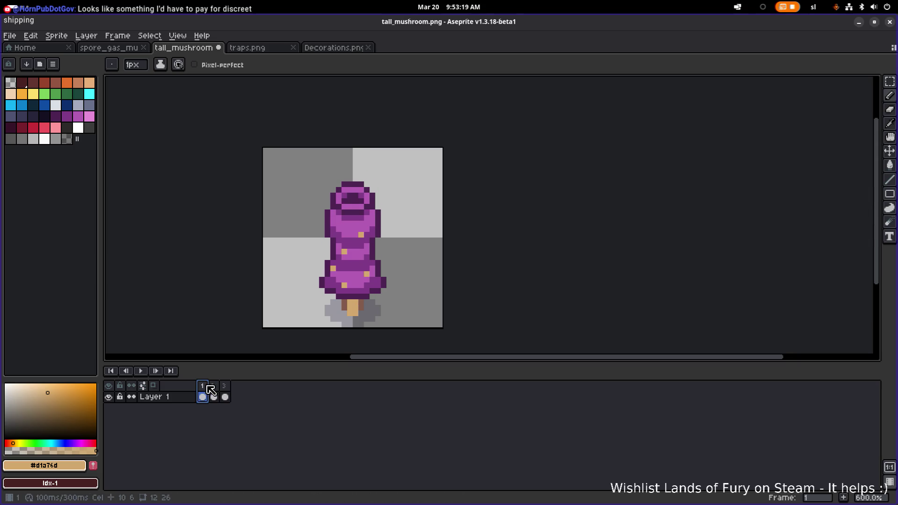
{"action": "left_click", "coordinate": [214, 388]}
{"action": "left_click", "coordinate": [225, 389]}
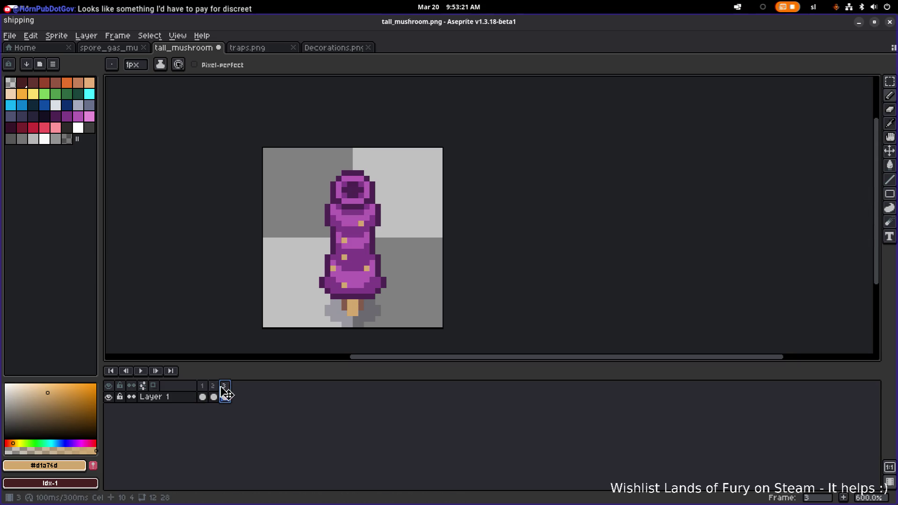
{"action": "key", "text": "Return"}
{"action": "scroll", "coordinate": [235, 293], "scroll_direction": "down", "scroll_amount": 4}
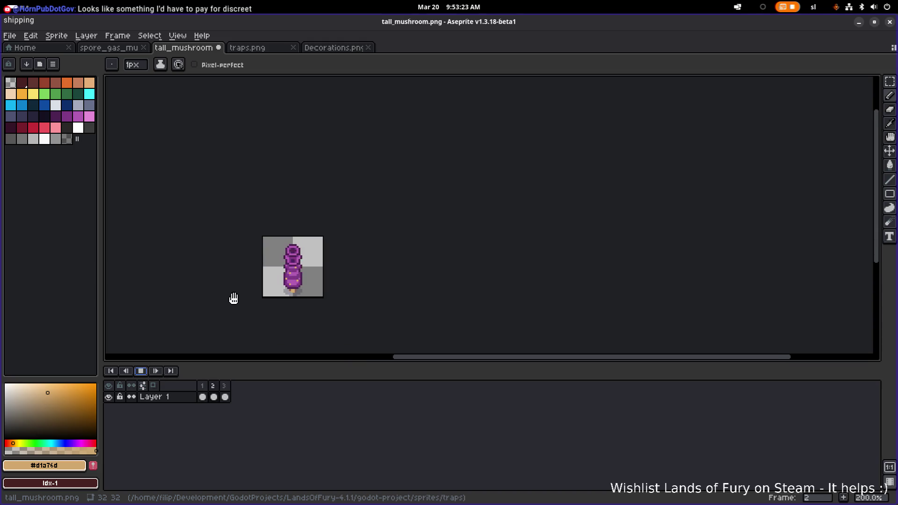
Step: Stop playback and flip between frames 1, 2 and 3 to compare the mushroom
{"action": "left_click", "coordinate": [141, 371]}
{"action": "left_click", "coordinate": [204, 385]}
{"action": "left_click", "coordinate": [214, 396]}
{"action": "left_click", "coordinate": [225, 396]}
{"action": "left_click", "coordinate": [205, 386]}
{"action": "left_click", "coordinate": [225, 396]}
{"action": "left_click", "coordinate": [203, 396]}
{"action": "left_click", "coordinate": [214, 396]}
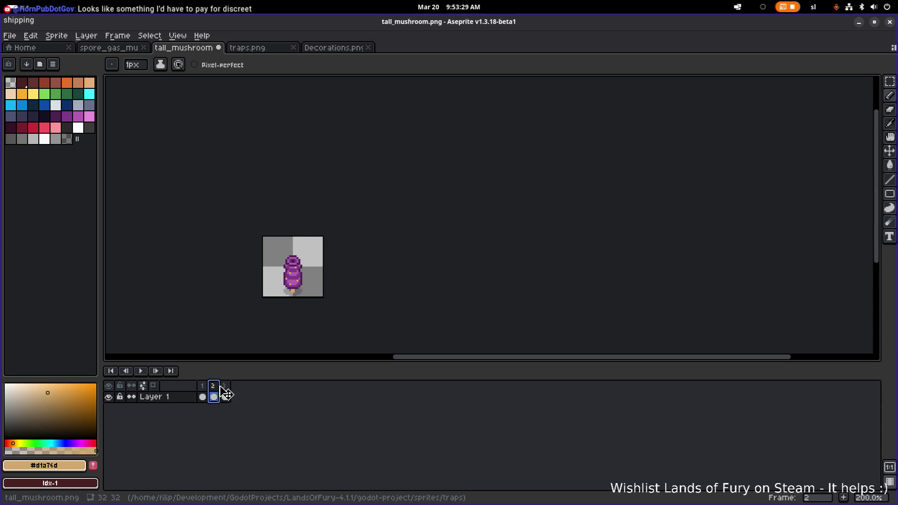
{"action": "left_click", "coordinate": [225, 396]}
Step: Play and stop the mushroom animation twice to watch the loop
{"action": "left_click", "coordinate": [141, 371]}
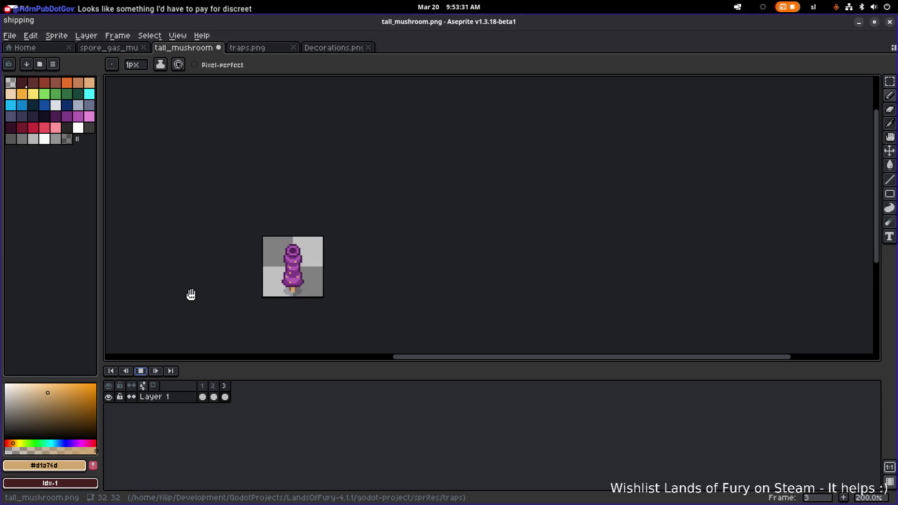
{"action": "scroll", "coordinate": [188, 295], "scroll_direction": "up", "scroll_amount": 1}
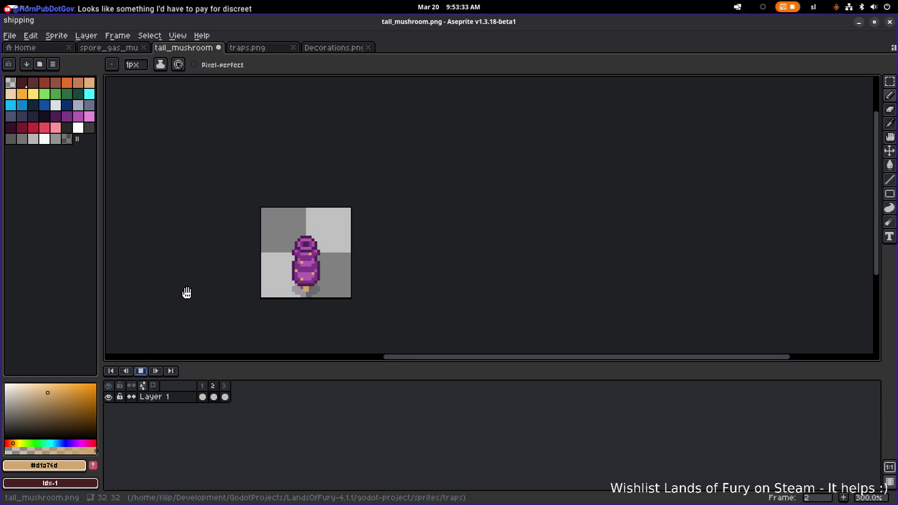
{"action": "scroll", "coordinate": [187, 293], "scroll_direction": "down", "scroll_amount": 1}
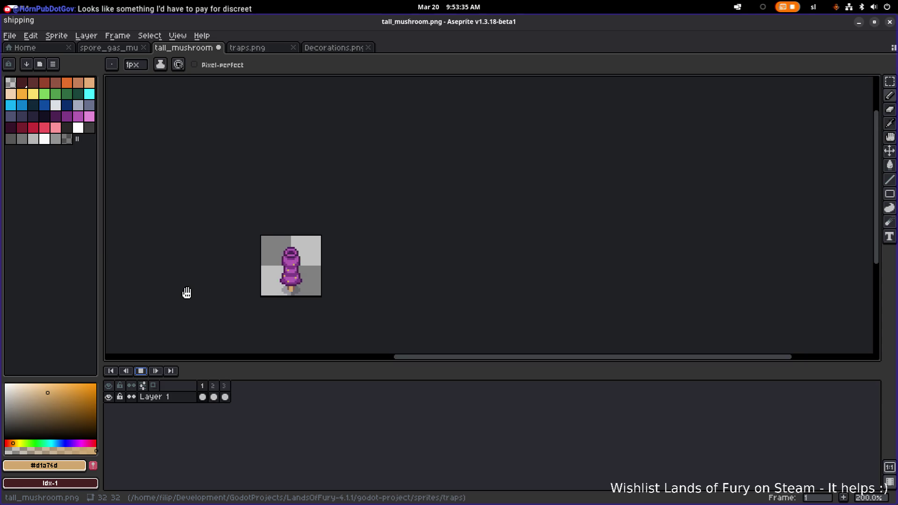
{"action": "left_click", "coordinate": [141, 371]}
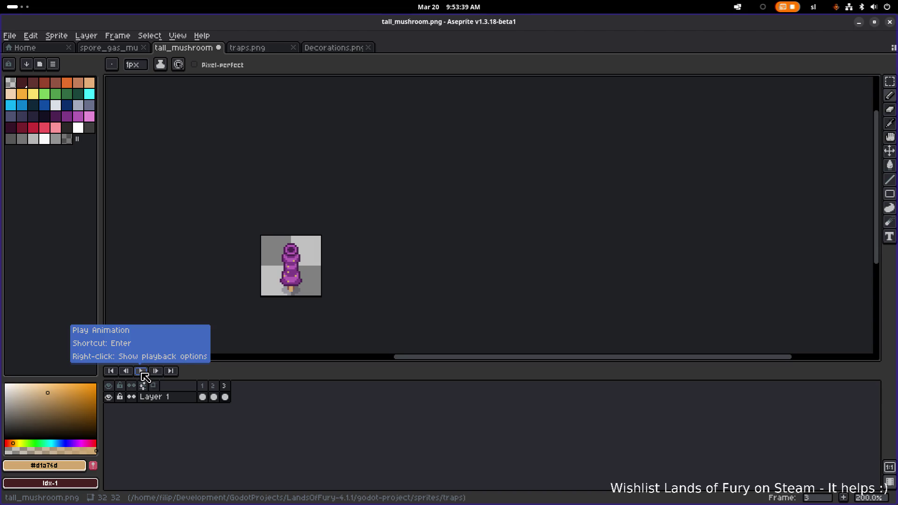
{"action": "left_click", "coordinate": [142, 373]}
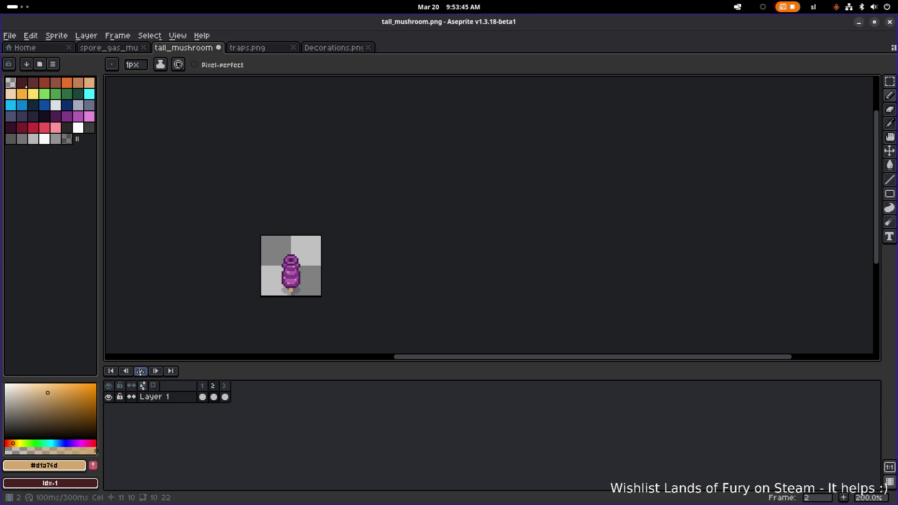
{"action": "left_click", "coordinate": [145, 373]}
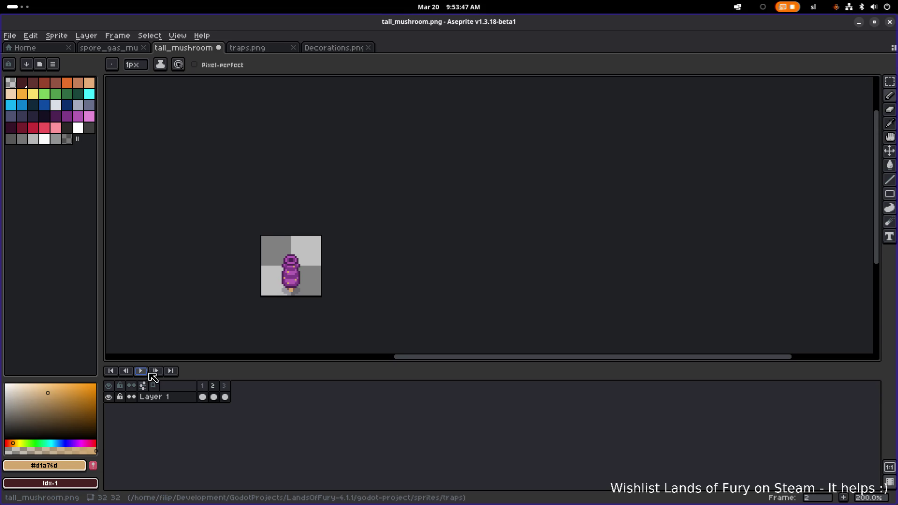
Step: Flip back and forth through frames 1–3 to compare, settling on frame 1
{"action": "left_click", "coordinate": [202, 396]}
{"action": "left_click", "coordinate": [216, 388]}
{"action": "left_click", "coordinate": [223, 396]}
{"action": "scroll", "coordinate": [281, 294], "scroll_direction": "up", "scroll_amount": 3}
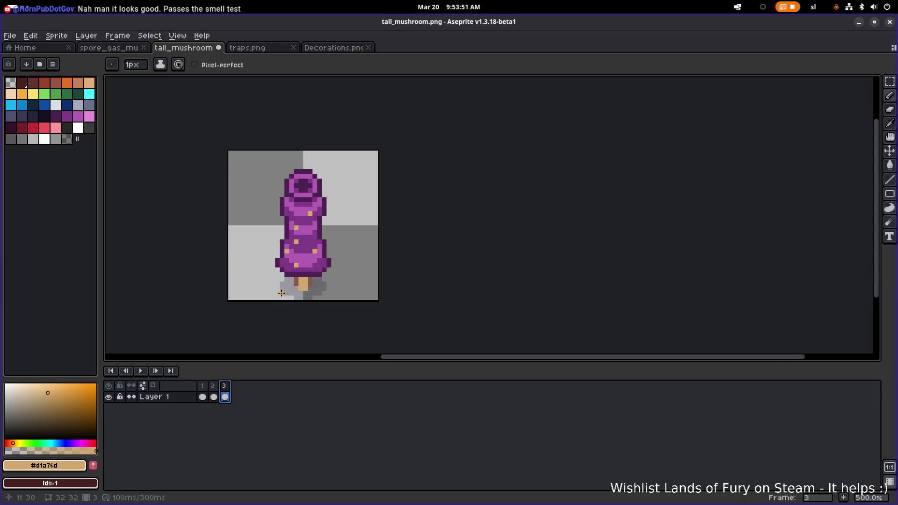
{"action": "left_click", "coordinate": [202, 397]}
{"action": "left_click", "coordinate": [216, 388]}
{"action": "left_click", "coordinate": [226, 396]}
{"action": "key", "text": "Right"}
{"action": "key", "text": "Left"}
{"action": "key", "text": "Right"}
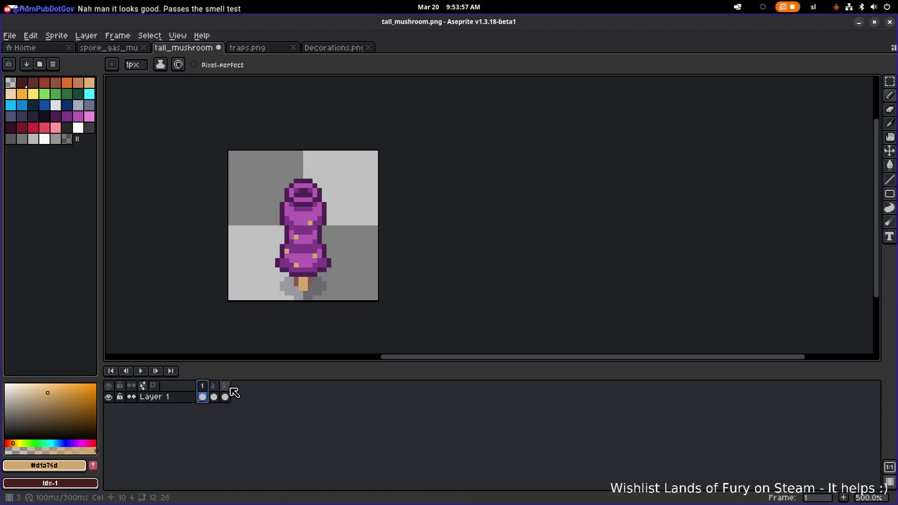
{"action": "left_click", "coordinate": [226, 389]}
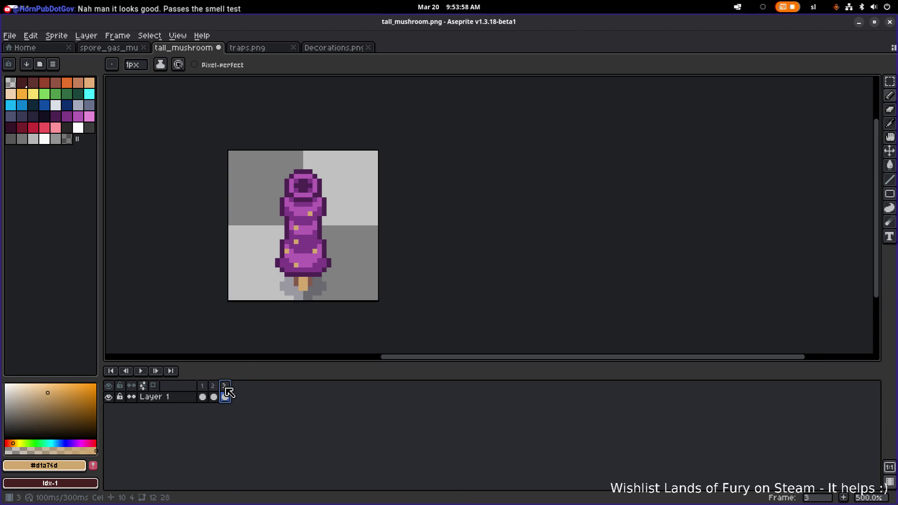
{"action": "left_click", "coordinate": [202, 396]}
{"action": "scroll", "coordinate": [284, 275], "scroll_direction": "up", "scroll_amount": 4}
Step: With dark purple #4d2352 picked, erase the protruding pixels on frame 1's left cap edge
{"action": "left_click", "coordinate": [274, 235], "text": "alt"}
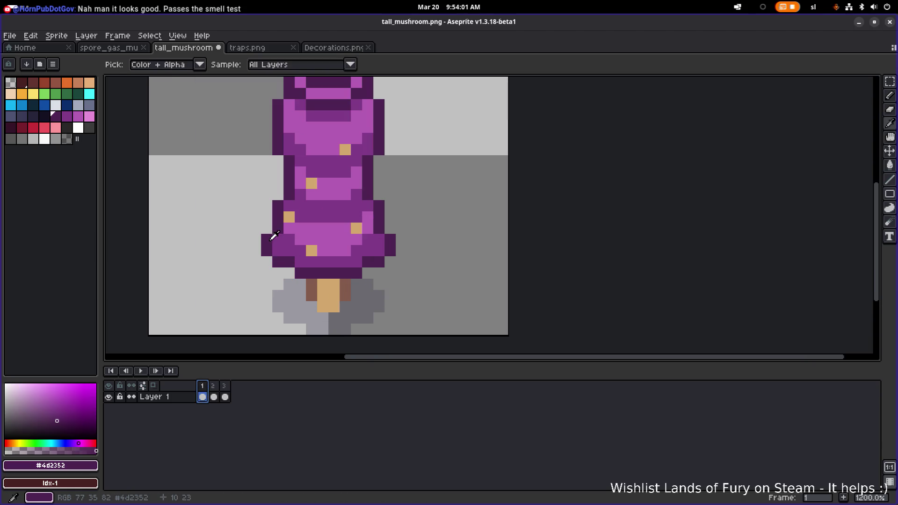
{"action": "key", "text": "e"}
{"action": "mouse_move", "coordinate": [266, 251]}
{"action": "left_mouse_down"}
{"action": "mouse_move", "coordinate": [267, 240]}
{"action": "mouse_move", "coordinate": [267, 261]}
{"action": "left_mouse_up"}
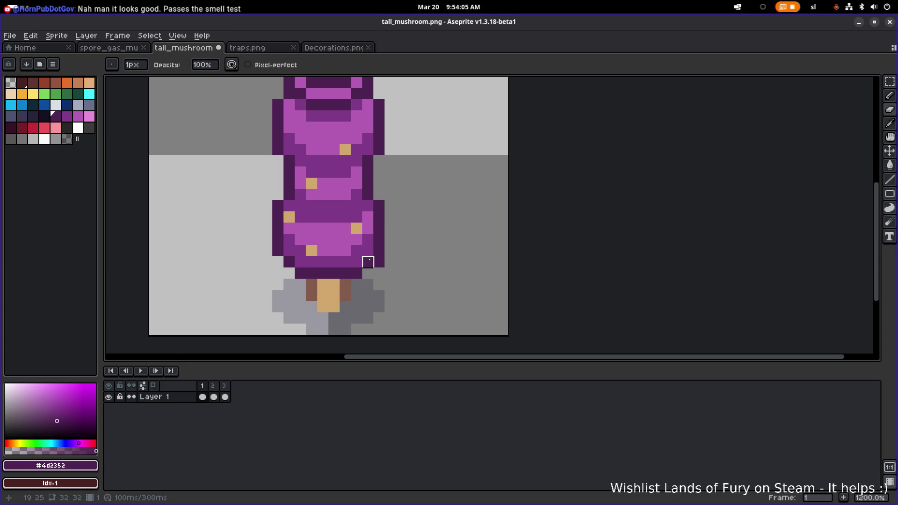
{"action": "scroll", "coordinate": [378, 260], "scroll_direction": "down", "scroll_amount": 5}
Step: Show frames 2 and 3, then play and stop the animation to review
{"action": "left_click", "coordinate": [214, 396]}
{"action": "left_click", "coordinate": [226, 397]}
{"action": "left_click", "coordinate": [140, 371]}
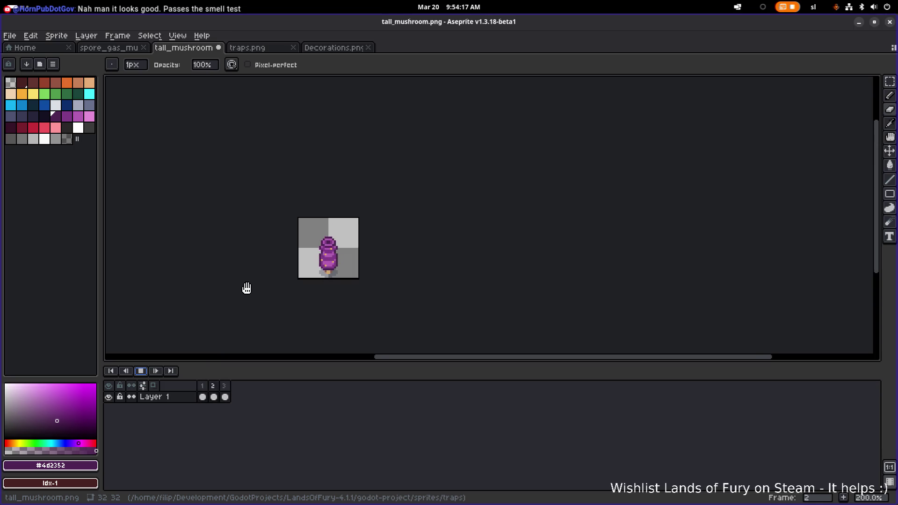
{"action": "scroll", "coordinate": [245, 287], "scroll_direction": "down", "scroll_amount": 1}
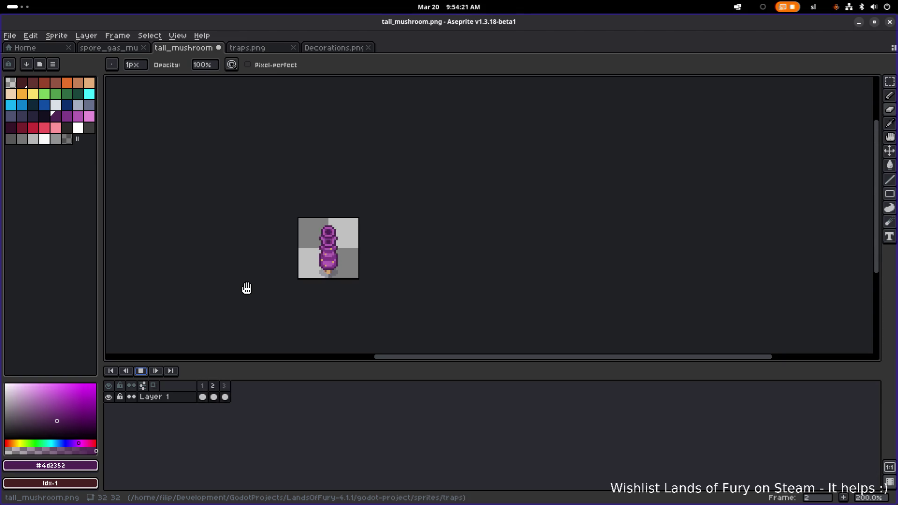
{"action": "left_click", "coordinate": [143, 372]}
{"action": "scroll", "coordinate": [325, 267], "scroll_direction": "up", "scroll_amount": 2}
Step: On frame 3, touch up the lower cap edge and erase the left protrusion and stray right pixel
{"action": "left_click", "coordinate": [213, 386]}
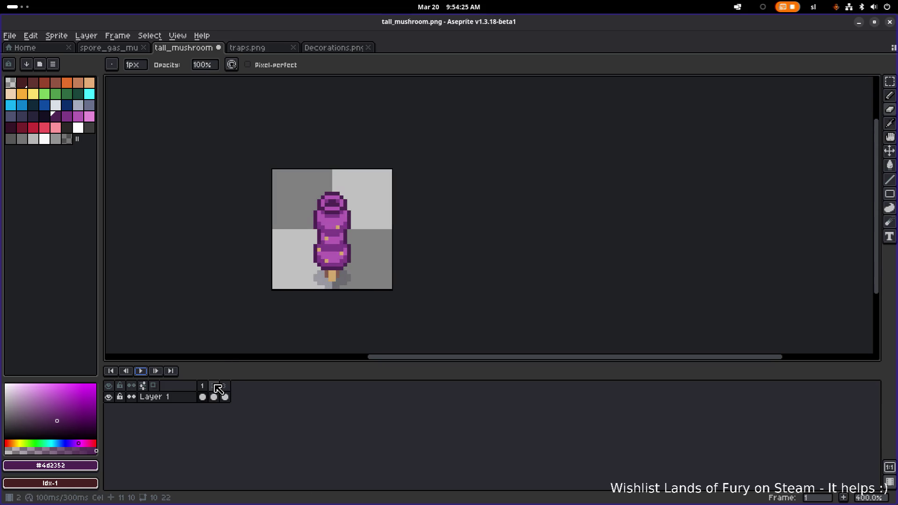
{"action": "left_click", "coordinate": [226, 388]}
{"action": "scroll", "coordinate": [318, 258], "scroll_direction": "up", "scroll_amount": 4}
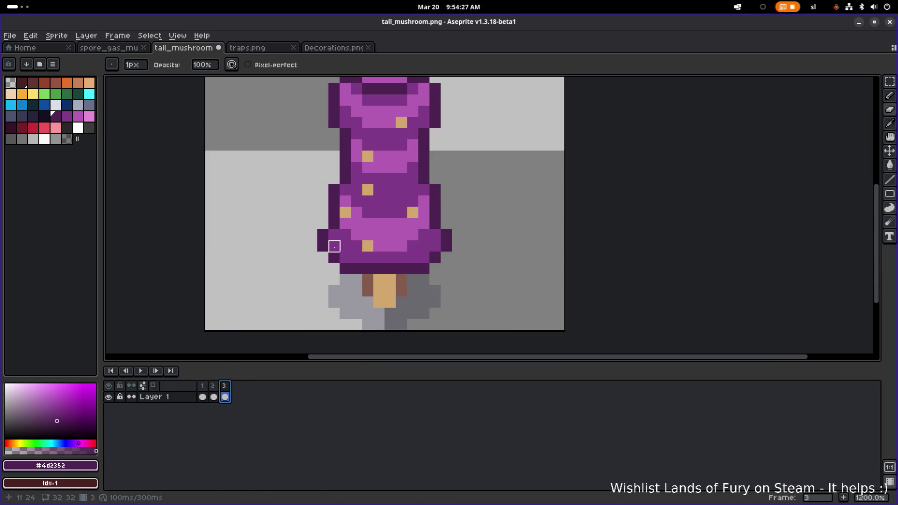
{"action": "left_click", "coordinate": [334, 235], "text": "alt"}
{"action": "left_click", "coordinate": [334, 246]}
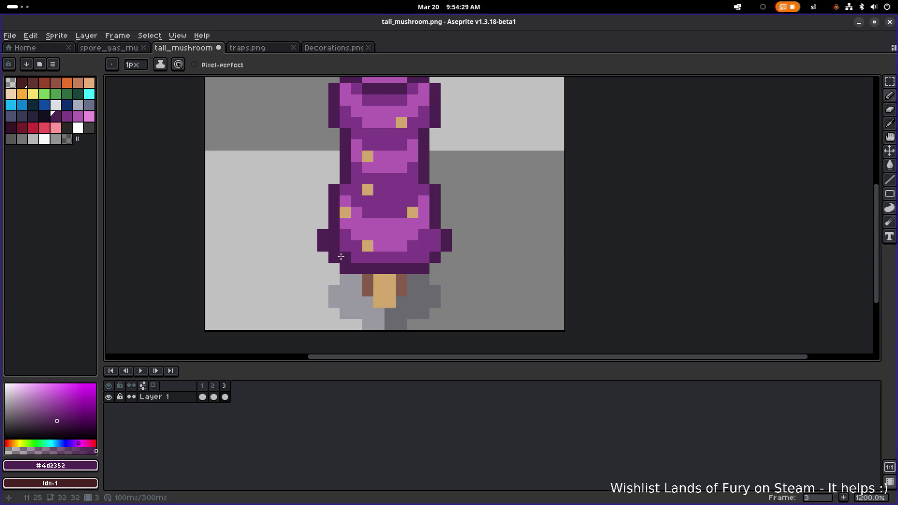
{"action": "key", "text": "e"}
{"action": "left_click_drag", "start_coordinate": [334, 258], "coordinate": [323, 234]}
{"action": "left_click", "coordinate": [447, 235]}
Step: Play the three-frame mushroom animation to check the cap-edge fix
{"action": "key", "text": "b"}
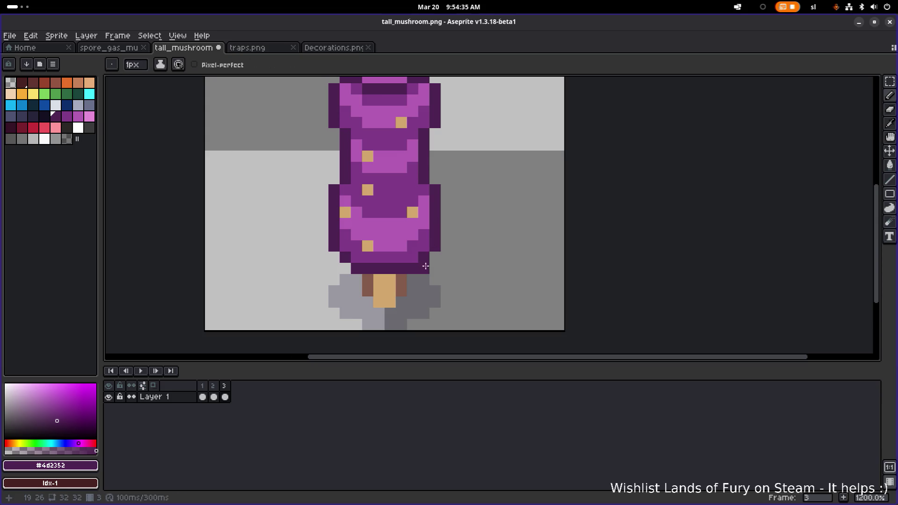
{"action": "key", "text": "e"}
{"action": "scroll", "coordinate": [424, 263], "scroll_direction": "down", "scroll_amount": 5}
{"action": "left_click", "coordinate": [139, 371]}
{"action": "scroll", "coordinate": [240, 276], "scroll_direction": "down", "scroll_amount": 2}
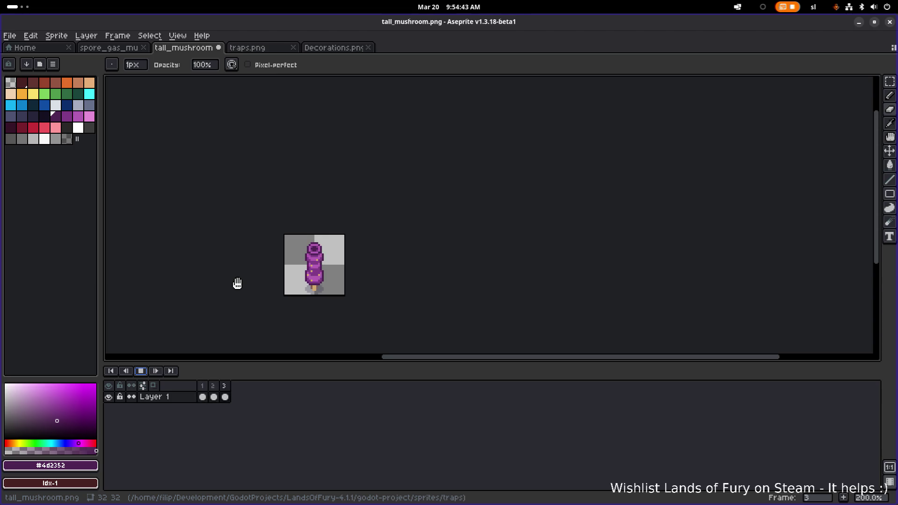
Step: Stop the animation and compare frames, settling on the taller frame 3 mushroom
{"action": "scroll", "coordinate": [343, 253], "scroll_direction": "up", "scroll_amount": 2}
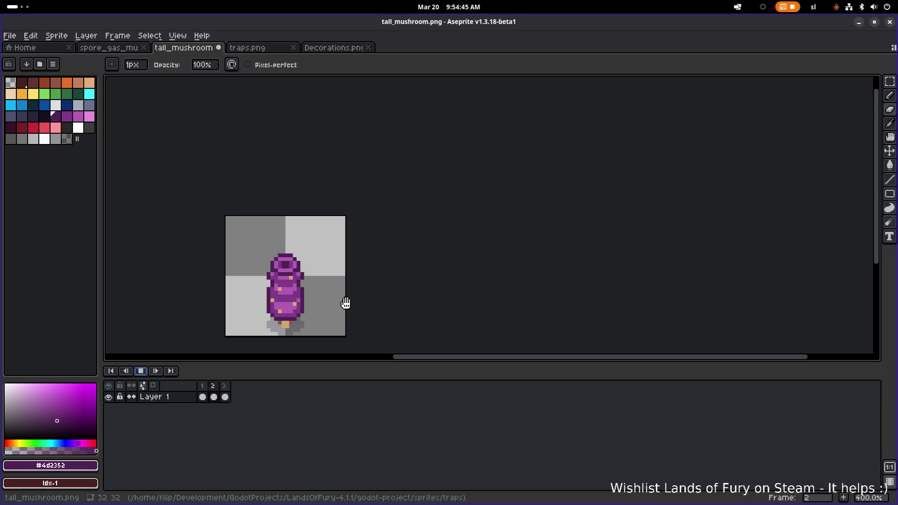
{"action": "scroll", "coordinate": [346, 303], "scroll_direction": "down", "scroll_amount": 1}
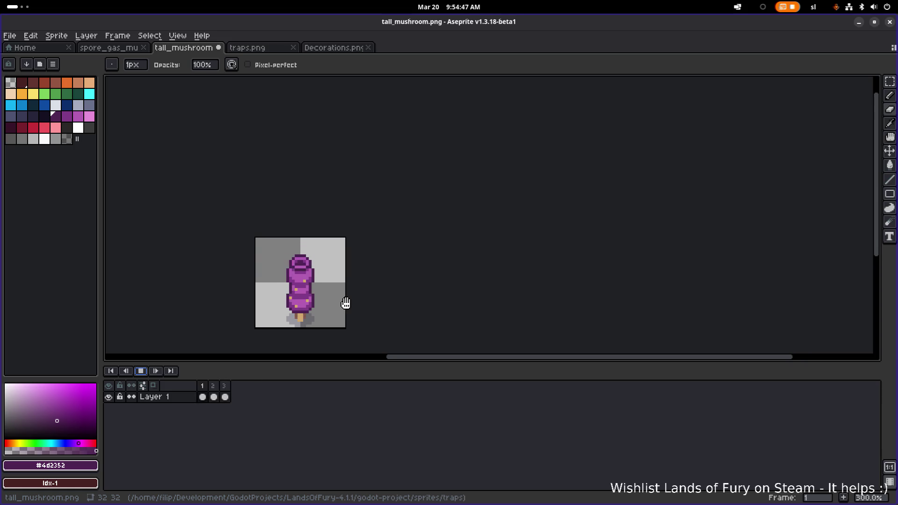
{"action": "left_click", "coordinate": [140, 371]}
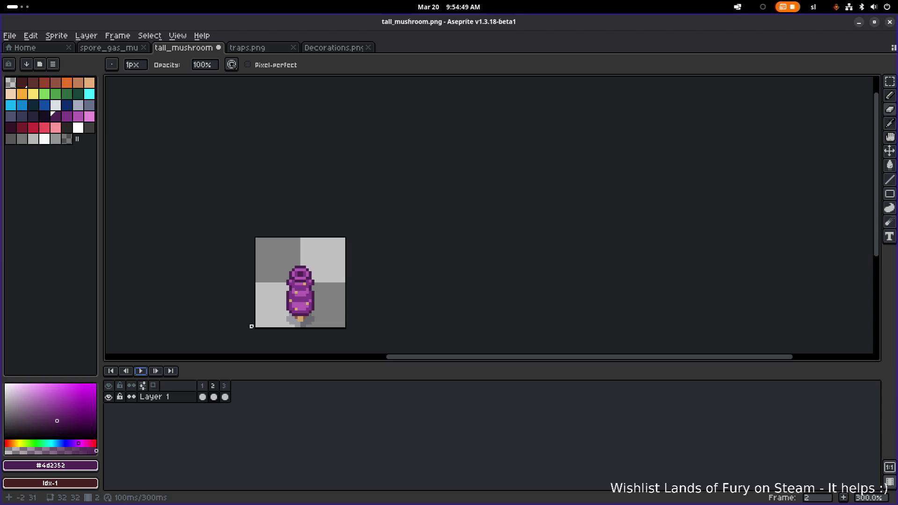
{"action": "left_click", "coordinate": [202, 396]}
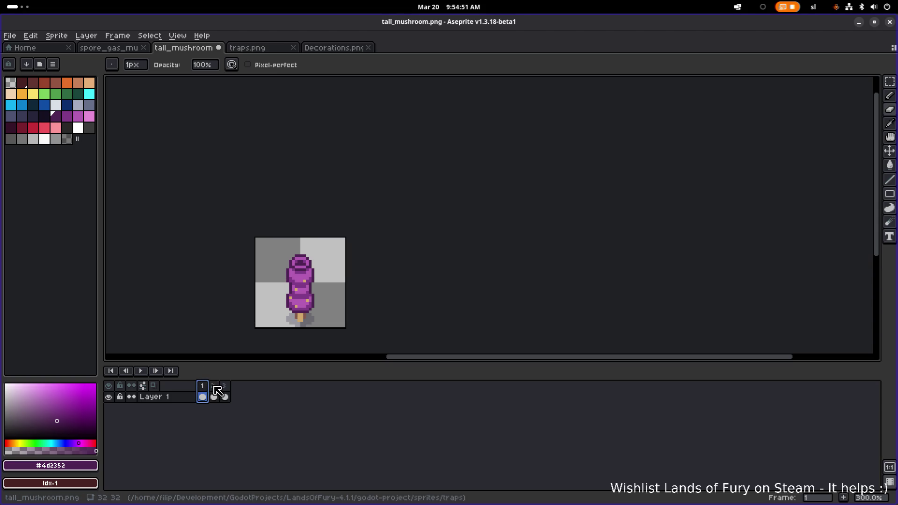
{"action": "left_click", "coordinate": [226, 396]}
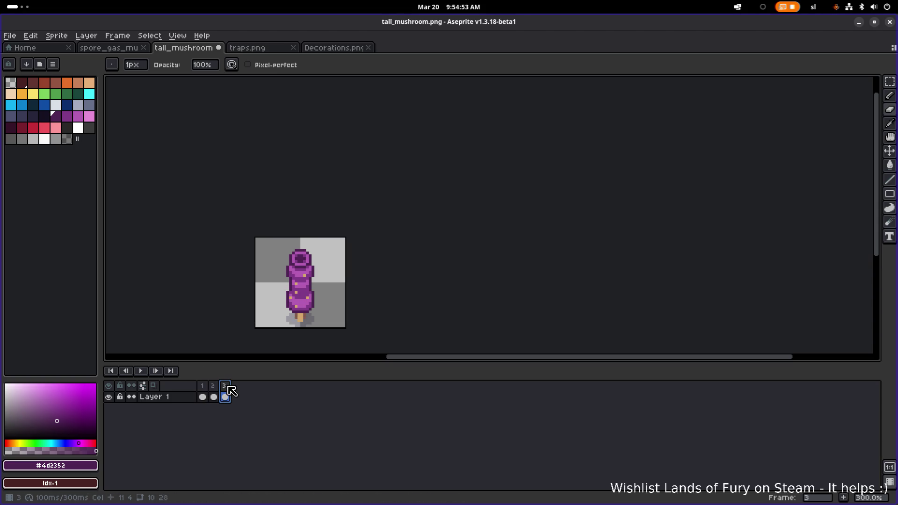
{"action": "left_click", "coordinate": [214, 391]}
{"action": "left_click", "coordinate": [226, 391]}
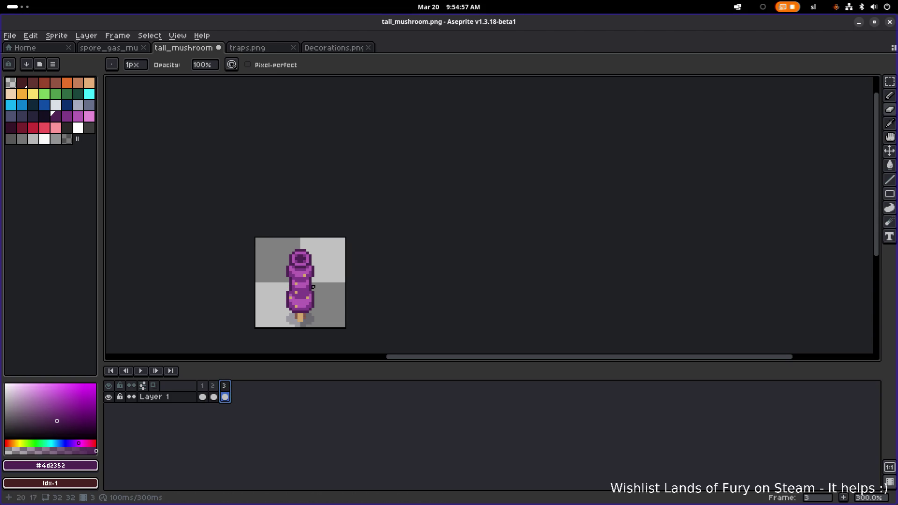
{"action": "scroll", "coordinate": [295, 300], "scroll_direction": "up", "scroll_amount": 7}
Step: Paint dark purple outline pixels, fill the right-outline gap and erase the stray protruding pixels
{"action": "key", "text": "i"}
{"action": "key", "text": "b"}
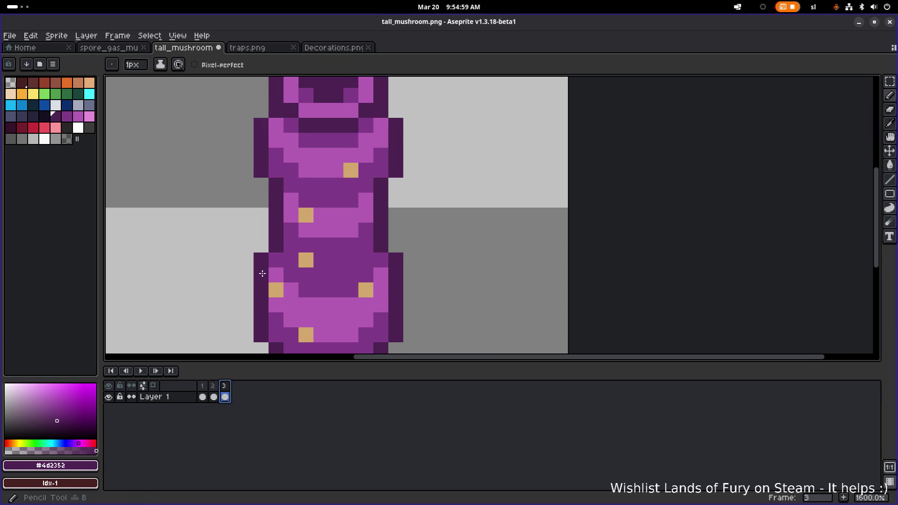
{"action": "left_click", "coordinate": [265, 250]}
{"action": "key", "text": "e"}
{"action": "left_click", "coordinate": [261, 260]}
{"action": "left_click", "coordinate": [366, 260]}
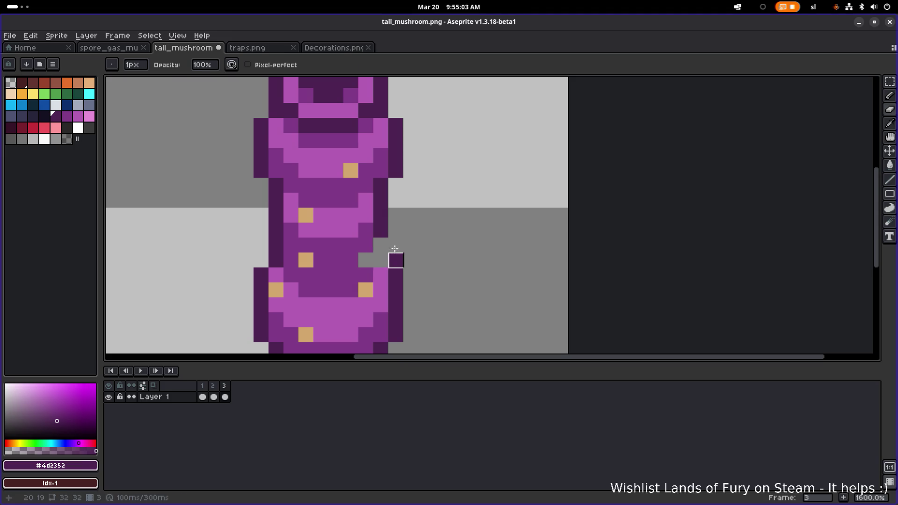
{"action": "left_click", "coordinate": [381, 260]}
{"action": "left_click", "coordinate": [366, 260]}
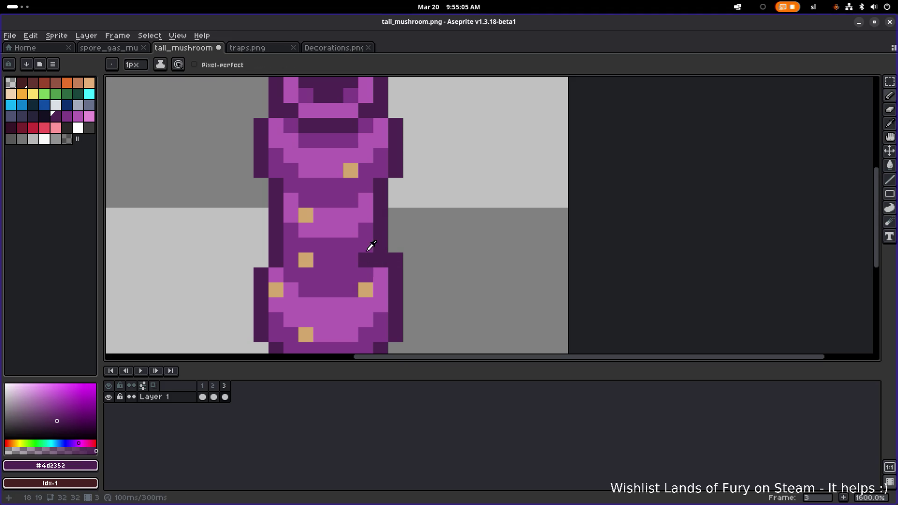
{"action": "key", "text": "e"}
{"action": "left_click", "coordinate": [396, 260]}
Step: Replay the animation to check the fix, re-centring the mushroom in the view
{"action": "scroll", "coordinate": [397, 258], "scroll_direction": "down", "scroll_amount": 4}
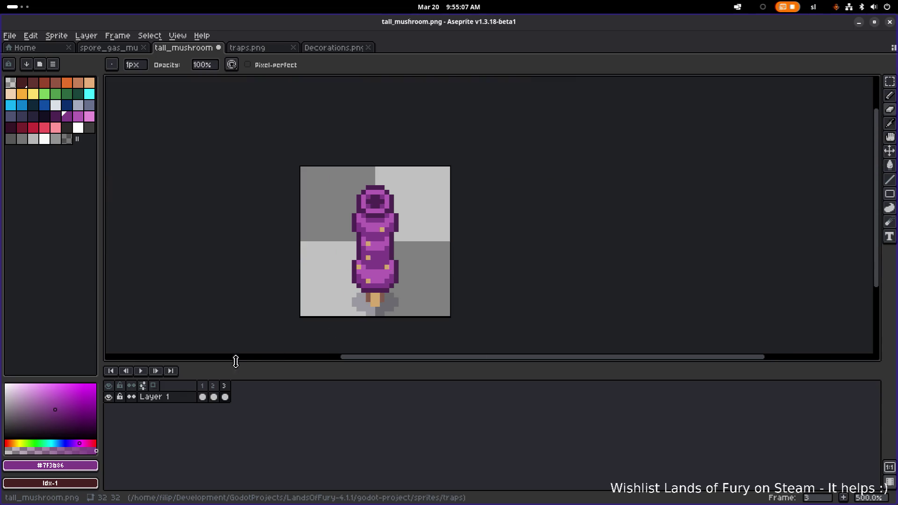
{"action": "left_click", "coordinate": [141, 371]}
{"action": "scroll", "coordinate": [238, 293], "scroll_direction": "down", "scroll_amount": 3}
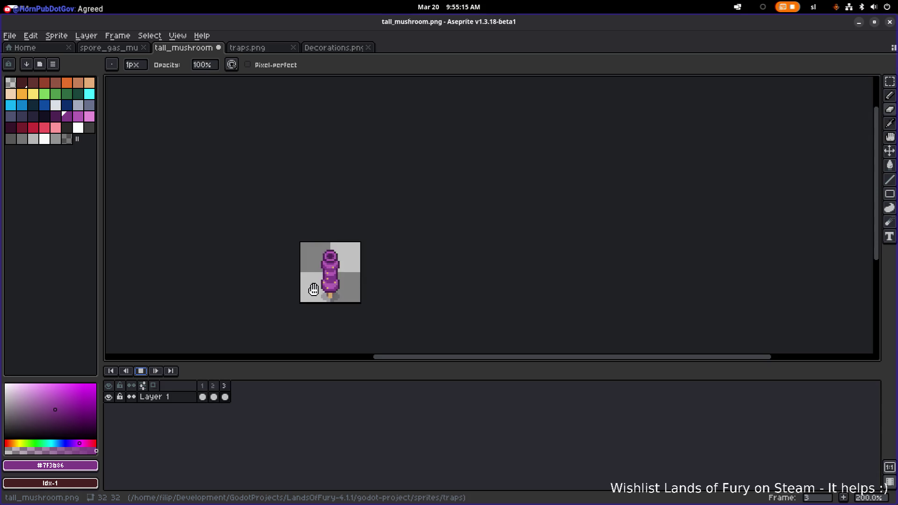
{"action": "scroll", "coordinate": [314, 290], "scroll_direction": "up", "scroll_amount": 3}
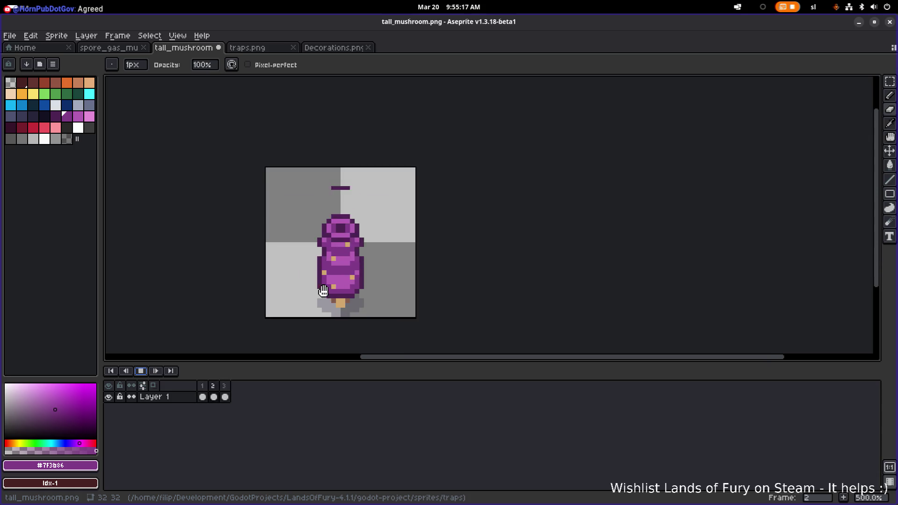
{"action": "scroll", "coordinate": [323, 292], "scroll_direction": "down", "scroll_amount": 4}
{"action": "scroll", "coordinate": [368, 292], "scroll_direction": "up", "scroll_amount": 2}
{"action": "left_click_drag", "start_coordinate": [361, 293], "coordinate": [407, 279]}
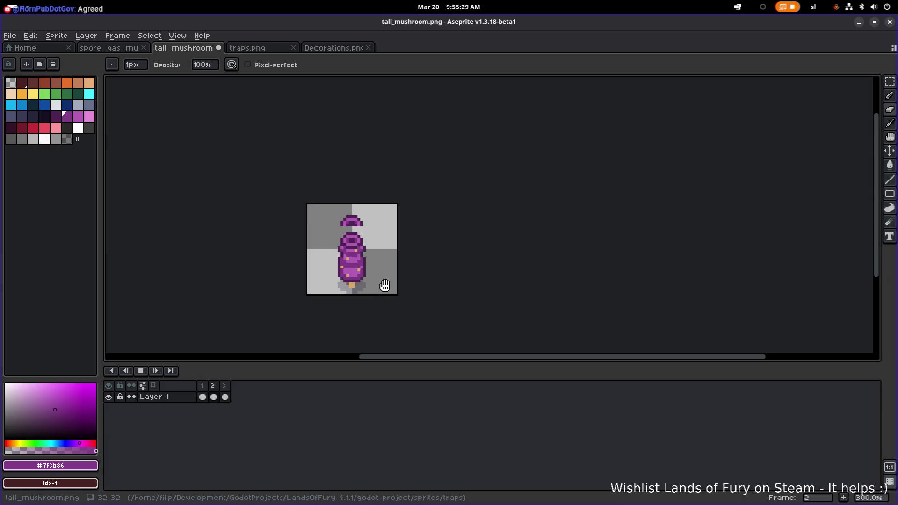
{"action": "key", "text": "plus"}
{"action": "key", "text": "plus"}
{"action": "left_click", "coordinate": [140, 371]}
{"action": "left_click", "coordinate": [214, 396]}
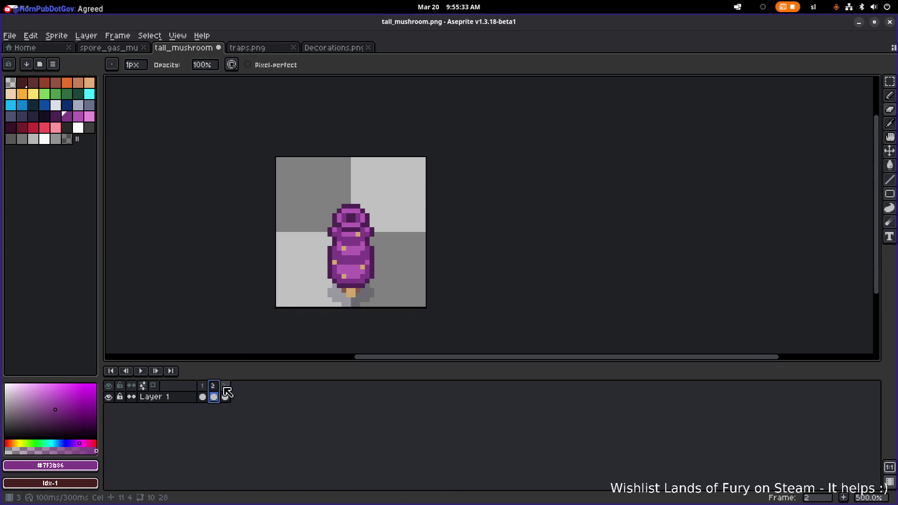
{"action": "left_click", "coordinate": [226, 396]}
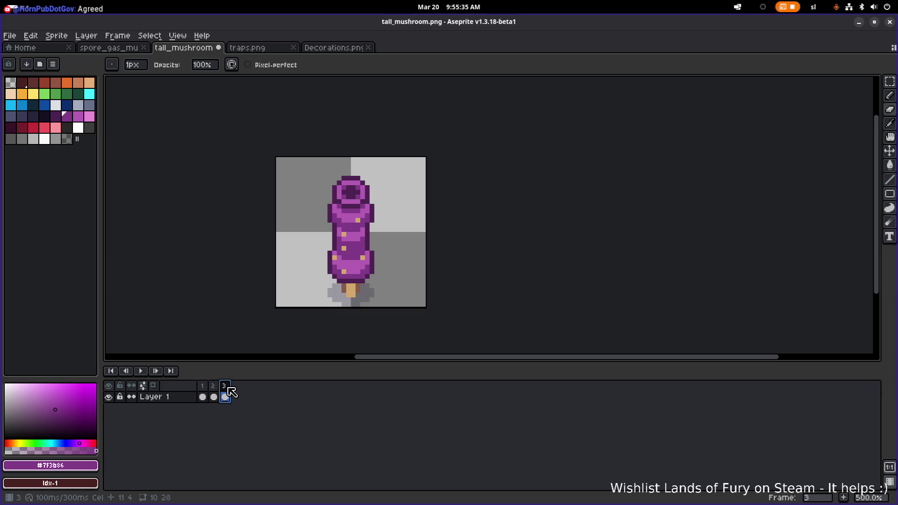
{"action": "left_click", "coordinate": [214, 395]}
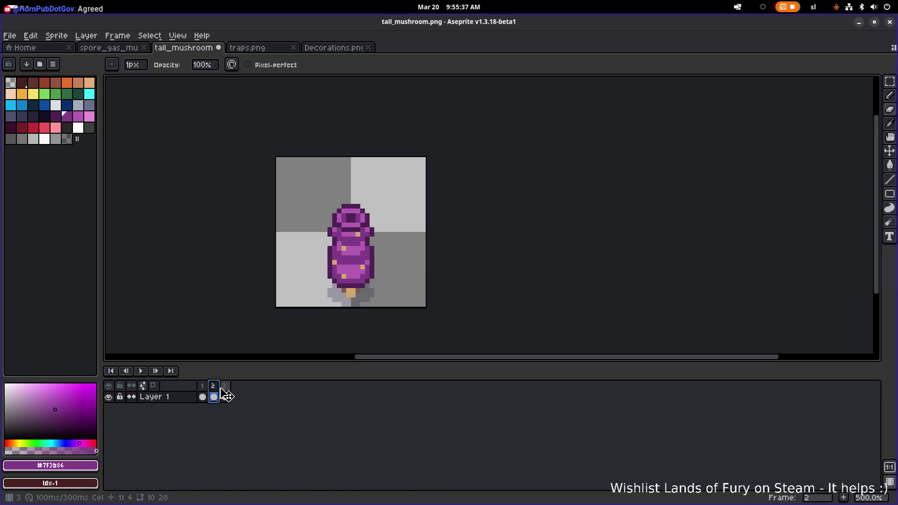
{"action": "left_click", "coordinate": [205, 396]}
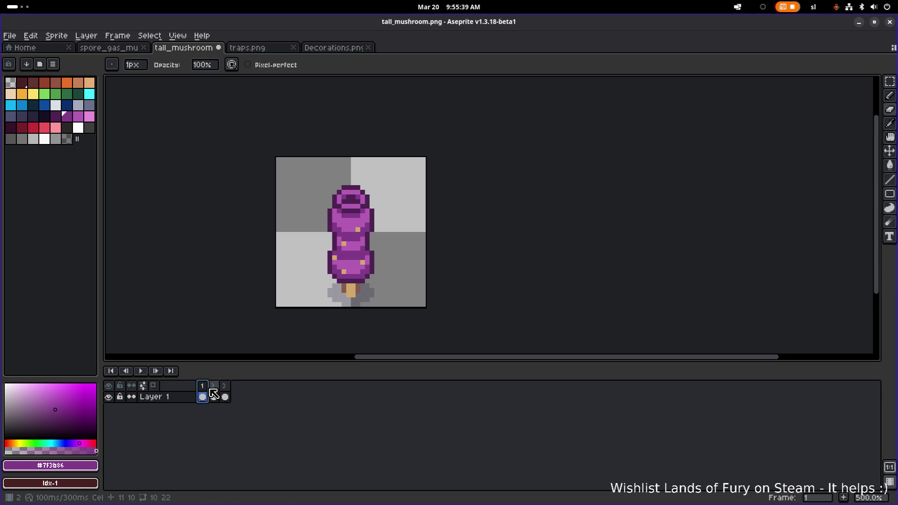
{"action": "left_click", "coordinate": [215, 396]}
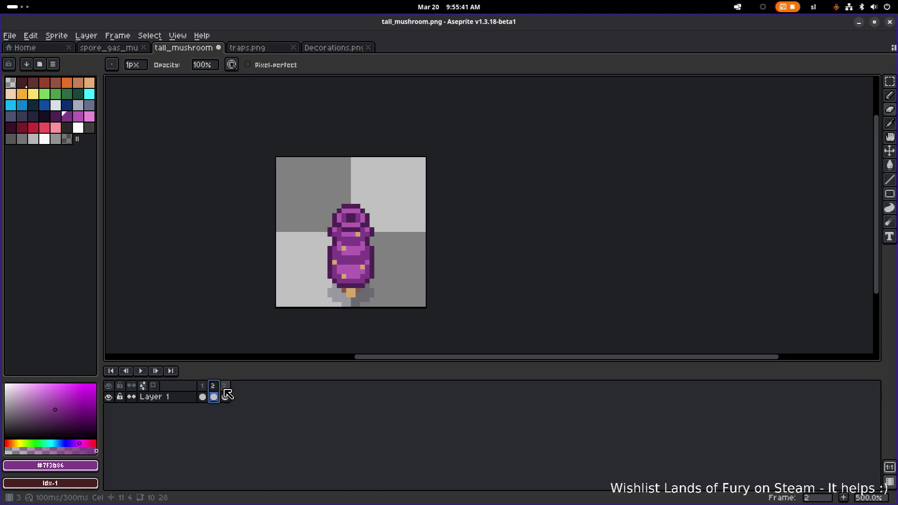
{"action": "left_click", "coordinate": [226, 396]}
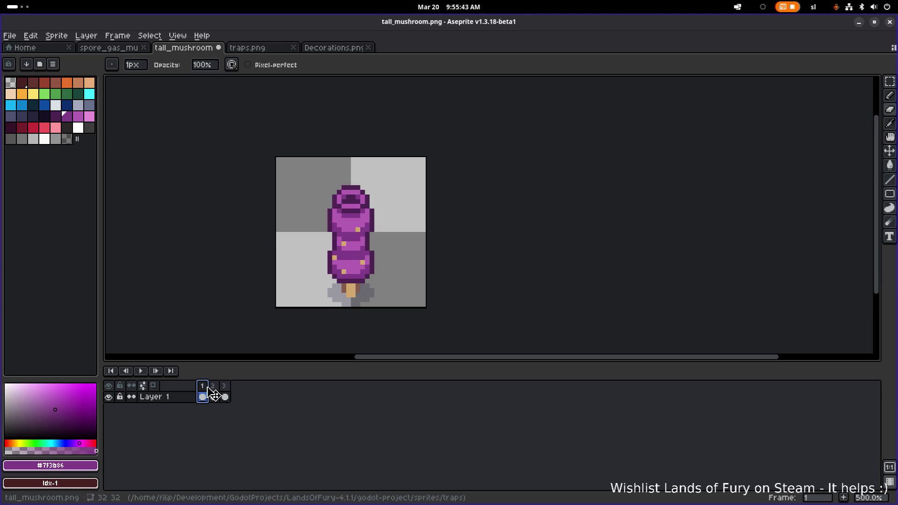
{"action": "scroll", "coordinate": [343, 254], "scroll_direction": "up", "scroll_amount": 4}
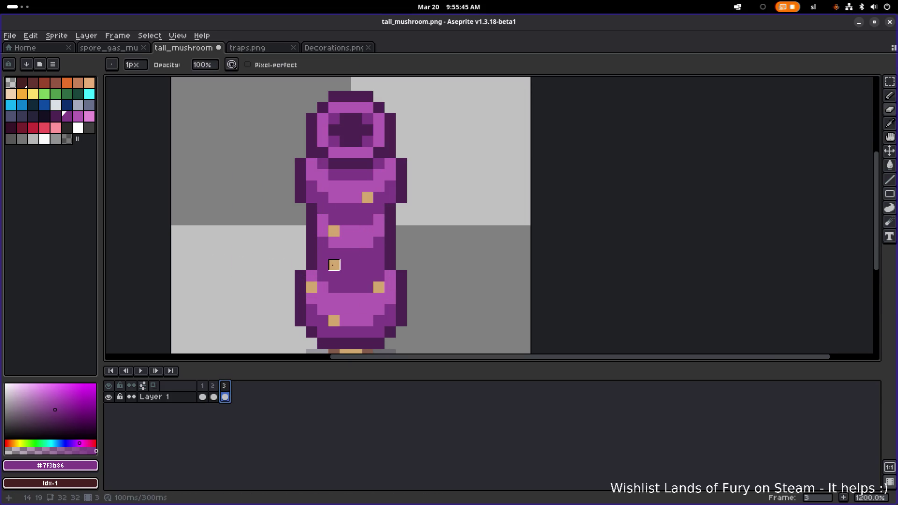
{"action": "key", "text": "e"}
{"action": "scroll", "coordinate": [335, 265], "scroll_direction": "down", "scroll_amount": 4}
{"action": "left_click", "coordinate": [145, 371]}
{"action": "scroll", "coordinate": [178, 306], "scroll_direction": "down", "scroll_amount": 2}
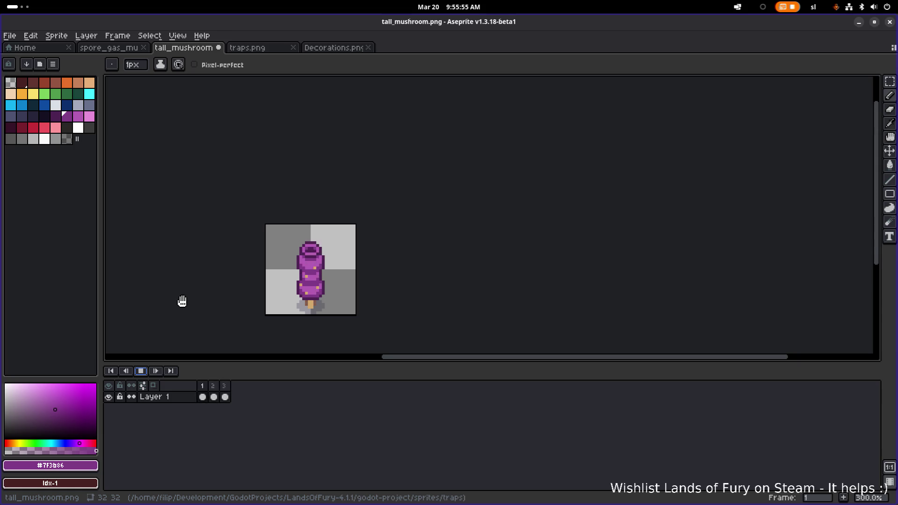
Step: Stop the animation, view frames 2 and 3, and sample the tan and light purple colours
{"action": "left_click", "coordinate": [141, 371]}
{"action": "left_click", "coordinate": [214, 396]}
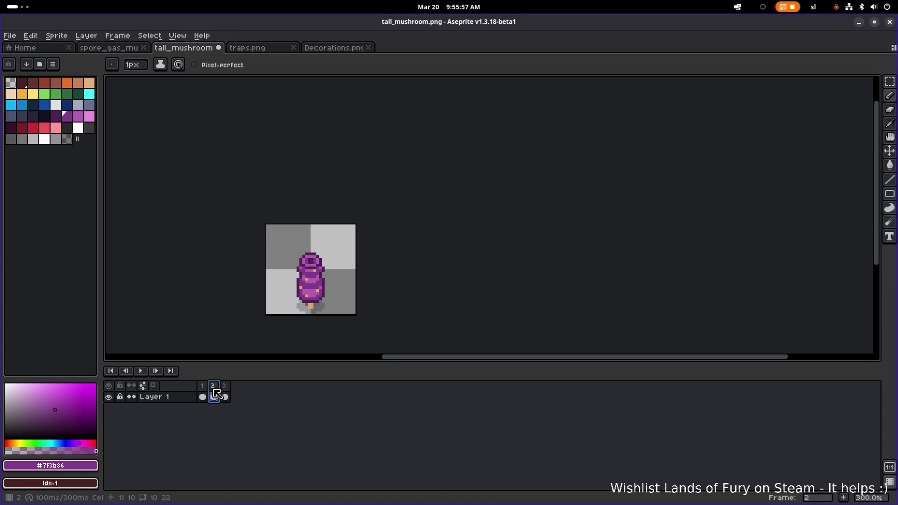
{"action": "left_click", "coordinate": [225, 396]}
{"action": "scroll", "coordinate": [301, 283], "scroll_direction": "up", "scroll_amount": 2}
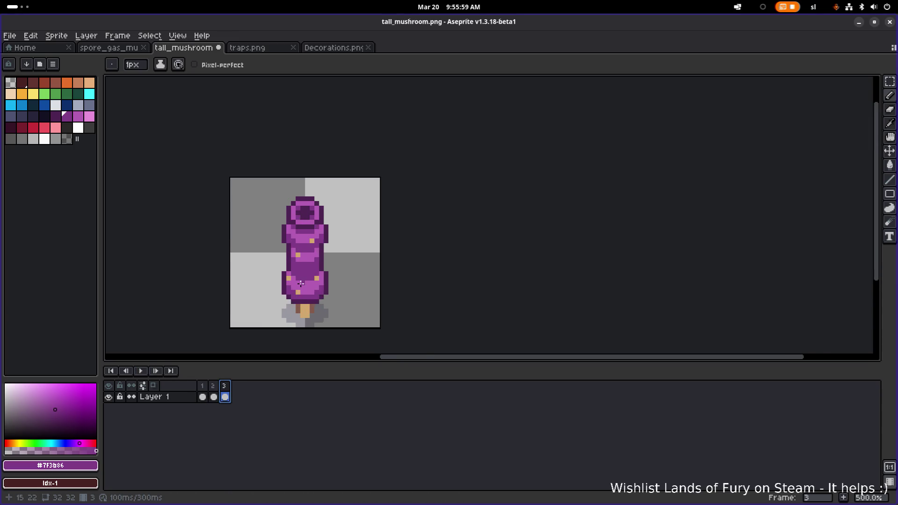
{"action": "scroll", "coordinate": [301, 284], "scroll_direction": "up", "scroll_amount": 2}
{"action": "left_click", "coordinate": [282, 267], "text": "alt"}
{"action": "left_click", "coordinate": [282, 275], "text": "alt"}
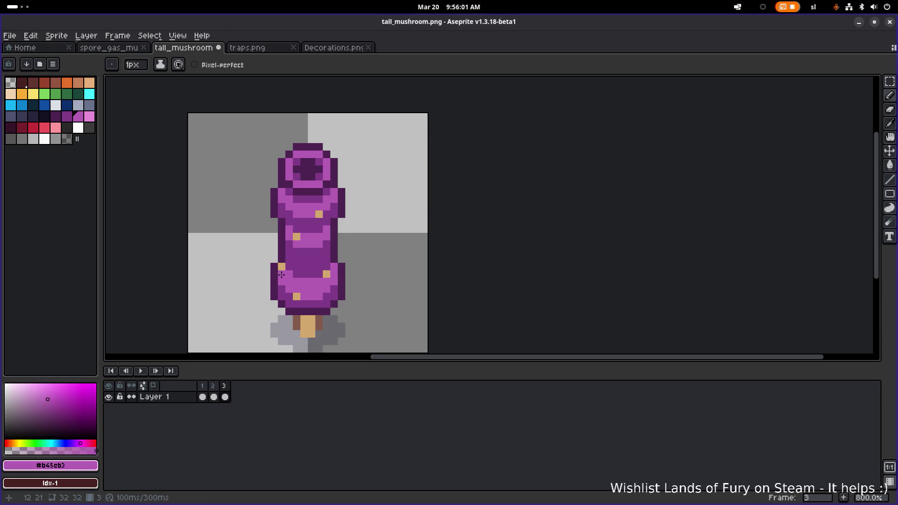
{"action": "scroll", "coordinate": [281, 275], "scroll_direction": "down", "scroll_amount": 3}
Step: Play the animation once more and stop it on frame 2
{"action": "left_click", "coordinate": [141, 371]}
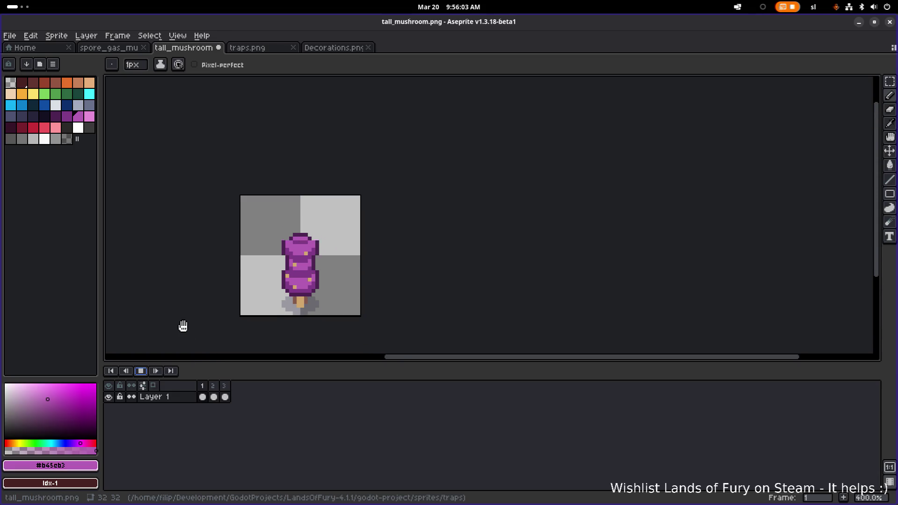
{"action": "scroll", "coordinate": [183, 327], "scroll_direction": "down", "scroll_amount": 2}
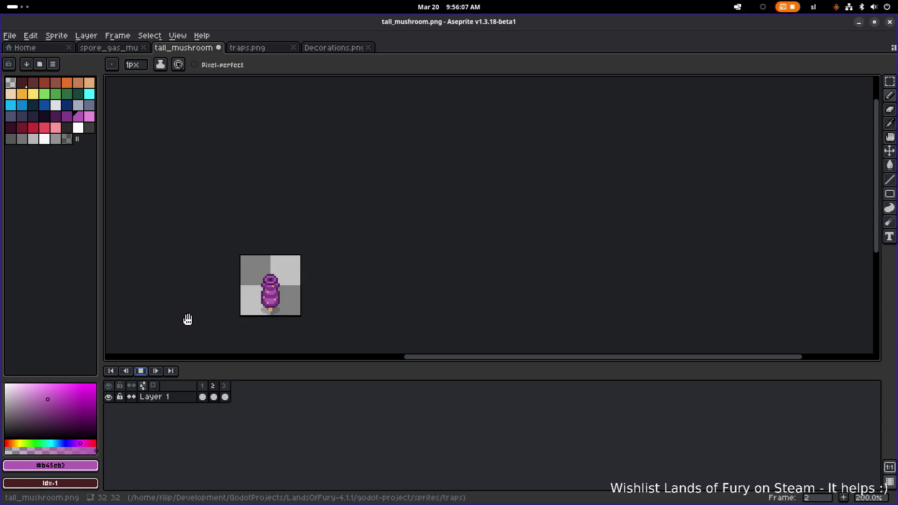
{"action": "left_click", "coordinate": [142, 372]}
{"action": "scroll", "coordinate": [257, 311], "scroll_direction": "up", "scroll_amount": 3}
{"action": "scroll", "coordinate": [255, 281], "scroll_direction": "up", "scroll_amount": 1}
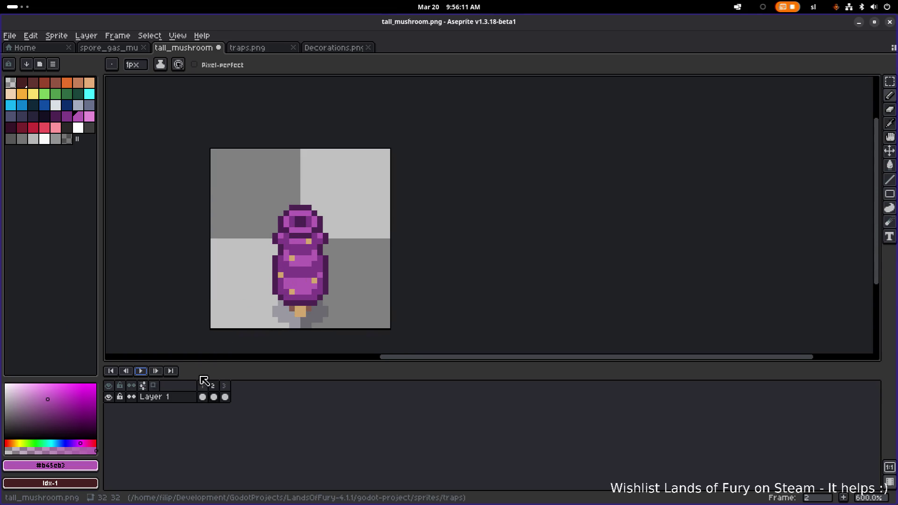
Step: Flick between frames, keep frame 2 shown, and sample the outline's dark purple #4d2352
{"action": "left_click", "coordinate": [203, 386]}
{"action": "left_click", "coordinate": [219, 390]}
{"action": "left_click", "coordinate": [226, 394]}
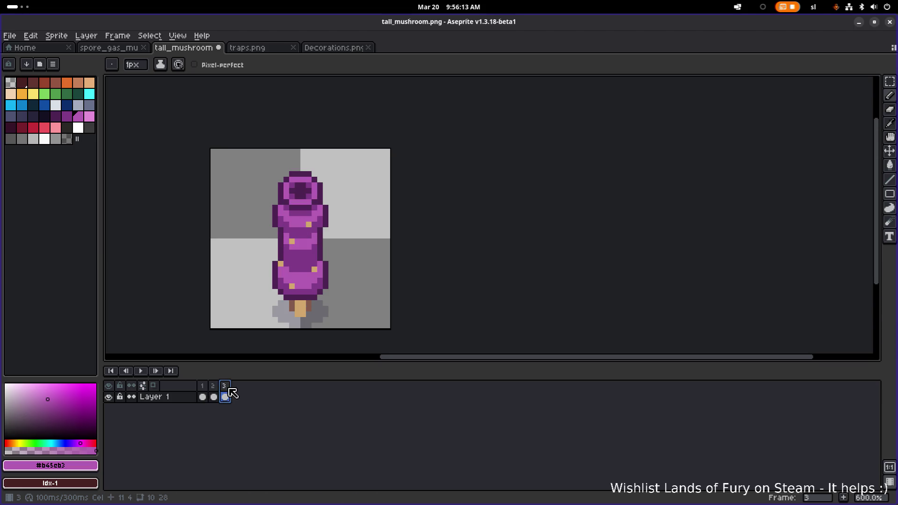
{"action": "left_click", "coordinate": [203, 390]}
{"action": "left_click", "coordinate": [213, 397]}
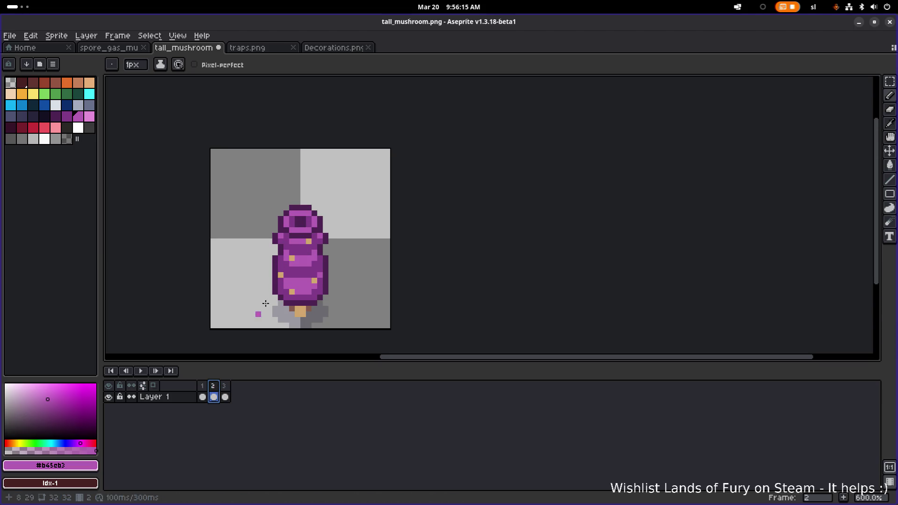
{"action": "scroll", "coordinate": [282, 252], "scroll_direction": "up", "scroll_amount": 3}
{"action": "left_click", "coordinate": [281, 239], "text": "alt"}
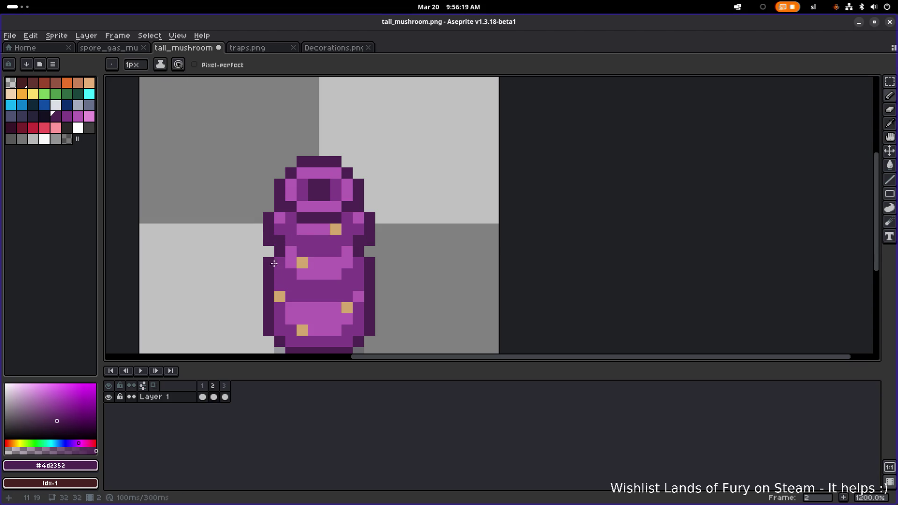
Step: Recolour two outline pixels with medium purple #7f3b86, then undo those pencil edits
{"action": "left_click", "coordinate": [362, 247], "text": "alt"}
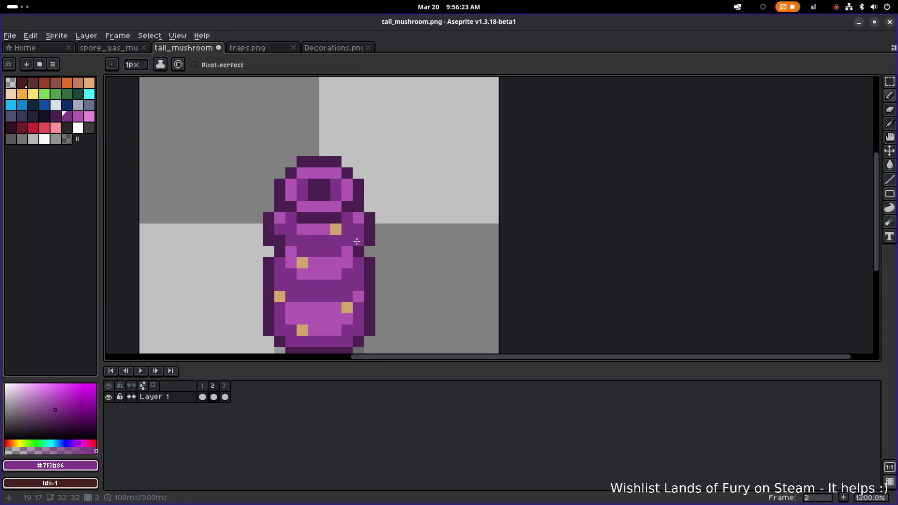
{"action": "left_click", "coordinate": [329, 261]}
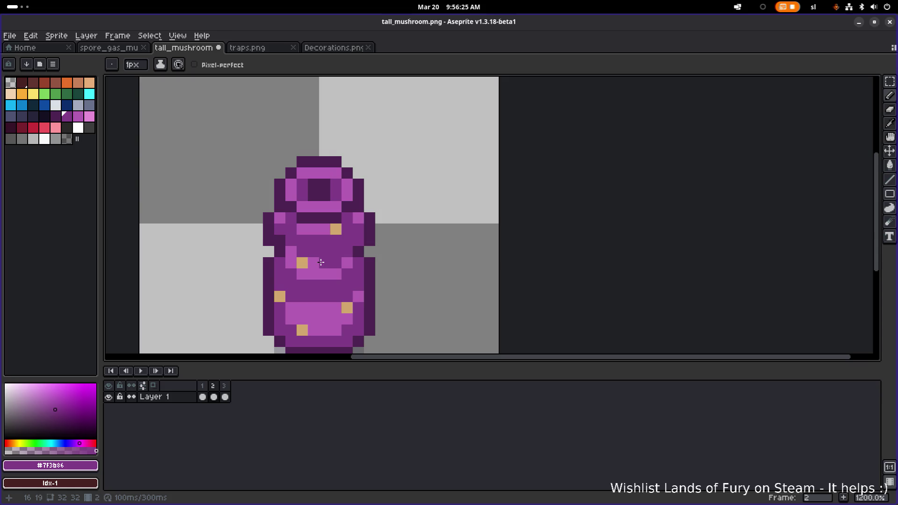
{"action": "left_click", "coordinate": [273, 251]}
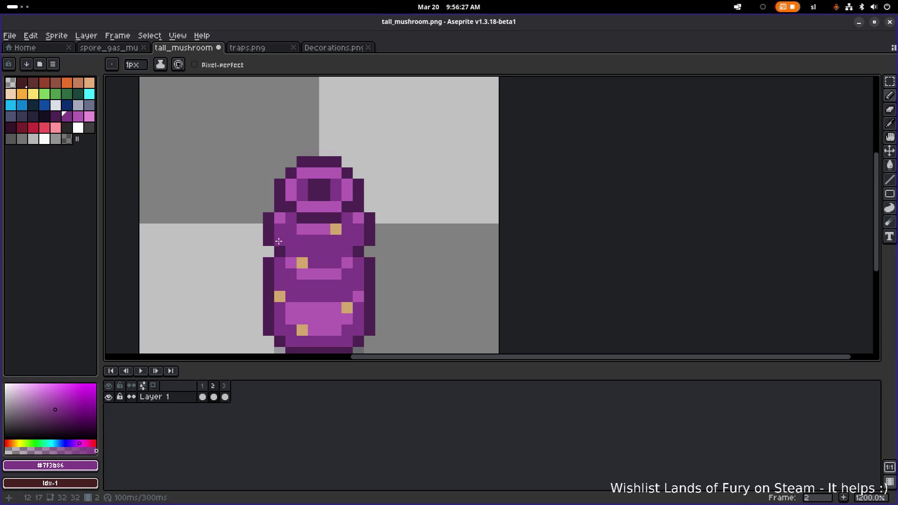
{"action": "key", "text": "v"}
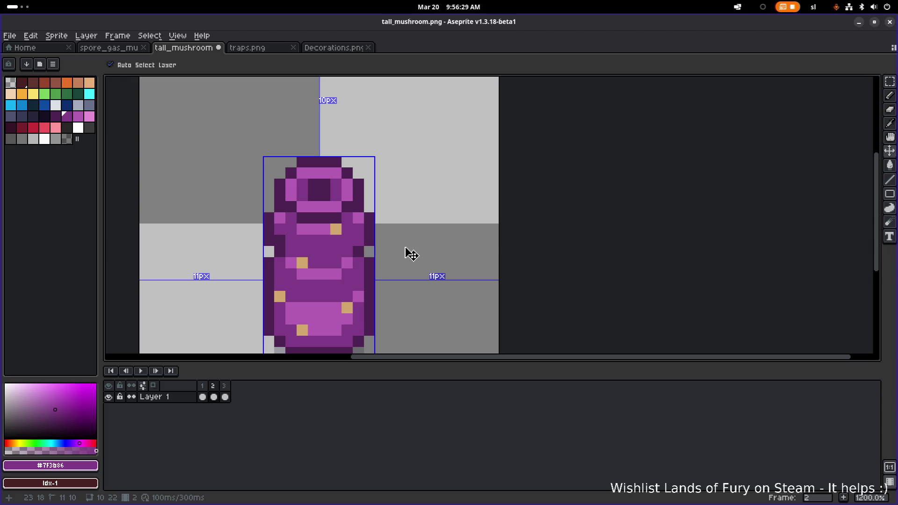
{"action": "key", "text": "ctrl+z"}
{"action": "key", "text": "ctrl+z"}
{"action": "key", "text": "ctrl+z"}
{"action": "key", "text": "ctrl+z"}
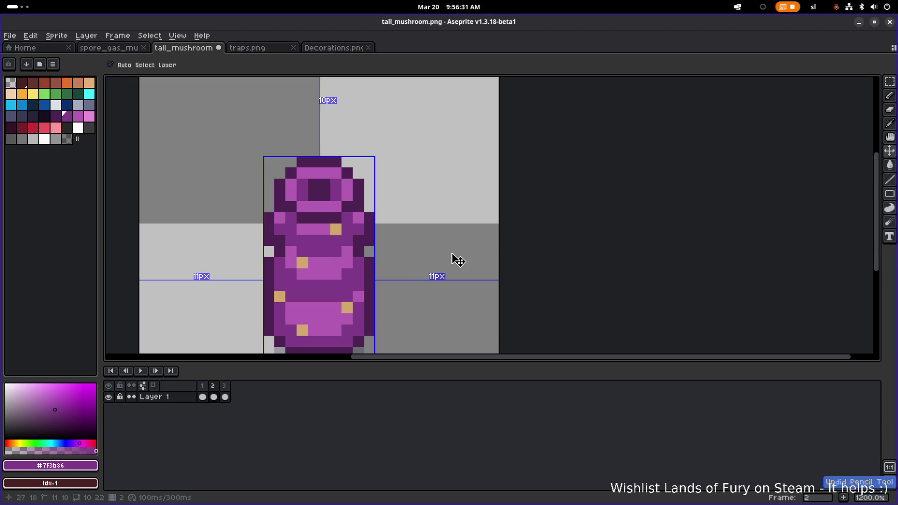
{"action": "key", "text": "ctrl+z"}
{"action": "key", "text": "ctrl+z"}
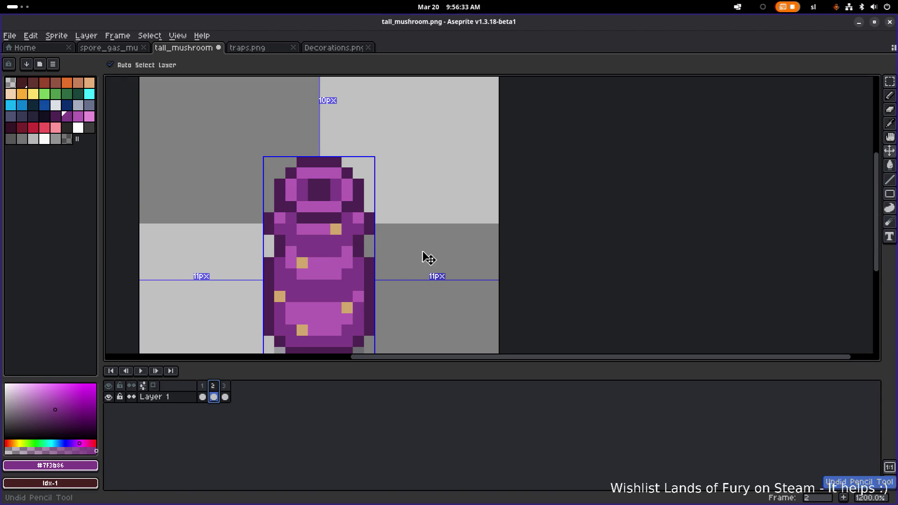
{"action": "key", "text": "b"}
Step: Return to frame 1 and replay the three-frame tall_mushroom.png loop
{"action": "left_click", "coordinate": [203, 386]}
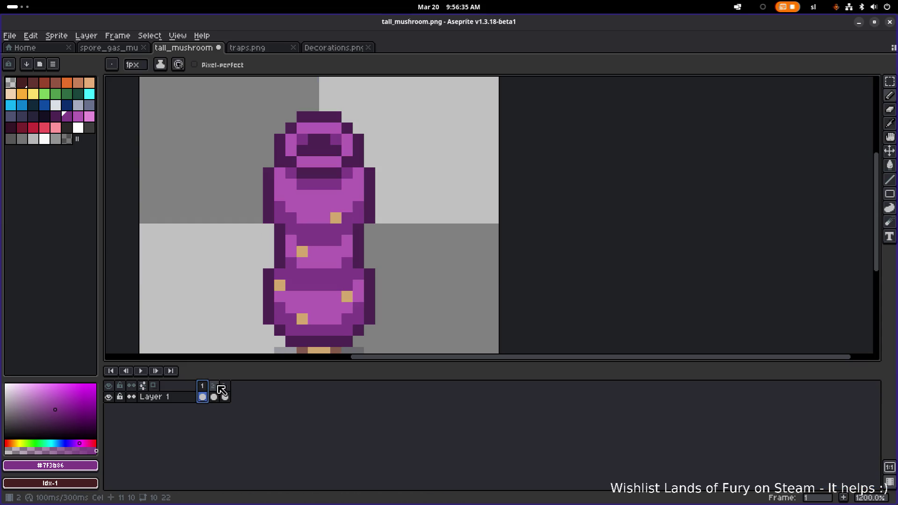
{"action": "left_click", "coordinate": [140, 371]}
{"action": "scroll", "coordinate": [260, 277], "scroll_direction": "down", "scroll_amount": 3}
{"action": "scroll", "coordinate": [260, 277], "scroll_direction": "down", "scroll_amount": 1}
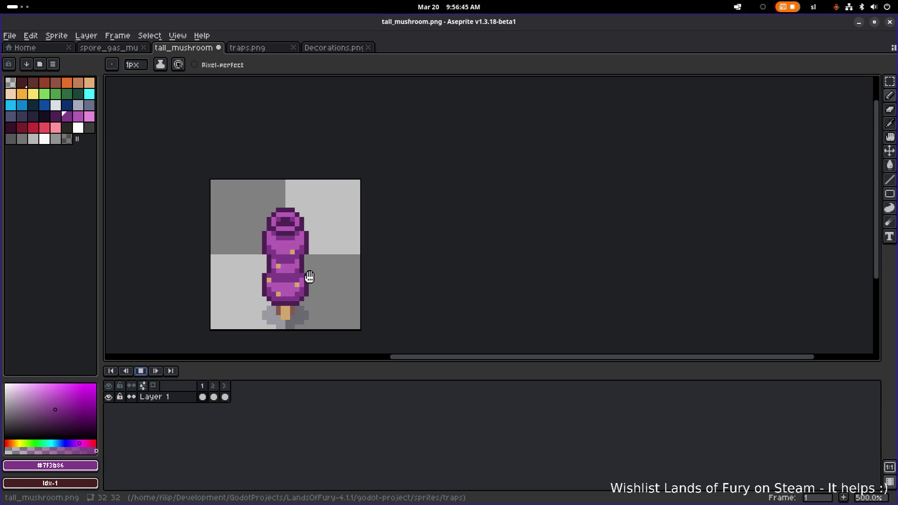
Step: Stop the mushroom animation, then dismiss the PNG frame export notice raised by Ctrl+S
{"action": "left_click", "coordinate": [142, 372]}
{"action": "scroll", "coordinate": [282, 270], "scroll_direction": "down", "scroll_amount": 4}
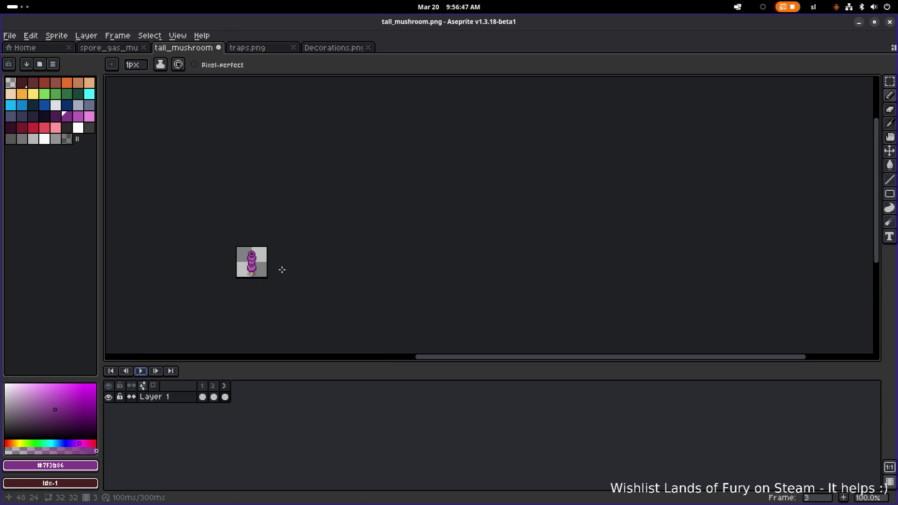
{"action": "key", "text": "m"}
{"action": "scroll", "coordinate": [332, 272], "scroll_direction": "up", "scroll_amount": 3}
{"action": "left_click_drag", "start_coordinate": [287, 265], "coordinate": [349, 275]}
{"action": "key", "text": "ctrl+s"}
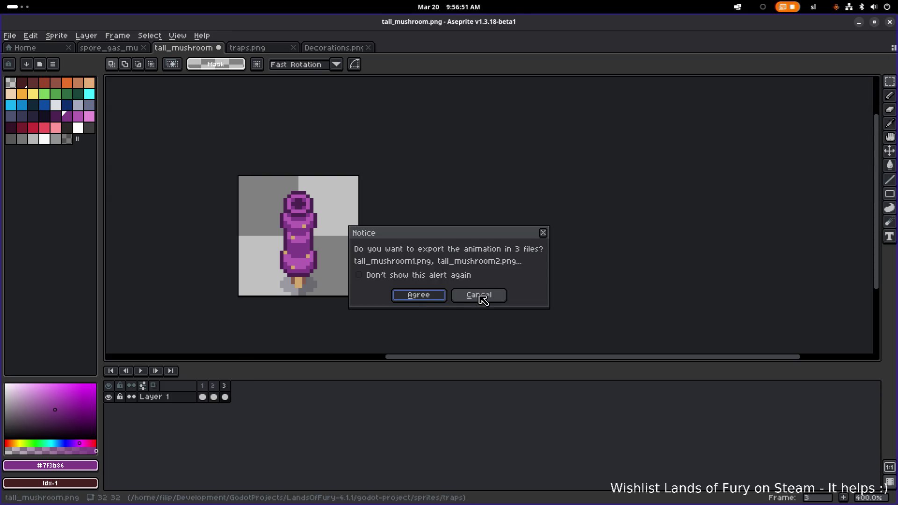
{"action": "left_click", "coordinate": [542, 232]}
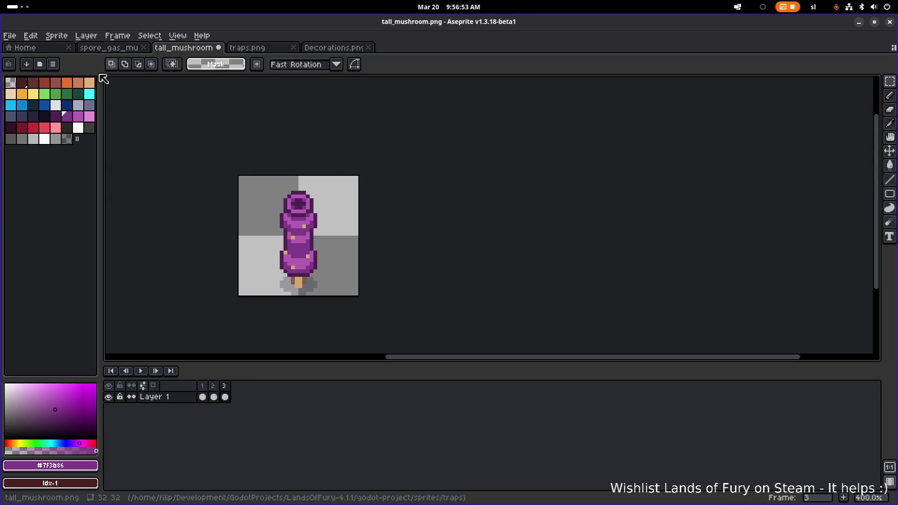
Step: Save the mushroom in the traps folder as tall_mushroom.aseprite using the aseprite file type
{"action": "left_click", "coordinate": [10, 35]}
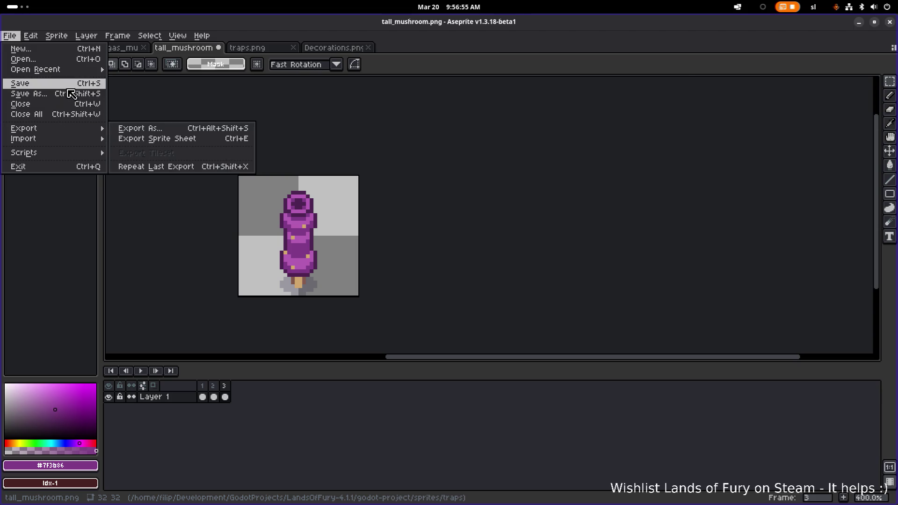
{"action": "left_click", "coordinate": [92, 100]}
{"action": "left_click", "coordinate": [120, 472]}
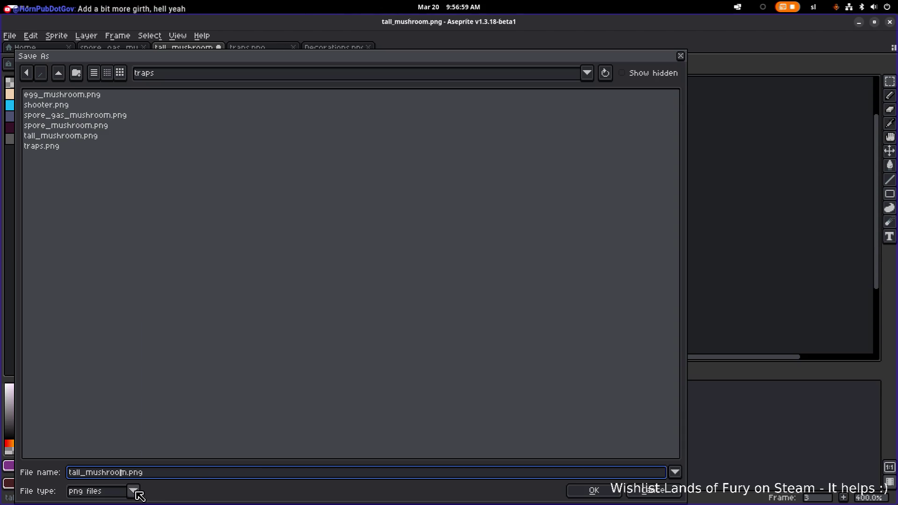
{"action": "left_click", "coordinate": [135, 492]}
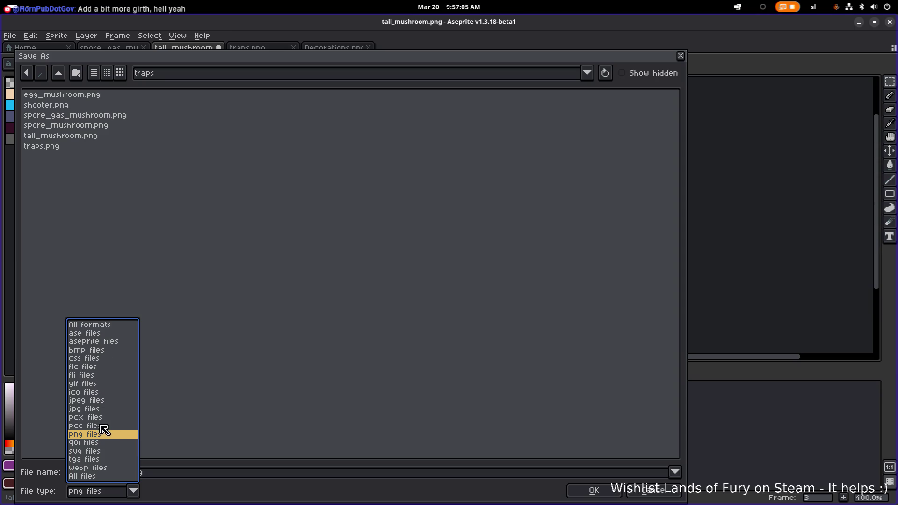
{"action": "left_click", "coordinate": [117, 334]}
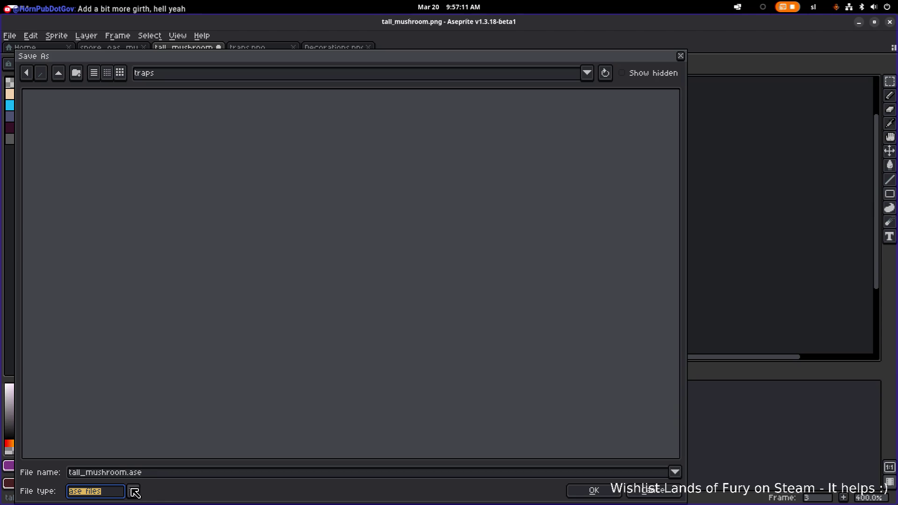
{"action": "left_click", "coordinate": [136, 492]}
{"action": "left_click", "coordinate": [125, 343]}
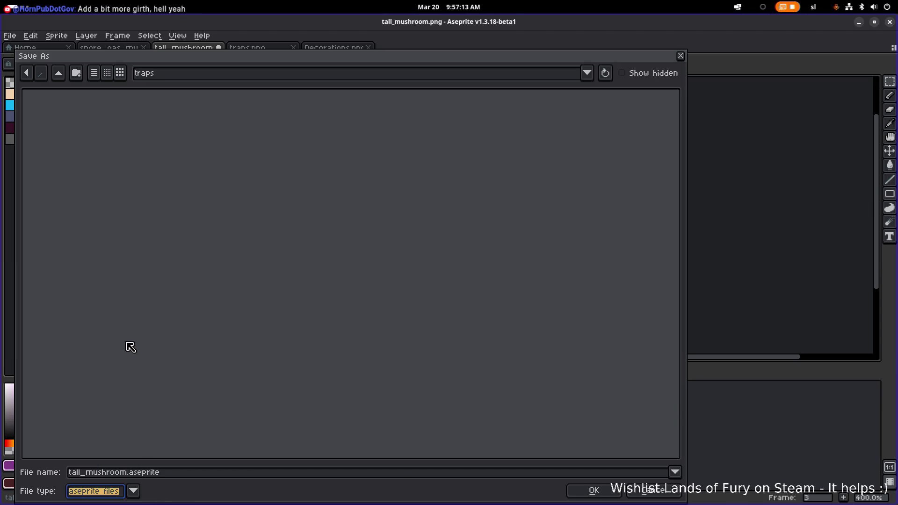
{"action": "left_click", "coordinate": [599, 492]}
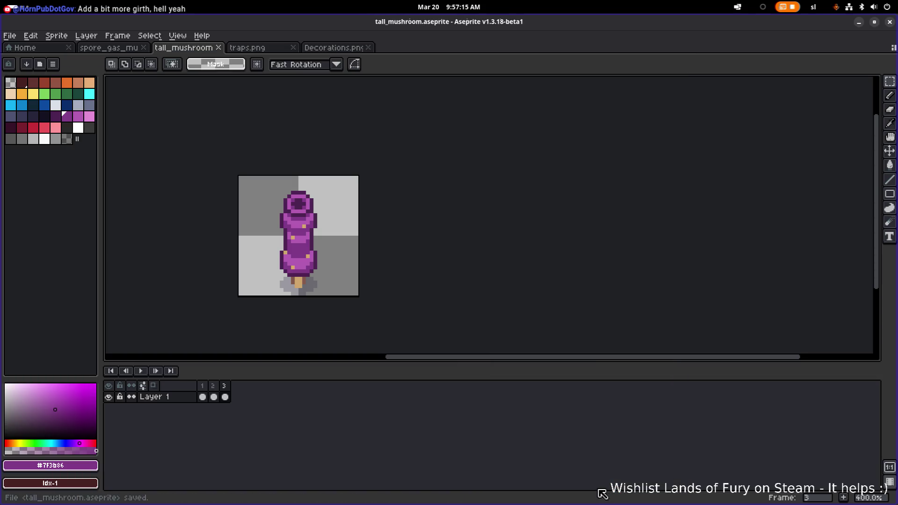
{"action": "left_click", "coordinate": [214, 397]}
{"action": "left_click", "coordinate": [203, 397]}
{"action": "left_click", "coordinate": [225, 397]}
{"action": "left_click", "coordinate": [214, 397]}
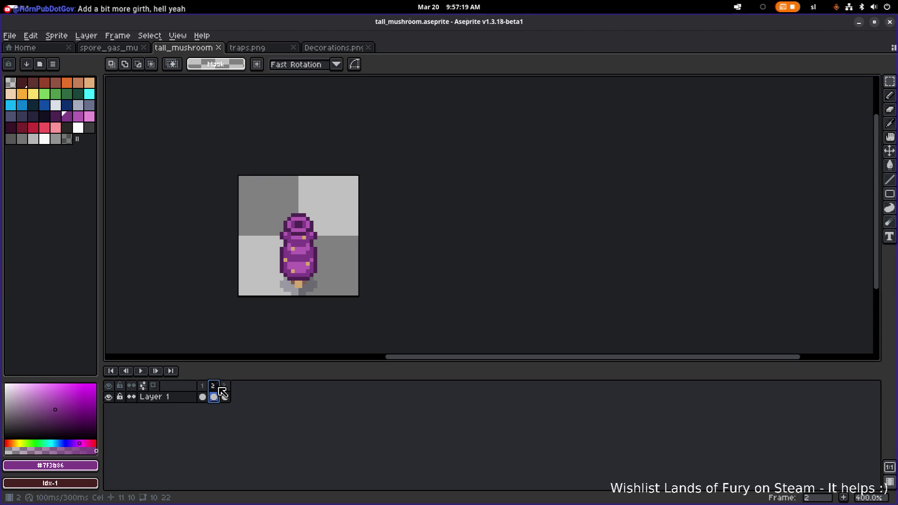
{"action": "scroll", "coordinate": [285, 245], "scroll_direction": "up", "scroll_amount": 3}
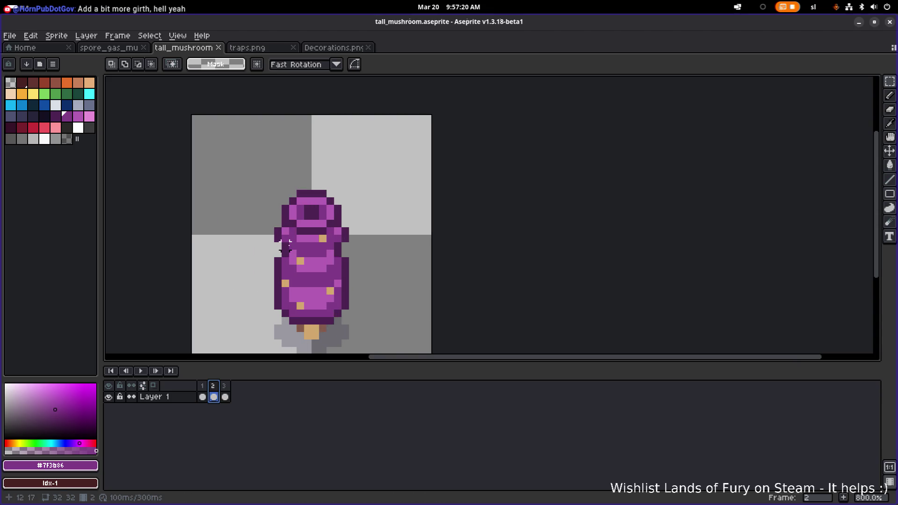
{"action": "left_click", "coordinate": [203, 397]}
{"action": "left_click", "coordinate": [215, 396]}
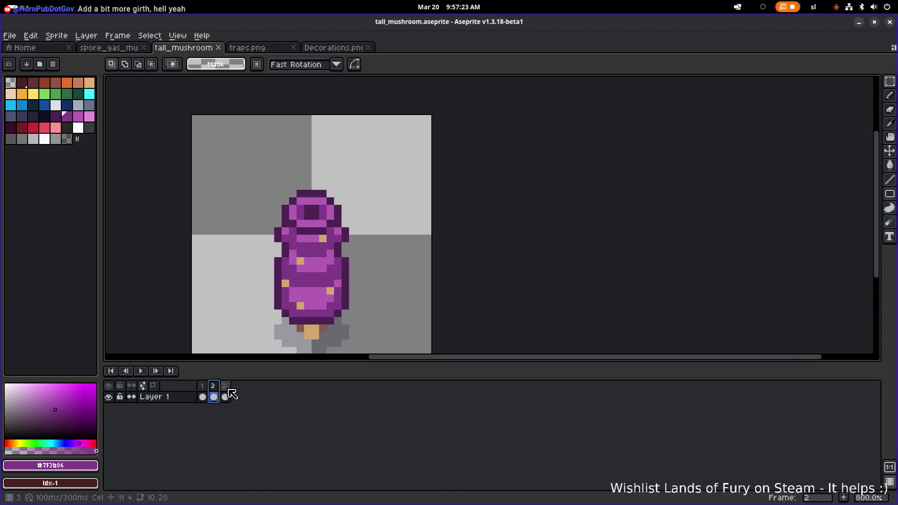
{"action": "left_click", "coordinate": [225, 397]}
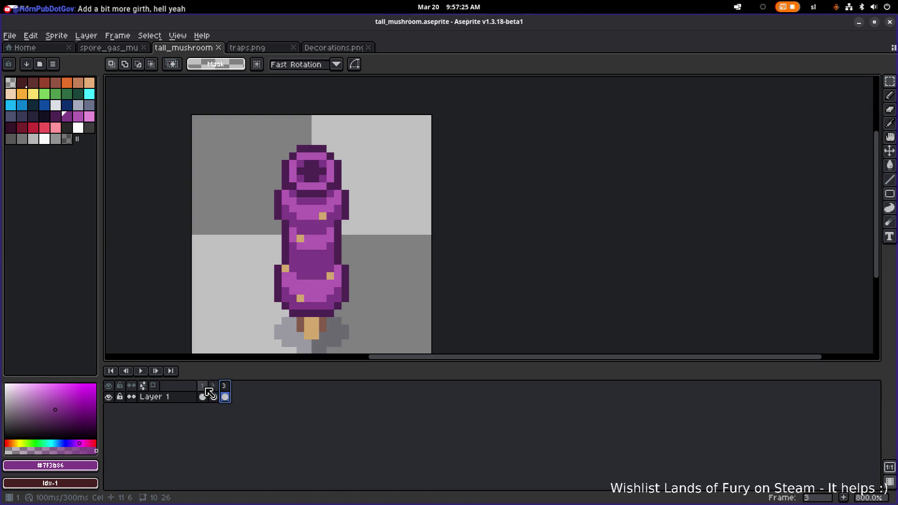
{"action": "left_click", "coordinate": [203, 397]}
{"action": "left_click", "coordinate": [213, 397]}
{"action": "left_click", "coordinate": [225, 397]}
{"action": "left_click", "coordinate": [203, 397]}
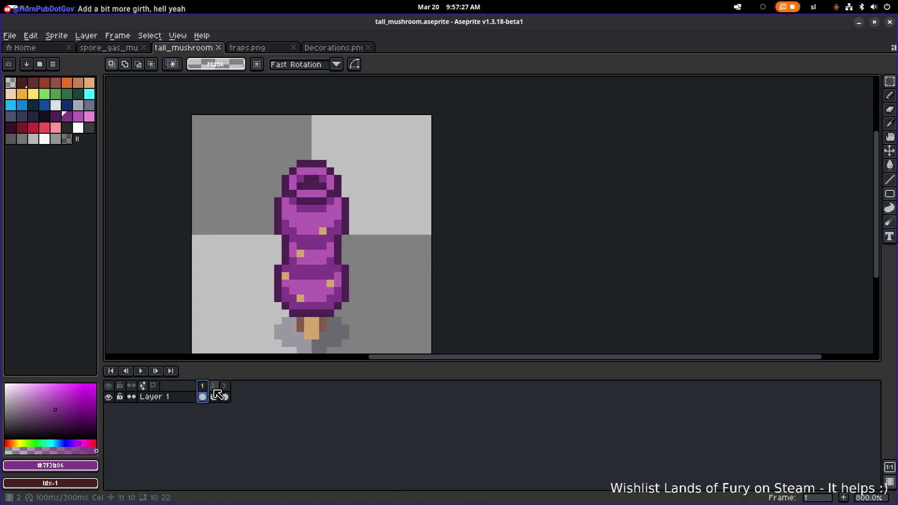
{"action": "left_click", "coordinate": [215, 397]}
{"action": "left_click", "coordinate": [141, 371]}
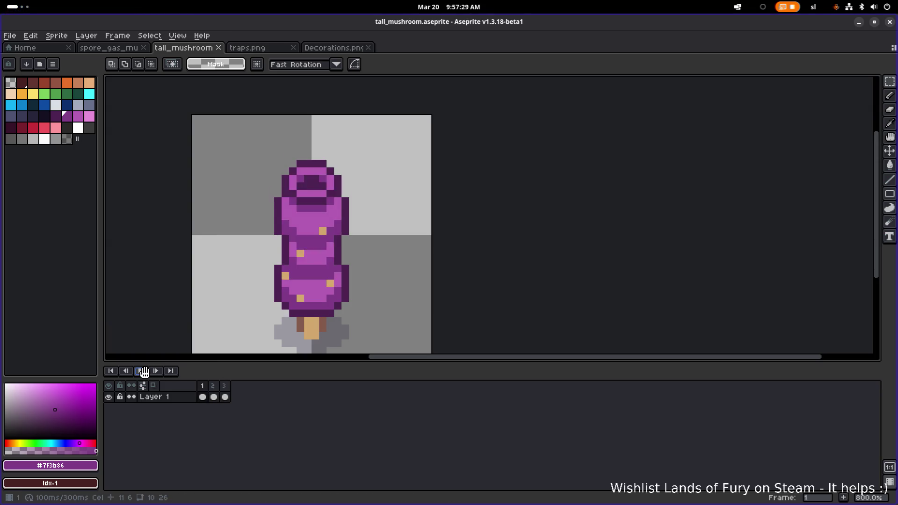
{"action": "scroll", "coordinate": [275, 282], "scroll_direction": "down", "scroll_amount": 4}
{"action": "scroll", "coordinate": [274, 282], "scroll_direction": "down", "scroll_amount": 1}
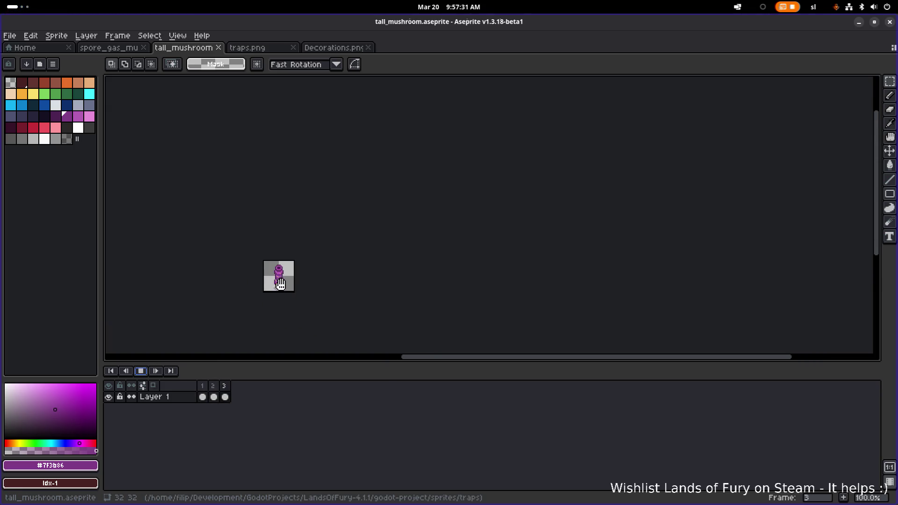
{"action": "scroll", "coordinate": [281, 283], "scroll_direction": "up", "scroll_amount": 2}
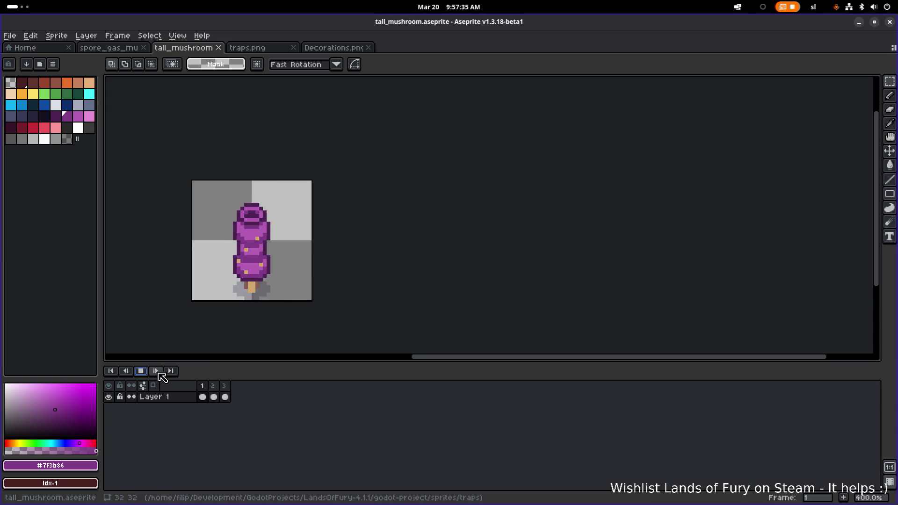
{"action": "left_click", "coordinate": [140, 371]}
{"action": "left_click", "coordinate": [203, 397]}
{"action": "left_click", "coordinate": [214, 396]}
{"action": "left_click", "coordinate": [226, 396]}
{"action": "left_click", "coordinate": [215, 396]}
{"action": "left_click", "coordinate": [202, 397]}
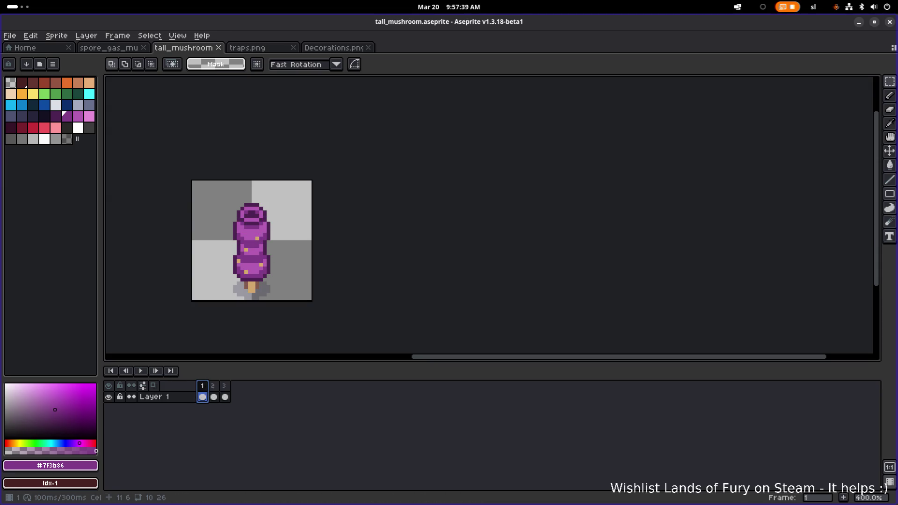
{"action": "left_click", "coordinate": [214, 397]}
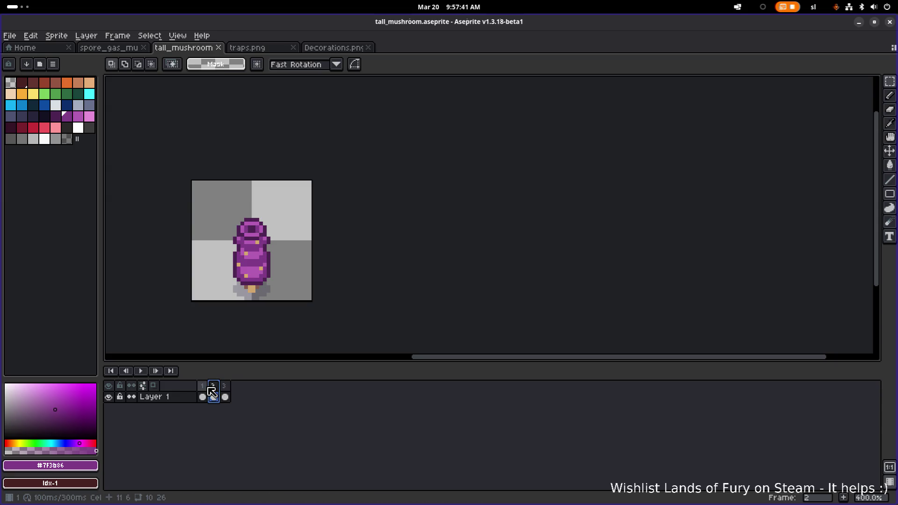
{"action": "left_click", "coordinate": [208, 387]}
{"action": "left_click", "coordinate": [214, 397]}
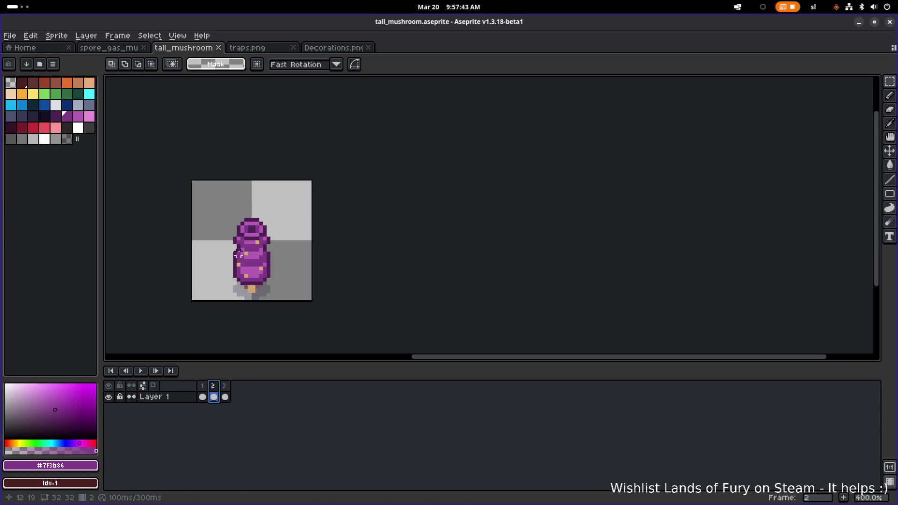
{"action": "scroll", "coordinate": [243, 248], "scroll_direction": "up", "scroll_amount": 5}
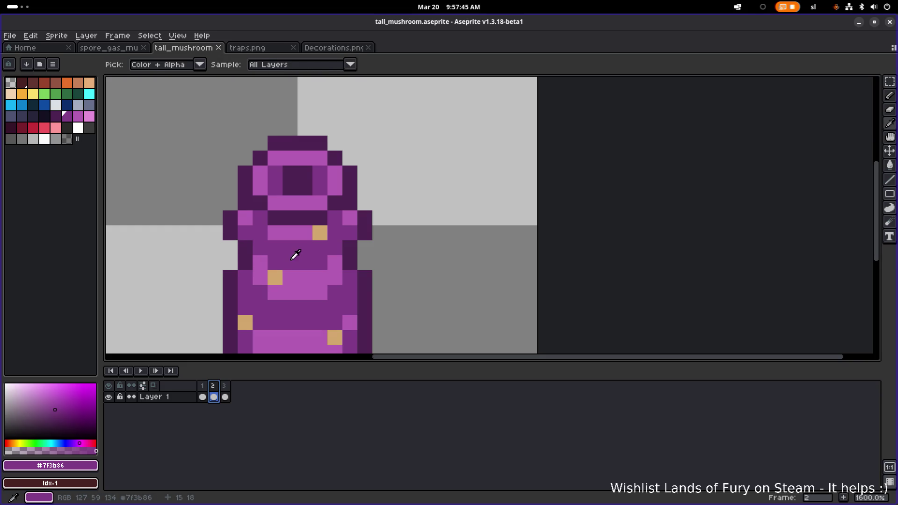
Step: Compare frame 2 against frames 1 and 3, ending back on frame 2
{"action": "scroll", "coordinate": [261, 278], "scroll_direction": "down", "scroll_amount": 3}
{"action": "scroll", "coordinate": [261, 279], "scroll_direction": "down", "scroll_amount": 2}
{"action": "scroll", "coordinate": [260, 277], "scroll_direction": "up", "scroll_amount": 4}
{"action": "scroll", "coordinate": [258, 276], "scroll_direction": "down", "scroll_amount": 3}
{"action": "scroll", "coordinate": [256, 274], "scroll_direction": "up", "scroll_amount": 1}
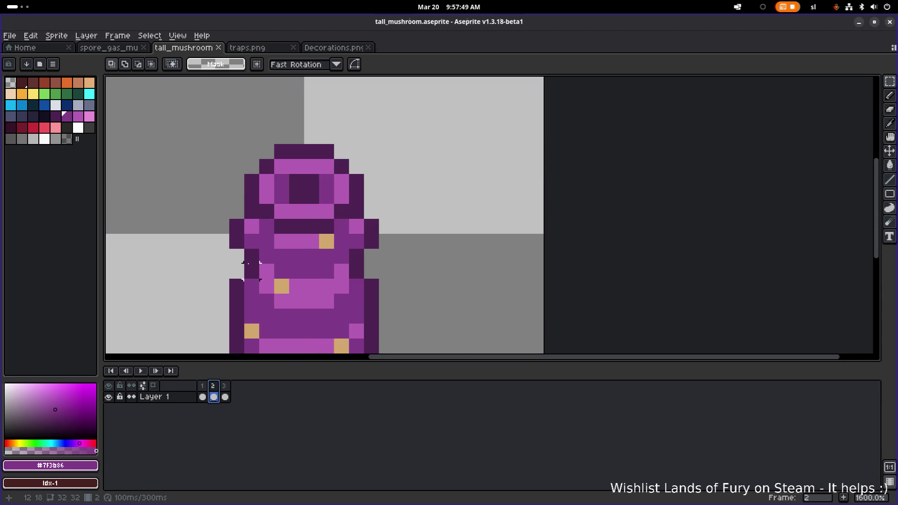
{"action": "left_click", "coordinate": [202, 396]}
{"action": "left_click", "coordinate": [214, 397]}
{"action": "left_click", "coordinate": [225, 397]}
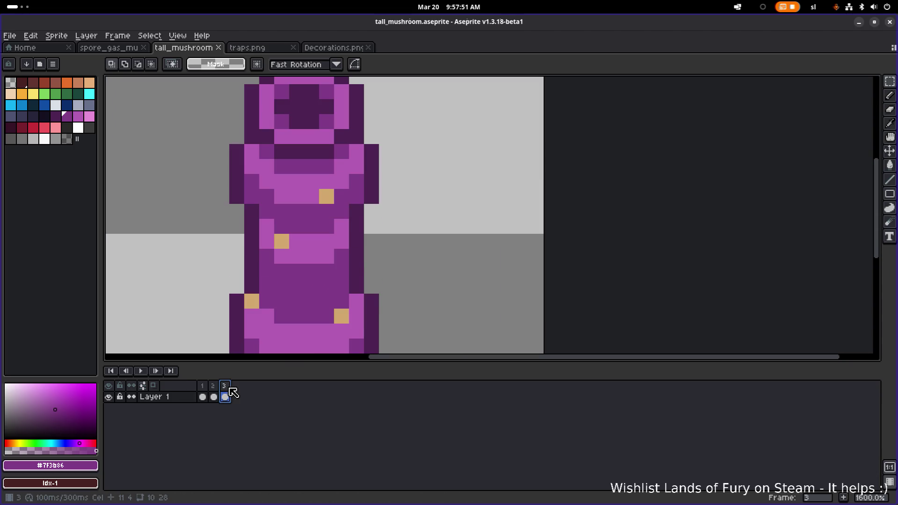
{"action": "left_click", "coordinate": [214, 397]}
Step: Add dark outline pixels (#4d2352) along the frame-2 mushroom body's sides
{"action": "key", "text": "i"}
{"action": "left_click", "coordinate": [252, 251]}
{"action": "key", "text": "b"}
{"action": "left_click", "coordinate": [236, 271]}
{"action": "left_click_drag", "start_coordinate": [371, 256], "coordinate": [367, 267]}
Step: Fill in light pink #b45cb3 and purple #7f3b86 body pixels, then play the animation
{"action": "key", "text": "i"}
{"action": "left_click", "coordinate": [343, 265]}
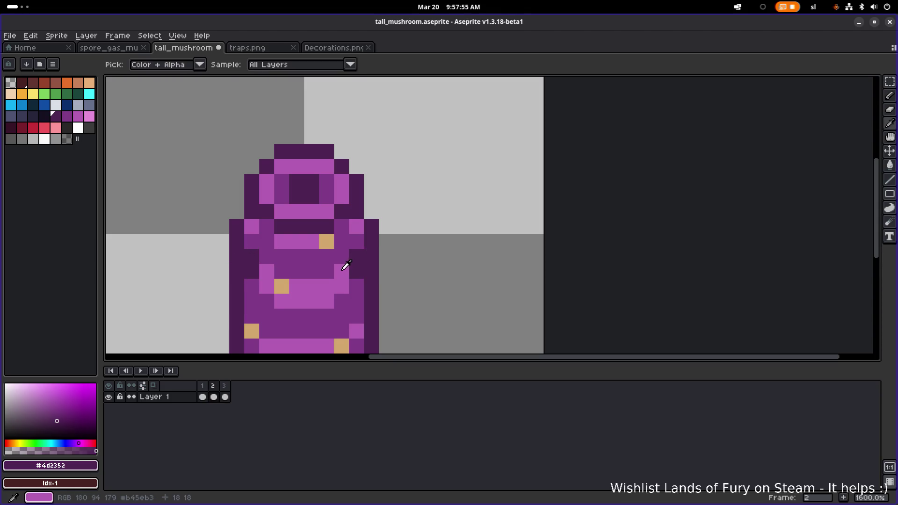
{"action": "key", "text": "b"}
{"action": "left_click", "coordinate": [354, 268]}
{"action": "key", "text": "i"}
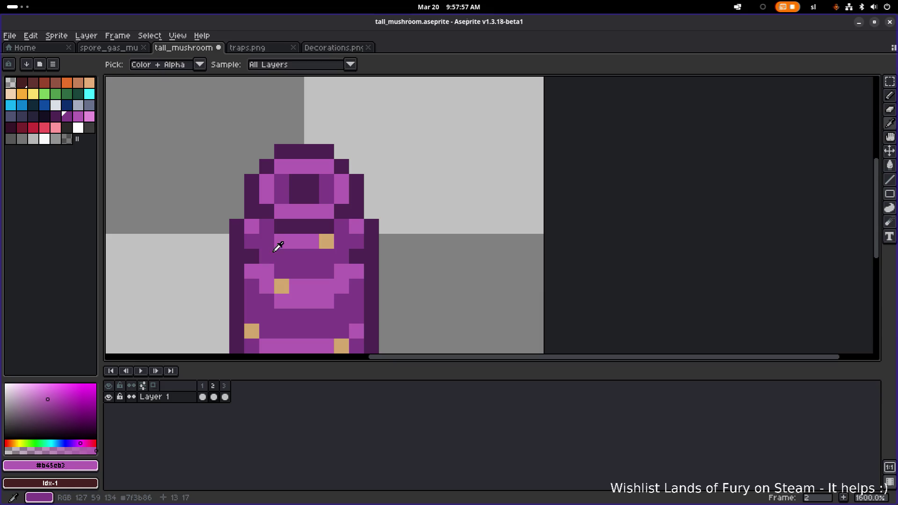
{"action": "left_click", "coordinate": [267, 255]}
{"action": "key", "text": "b"}
{"action": "left_click", "coordinate": [356, 256]}
{"action": "scroll", "coordinate": [351, 273], "scroll_direction": "down", "scroll_amount": 5}
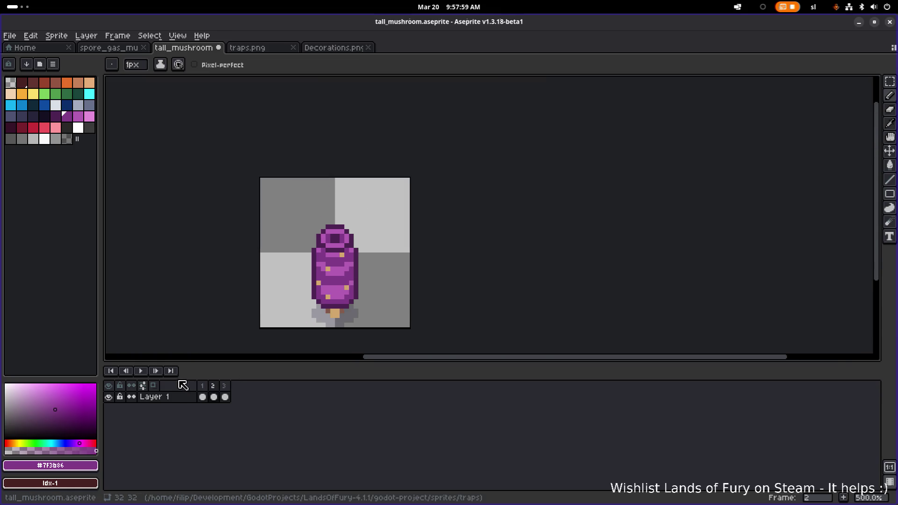
{"action": "left_click", "coordinate": [141, 371]}
{"action": "scroll", "coordinate": [223, 290], "scroll_direction": "down", "scroll_amount": 2}
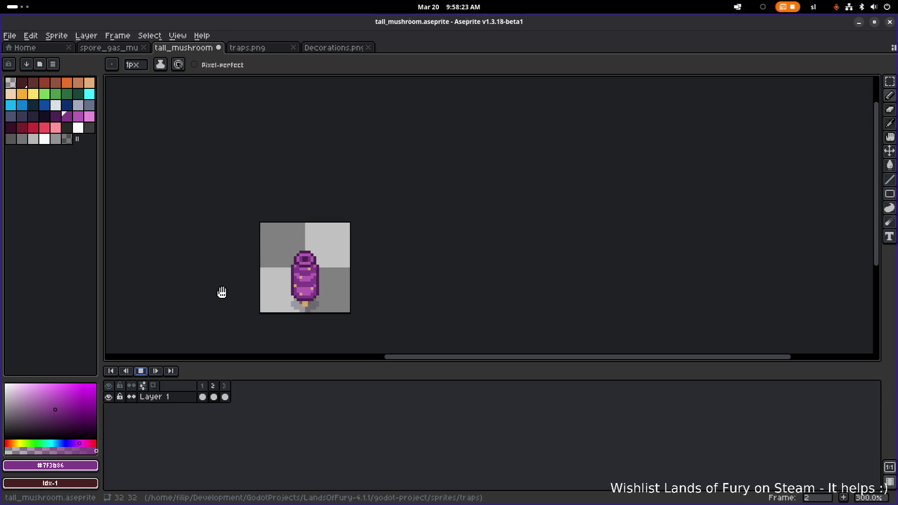
Step: Stop the tall mushroom preview on frame 1 and bring up the File menu
{"action": "left_click", "coordinate": [141, 371]}
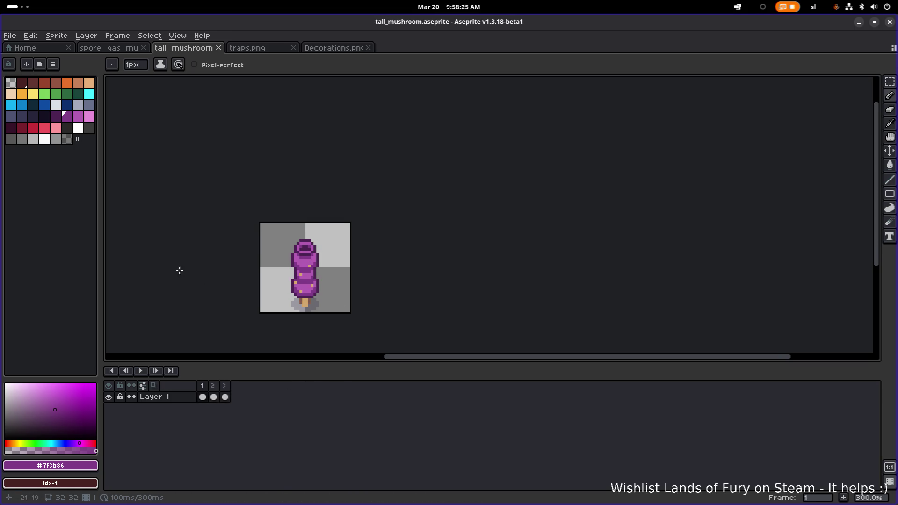
{"action": "left_click", "coordinate": [39, 40]}
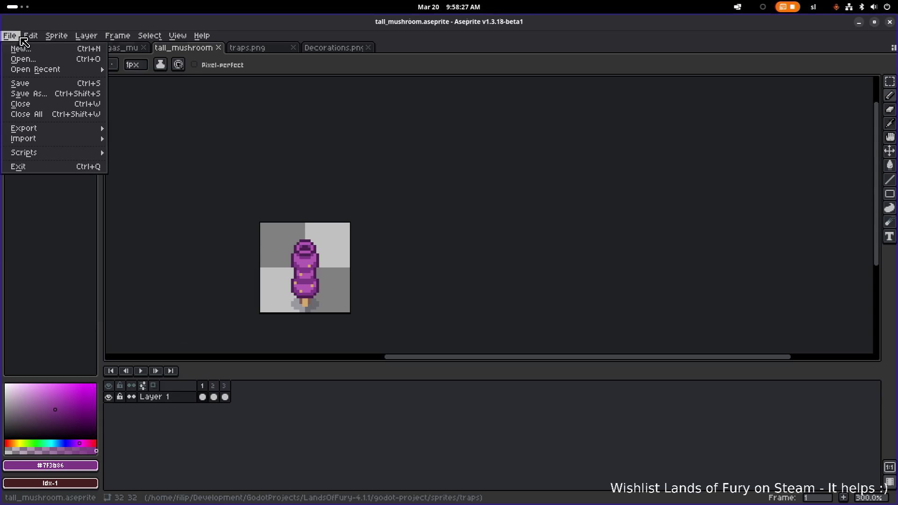
Step: Export the three frames as a By Rows sprite sheet with no constraints, opening it afterwards
{"action": "mouse_move", "coordinate": [76, 136]}
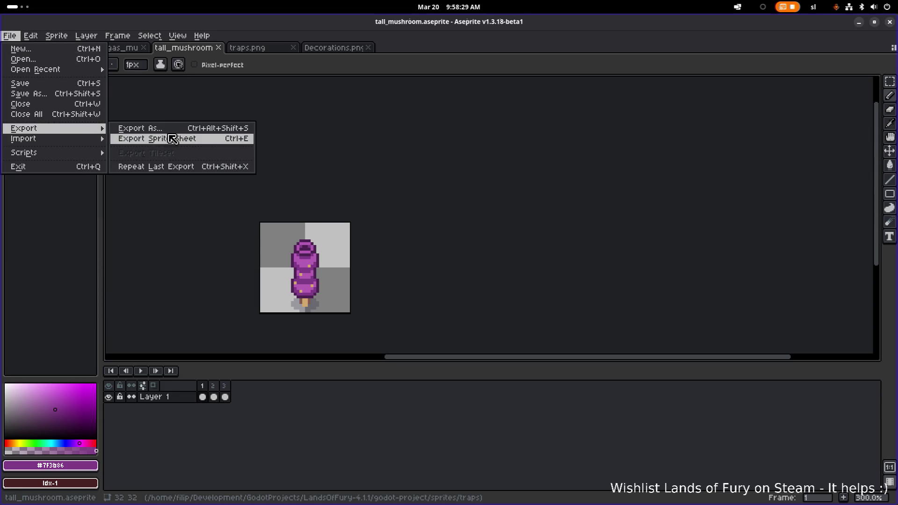
{"action": "left_click", "coordinate": [183, 139]}
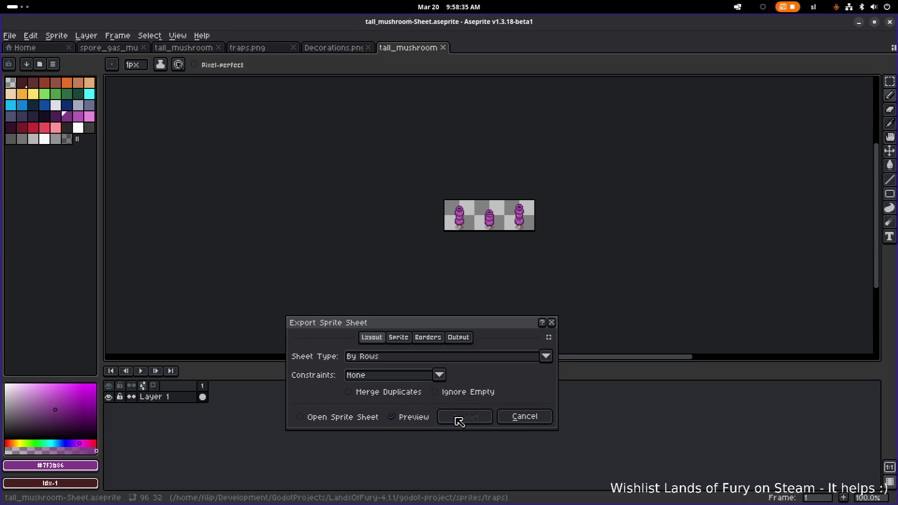
{"action": "left_click", "coordinate": [410, 338]}
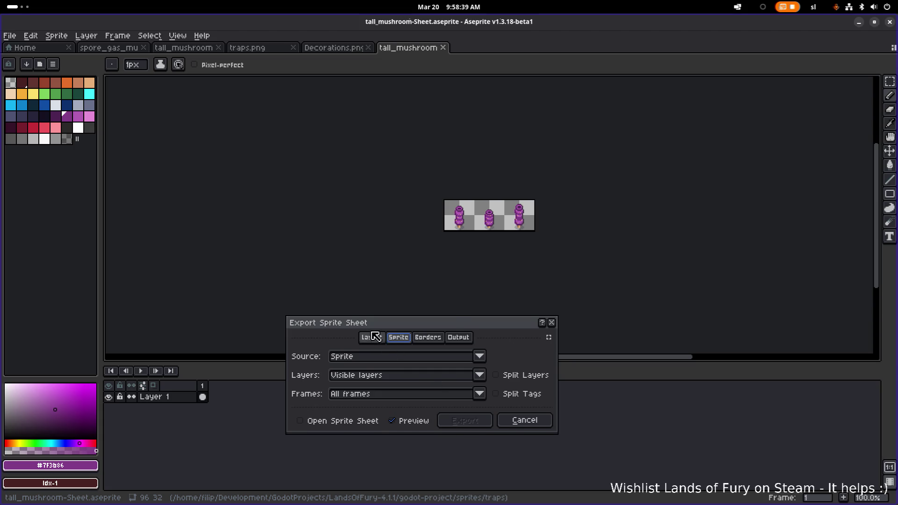
{"action": "left_click", "coordinate": [372, 337]}
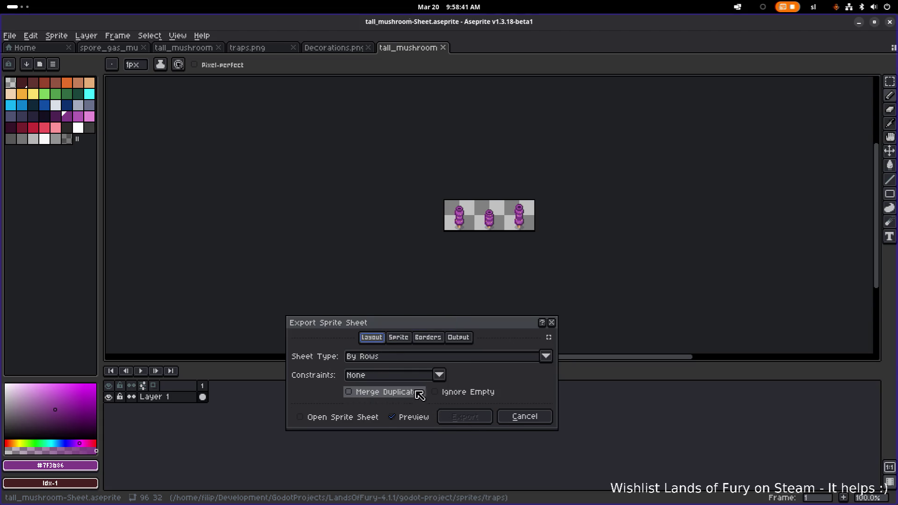
{"action": "left_click", "coordinate": [440, 376]}
{"action": "key", "text": "Escape"}
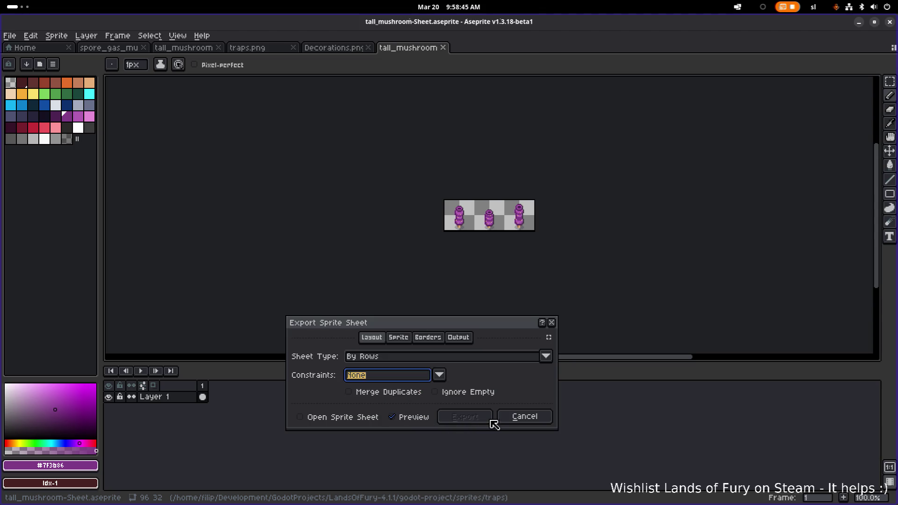
{"action": "left_click", "coordinate": [345, 426]}
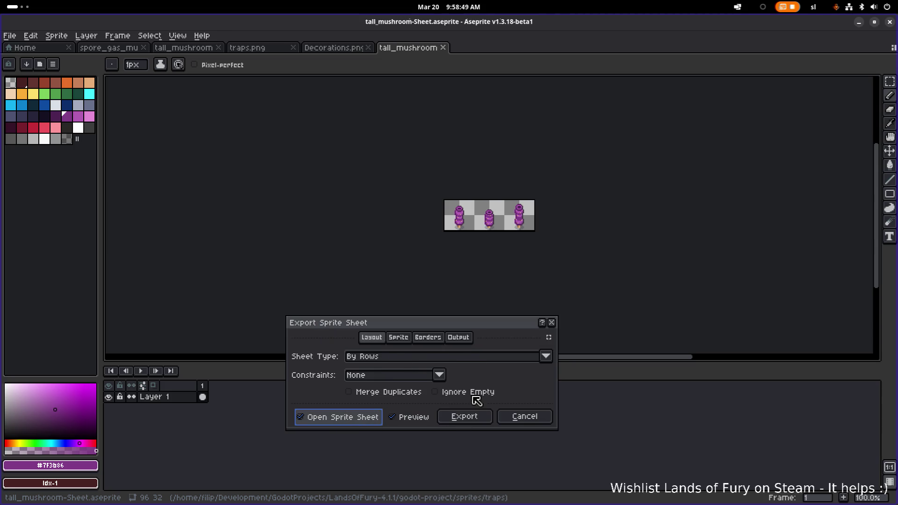
{"action": "left_click", "coordinate": [481, 418]}
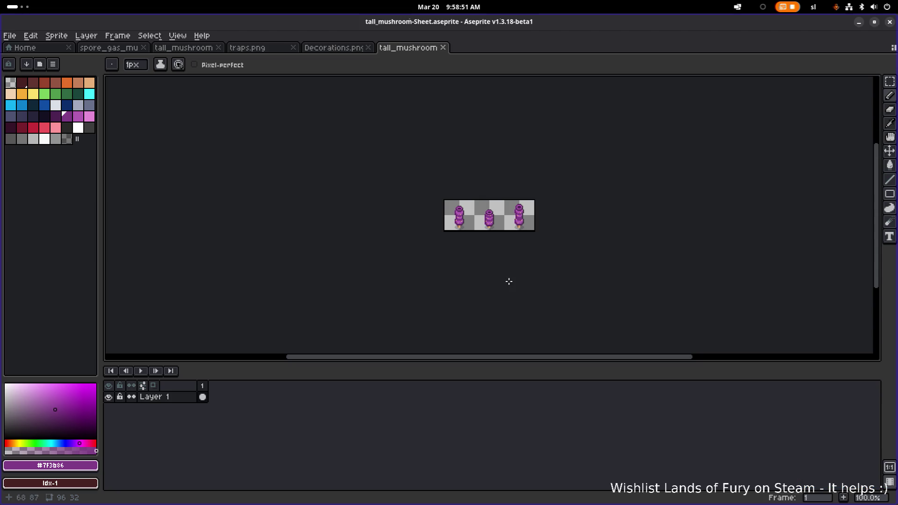
{"action": "scroll", "coordinate": [515, 254], "scroll_direction": "down", "scroll_amount": 1}
{"action": "scroll", "coordinate": [518, 254], "scroll_direction": "up", "scroll_amount": 2}
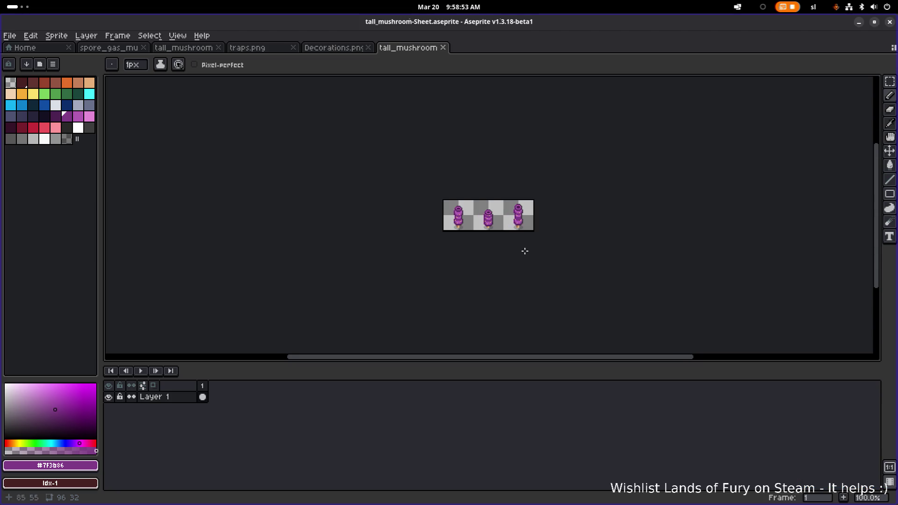
{"action": "key", "text": "alt+Tab"}
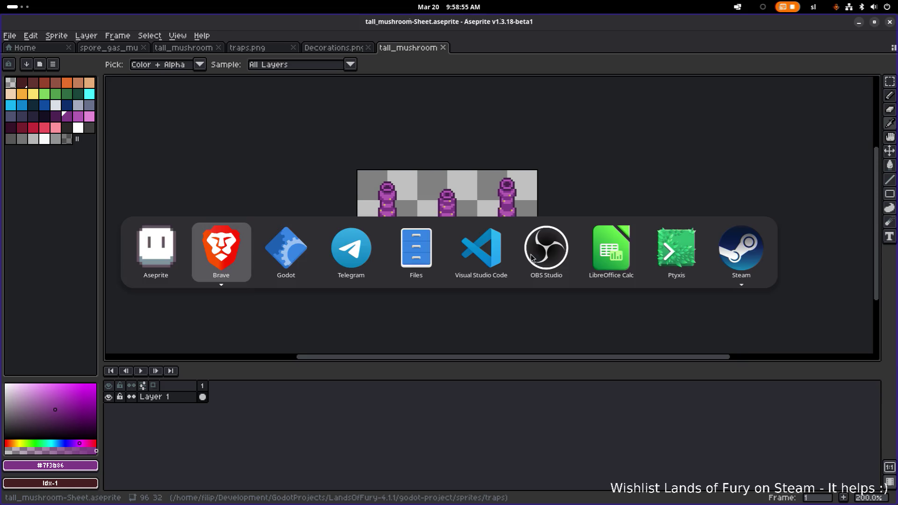
Step: In Godot, open MushroomTrap.tscn by searching scenes for 'trap'
{"action": "left_click", "coordinate": [305, 260]}
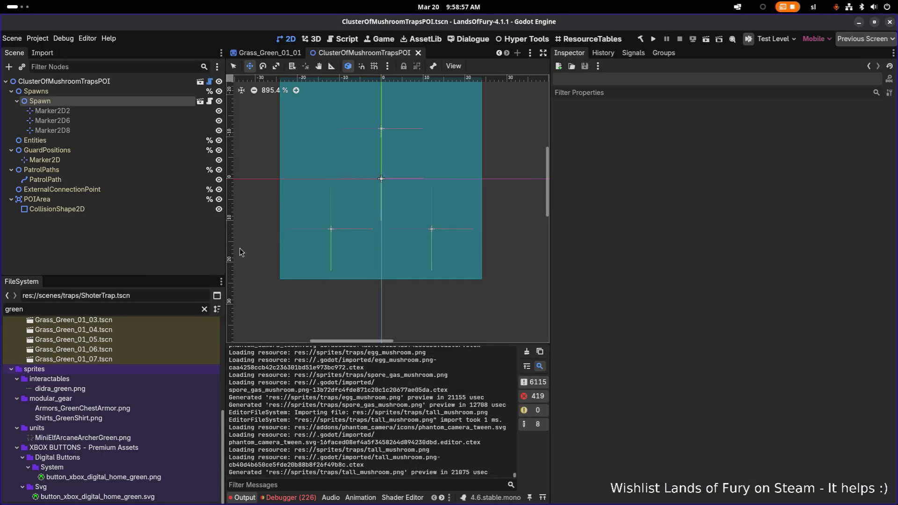
{"action": "key", "text": "ctrl+shift+o"}
{"action": "type", "text": "trap"}
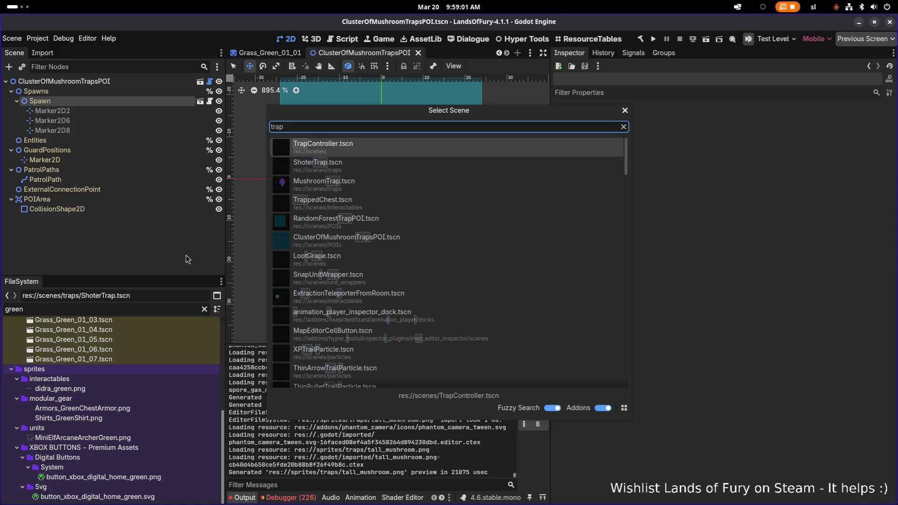
{"action": "key", "text": "Down"}
{"action": "key", "text": "Down"}
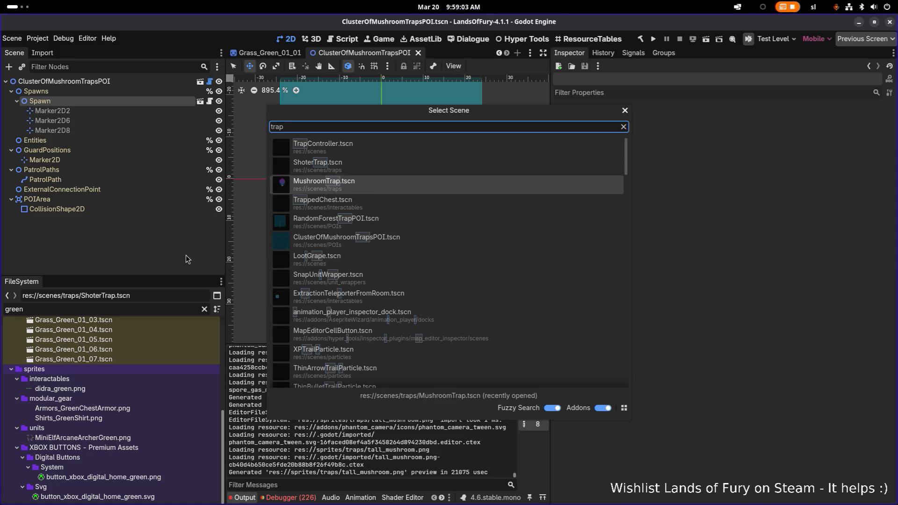
{"action": "key", "text": "Return"}
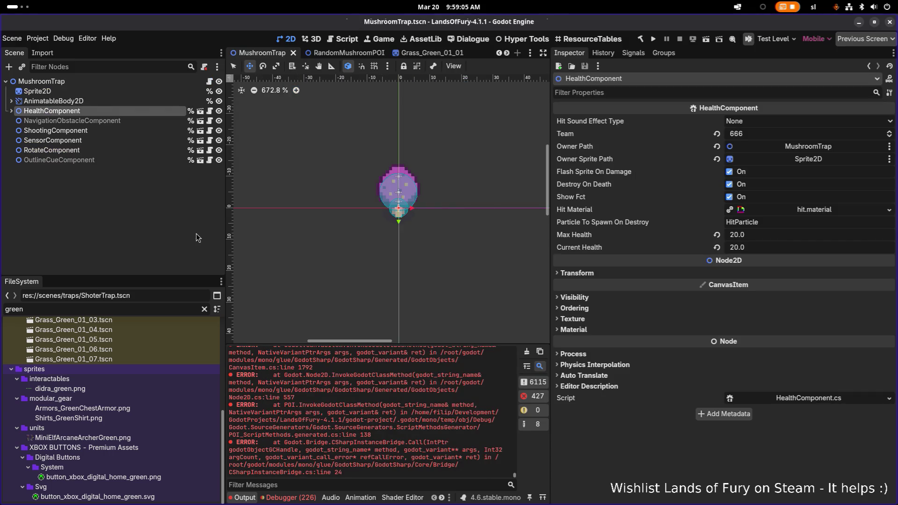
Step: Look over the MushroomTrap and Sprite2D nodes, then start adding a child node under MushroomTrap
{"action": "left_click", "coordinate": [147, 81]}
{"action": "left_click", "coordinate": [142, 93]}
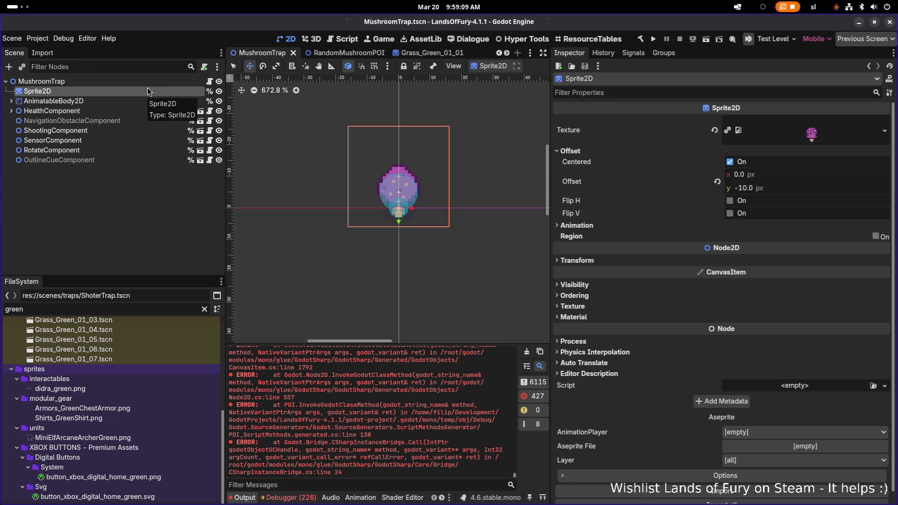
{"action": "left_click", "coordinate": [150, 83]}
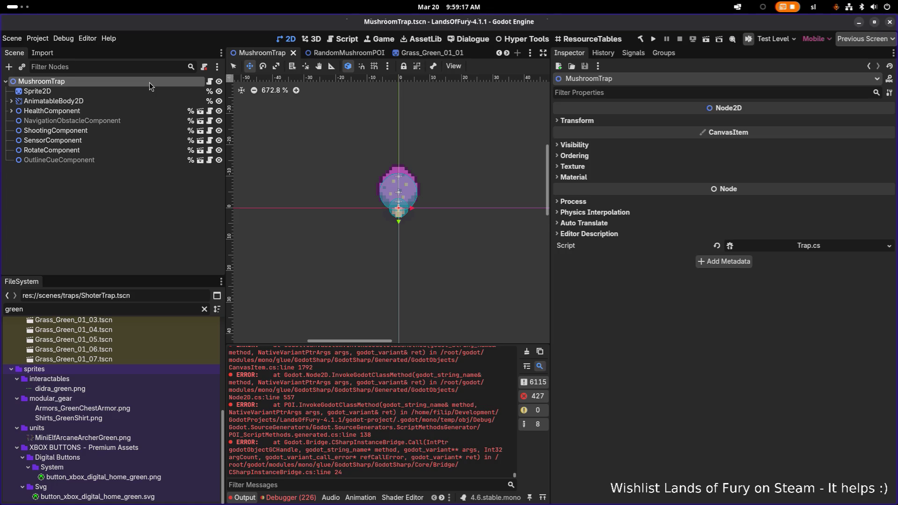
{"action": "left_click", "coordinate": [139, 90]}
{"action": "left_click", "coordinate": [141, 84]}
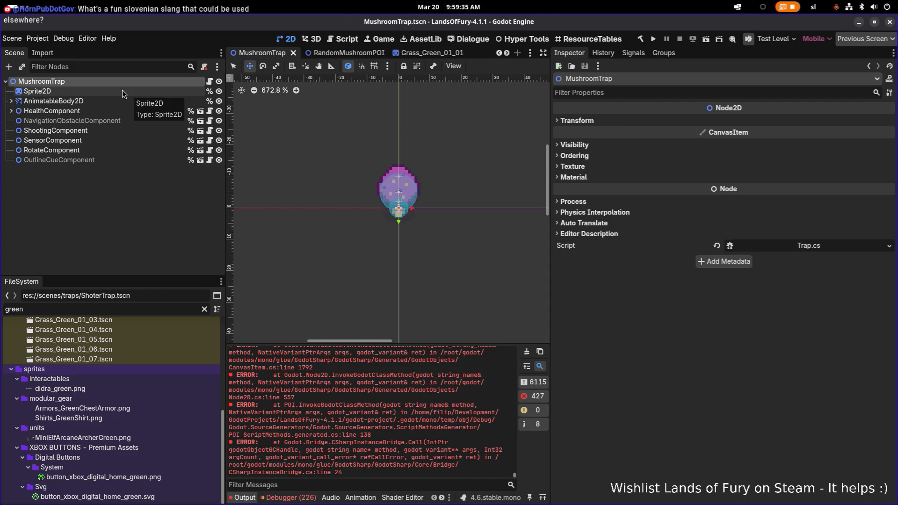
{"action": "left_click", "coordinate": [121, 91]}
{"action": "left_click", "coordinate": [118, 82]}
{"action": "right_click", "coordinate": [118, 82]}
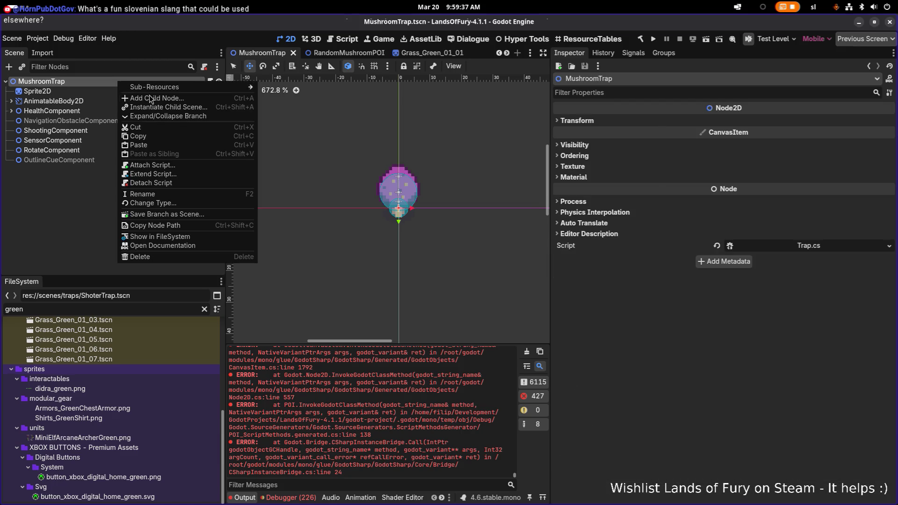
{"action": "left_click", "coordinate": [150, 95]}
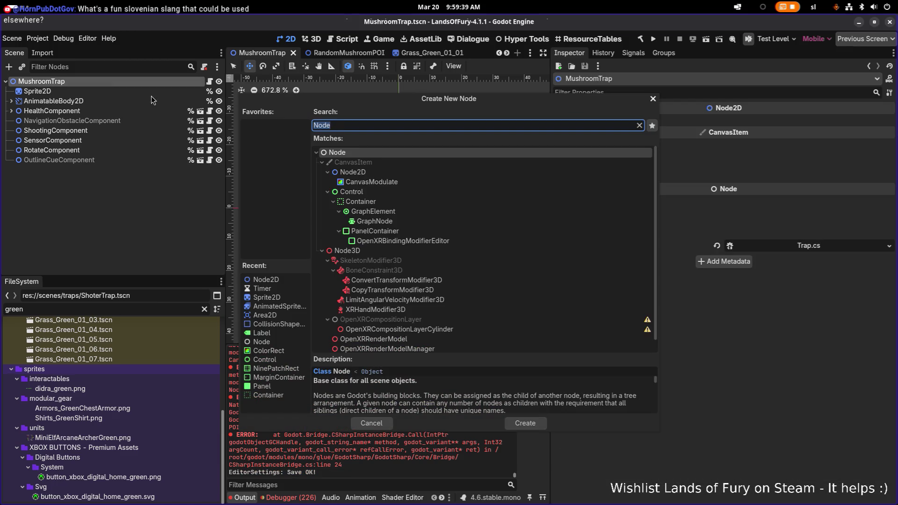
{"action": "key", "text": "BackSpace"}
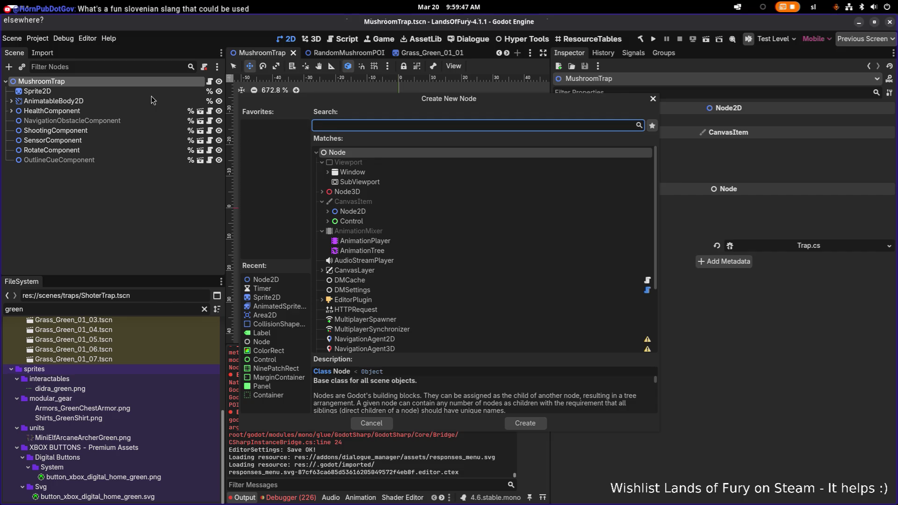
Step: Create an AnimatedSprite2D node via the 'ani' search and drag it just below Sprite2D
{"action": "type", "text": "ani"}
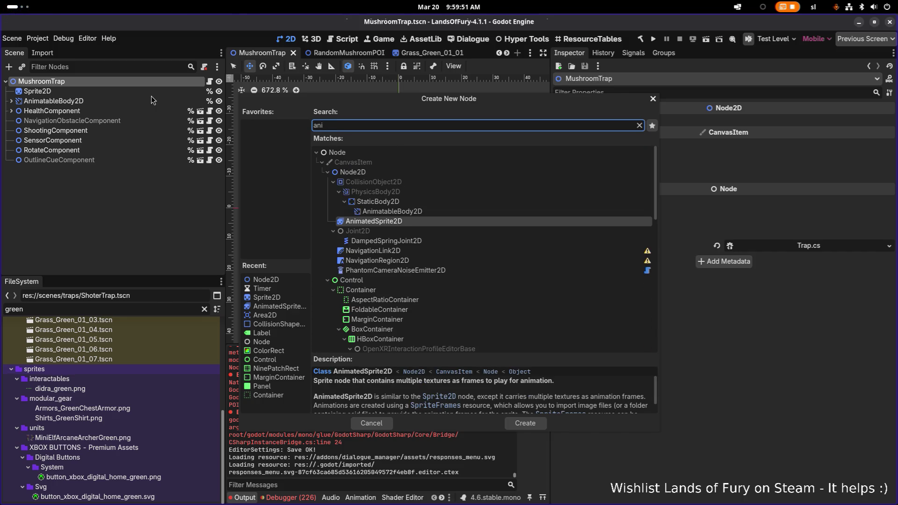
{"action": "key", "text": "Return"}
{"action": "left_click_drag", "start_coordinate": [97, 171], "coordinate": [106, 97]}
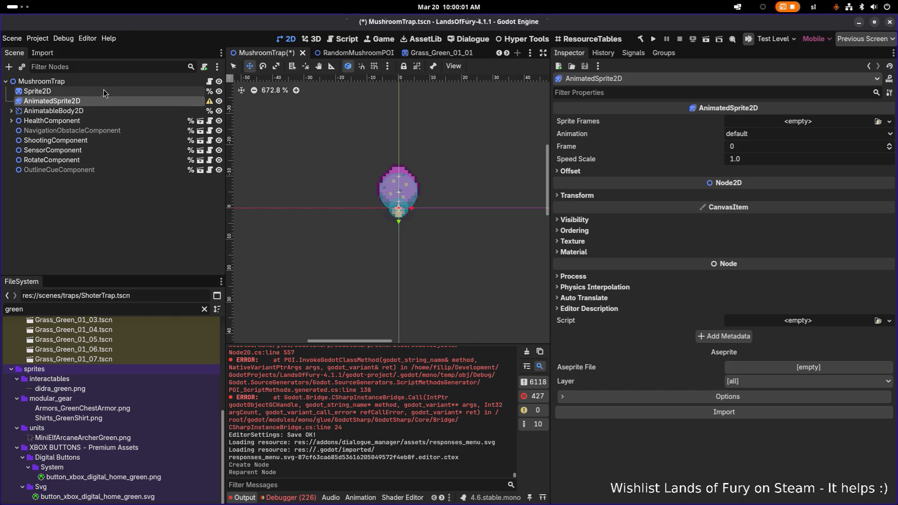
Step: Select the AnimatedSprite2D node, delete it, and confirm the deletion
{"action": "left_click", "coordinate": [132, 90]}
{"action": "left_click", "coordinate": [131, 100]}
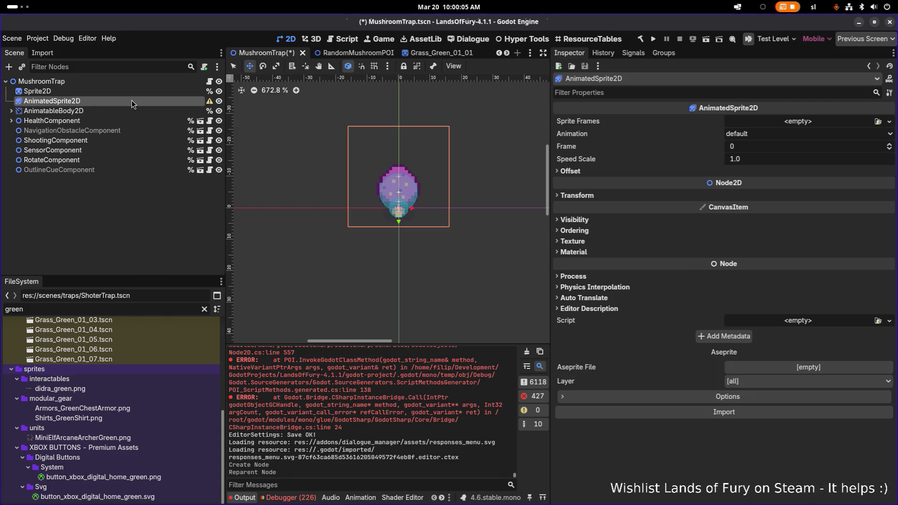
{"action": "left_click", "coordinate": [138, 85]}
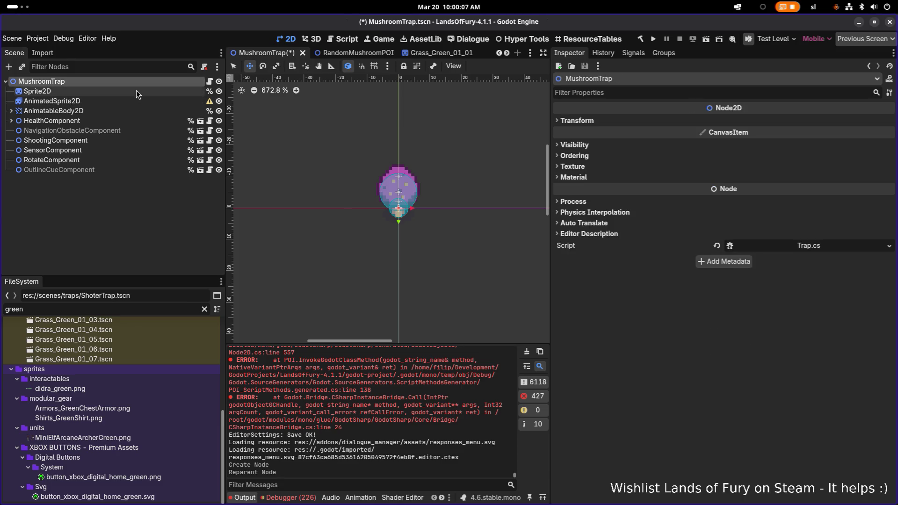
{"action": "left_click", "coordinate": [132, 103]}
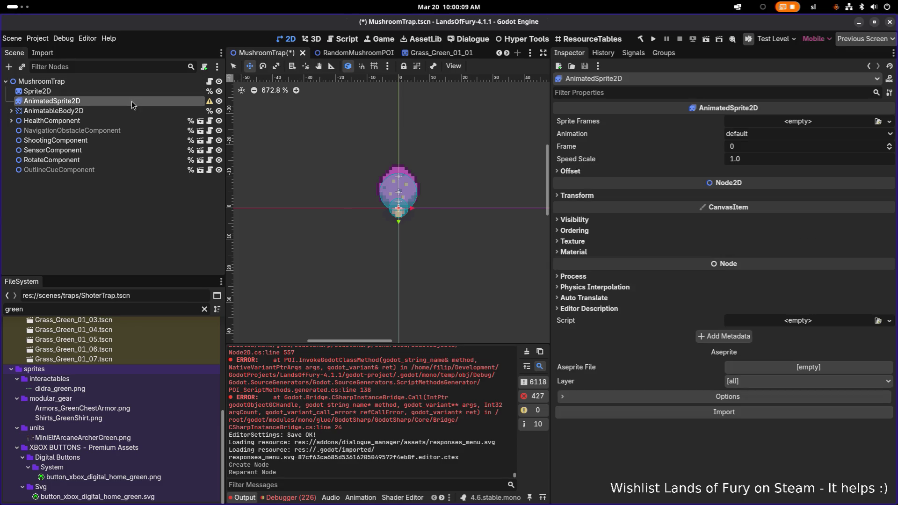
{"action": "key", "text": "Delete"}
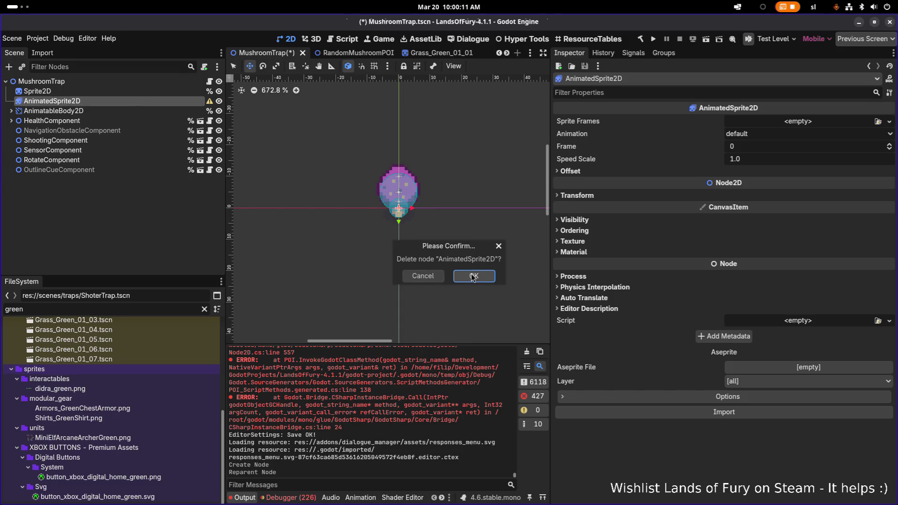
{"action": "left_click", "coordinate": [472, 274]}
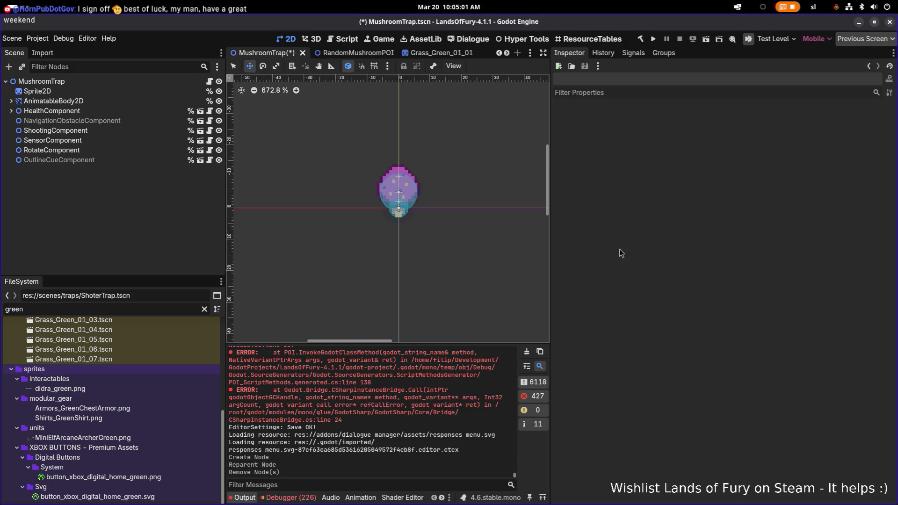
Step: Switch from Godot through Aseprite to Visual Studio Code using Alt+Tab
{"action": "key", "text": "alt+Tab"}
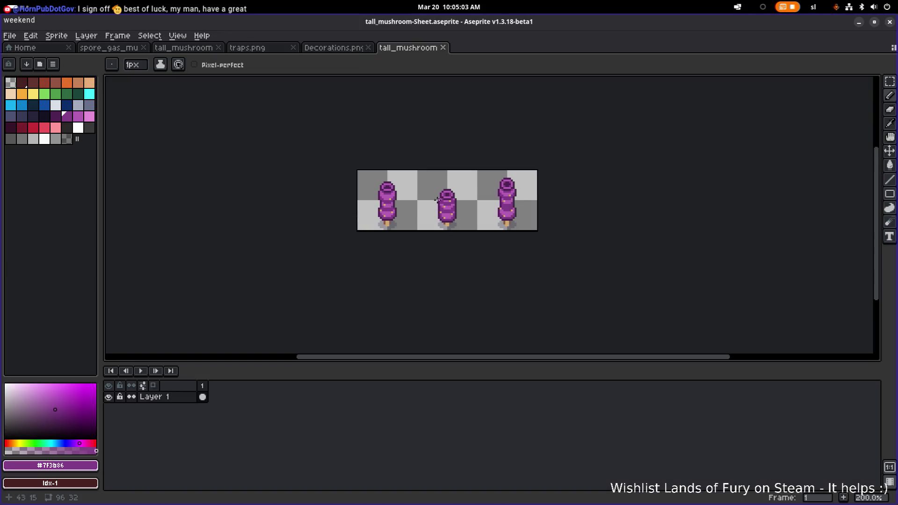
{"action": "key", "text": "alt+Tab"}
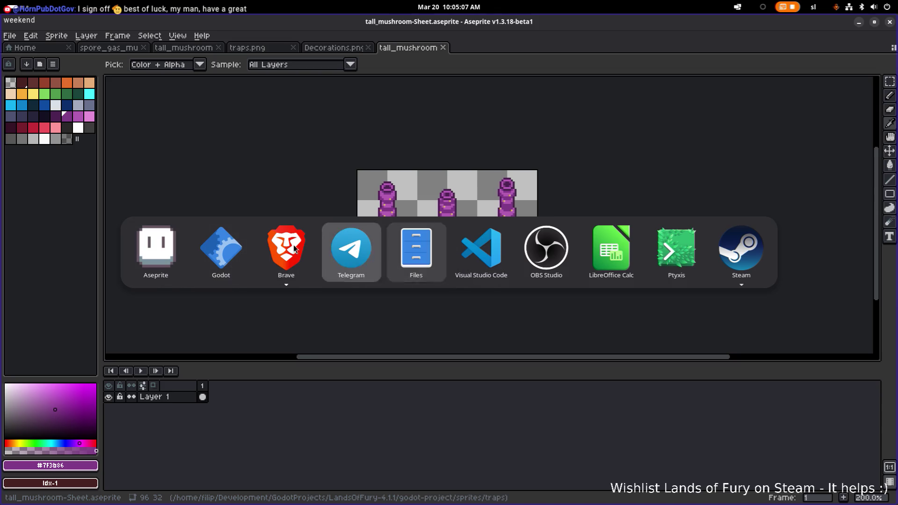
{"action": "left_click", "coordinate": [478, 254]}
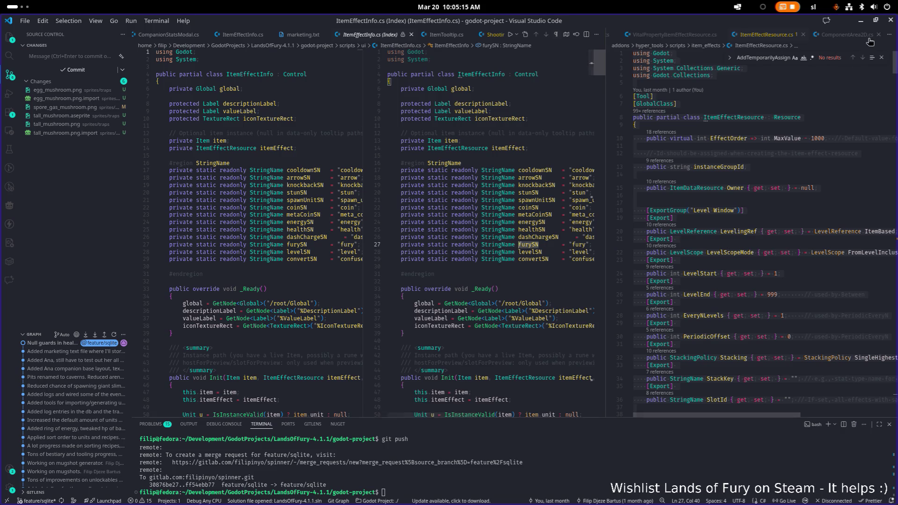
Step: Even out the editor pane widths and close the ItemEffectInfo.cs diff
{"action": "left_click", "coordinate": [529, 150]}
{"action": "left_click", "coordinate": [496, 200]}
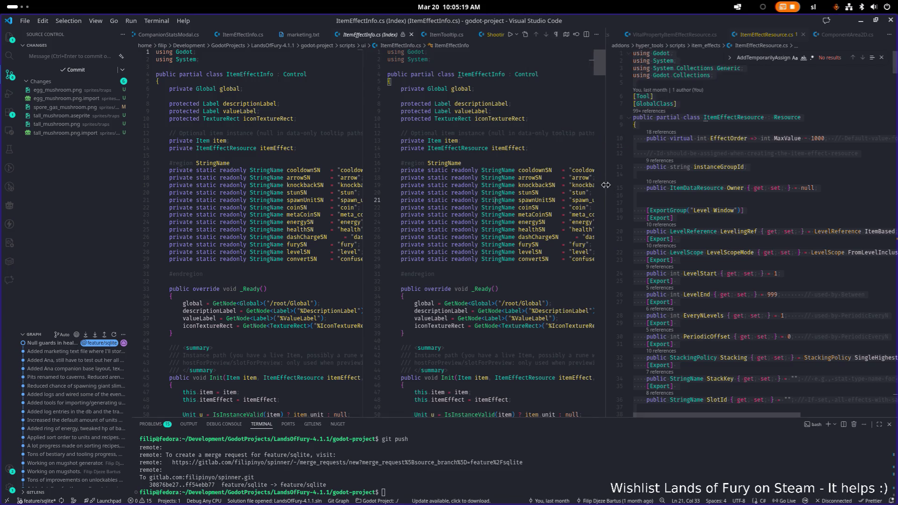
{"action": "double_click", "coordinate": [608, 184]}
{"action": "left_click", "coordinate": [583, 170]}
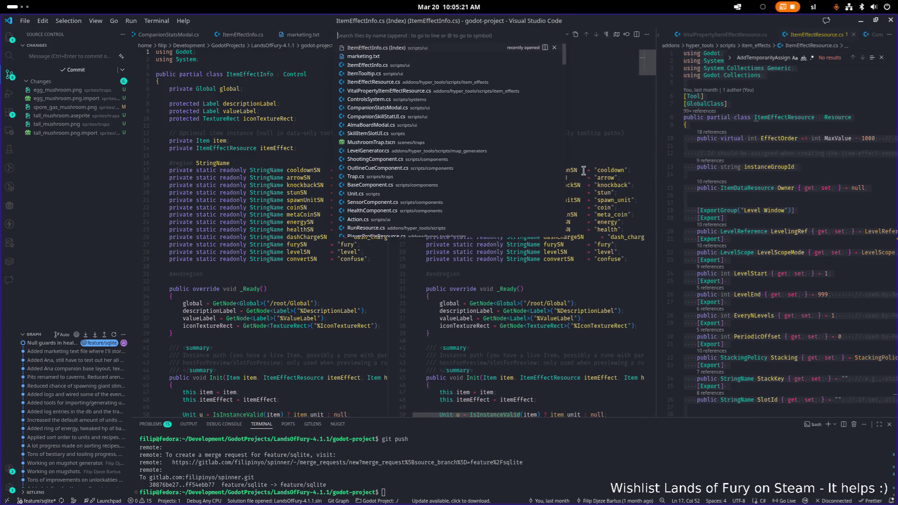
{"action": "middle_click", "coordinate": [371, 37]}
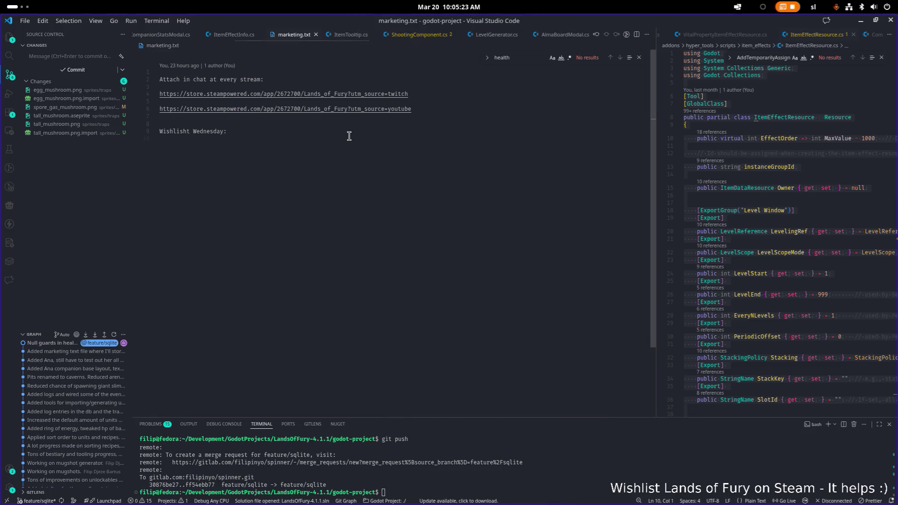
Step: Open HealthComponent.cs through the Ctrl+P file search for 'health'
{"action": "key", "text": "ctrl+p"}
{"action": "type", "text": "health"}
{"action": "key", "text": "Down"}
{"action": "key", "text": "Return"}
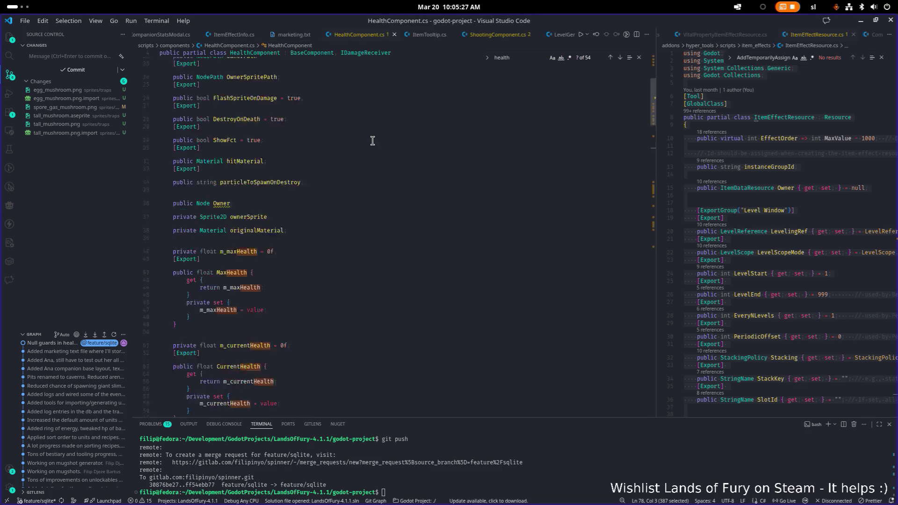
Step: Find 'spri' in HealthComponent.cs and copy the [Export] OwnerSpritePath declaration lines
{"action": "scroll", "coordinate": [372, 141], "scroll_direction": "up", "scroll_amount": 10}
{"action": "left_click", "coordinate": [410, 135]}
{"action": "key", "text": "ctrl+f"}
{"action": "type", "text": "spri"}
{"action": "left_click", "coordinate": [300, 299]}
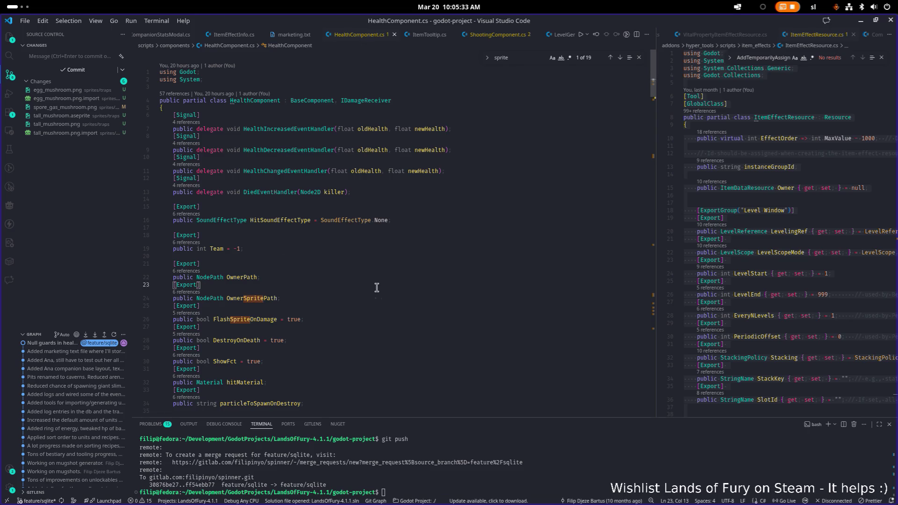
{"action": "key", "text": "Return"}
{"action": "key", "text": "Return"}
{"action": "key", "text": "Up"}
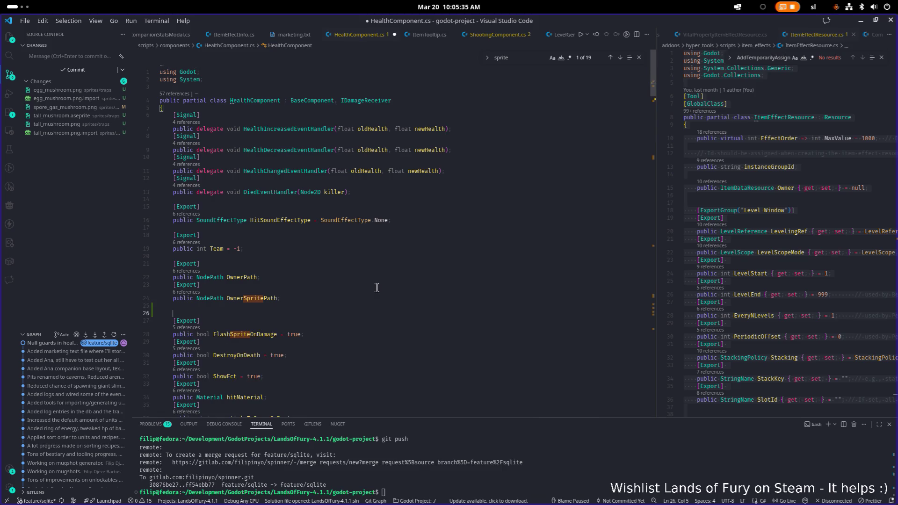
{"action": "key", "text": "shift+Up"}
{"action": "key", "text": "shift+Up"}
{"action": "key", "text": "shift+Up"}
{"action": "key", "text": "ctrl+c"}
Step: Paste a duplicate of the OwnerSpritePath declaration below it and fix its indentation
{"action": "key", "text": "Down"}
{"action": "key", "text": "Down"}
{"action": "key", "text": "ctrl+v"}
{"action": "key", "text": "Home"}
{"action": "key", "text": "Up"}
{"action": "key", "text": "Up"}
{"action": "key", "text": "Down"}
{"action": "key", "text": "Home"}
{"action": "key", "text": "Tab"}
{"action": "key", "text": "Down"}
Step: Rename the copied field to OwnerAnimatedSpritePath and save the file
{"action": "key", "text": "Up"}
{"action": "key", "text": "End"}
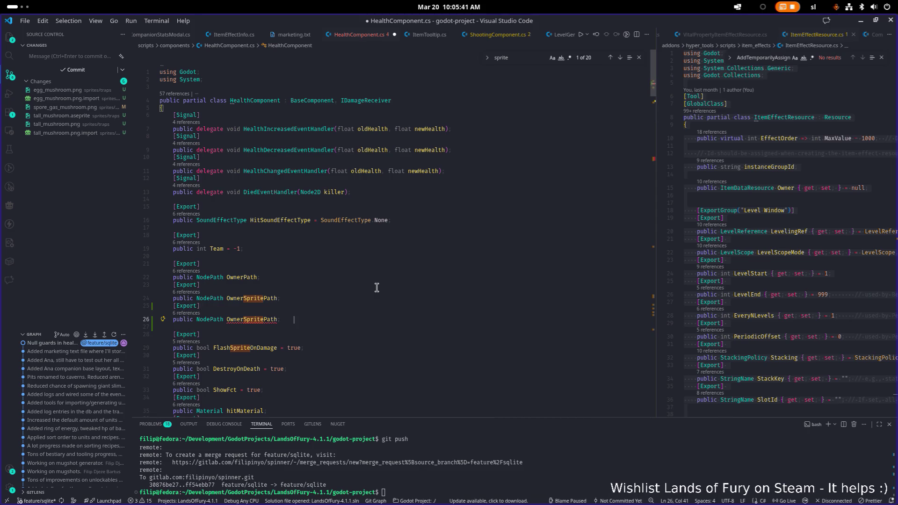
{"action": "key", "text": "Left"}
{"action": "key", "text": "Left"}
{"action": "key", "text": "Left"}
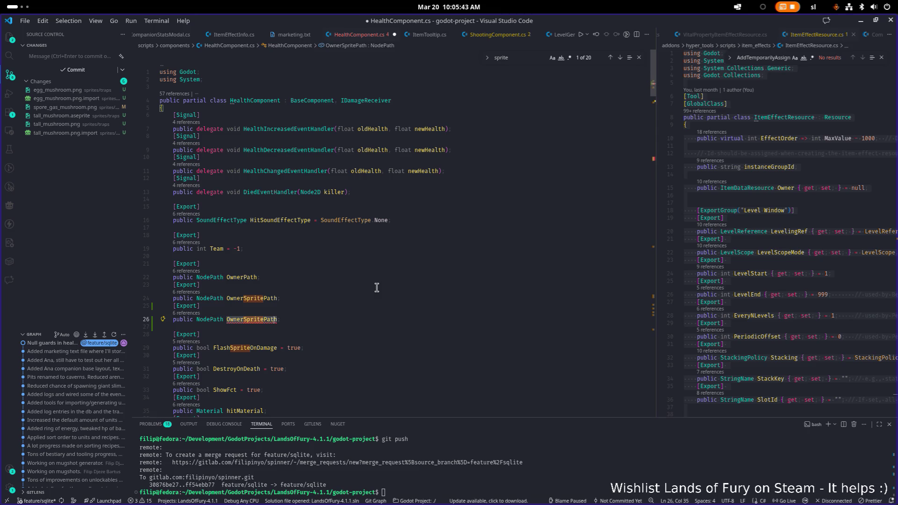
{"action": "key", "text": "Right"}
{"action": "key", "text": "Right"}
{"action": "key", "text": "Right"}
{"action": "type", "text": "Animated"}
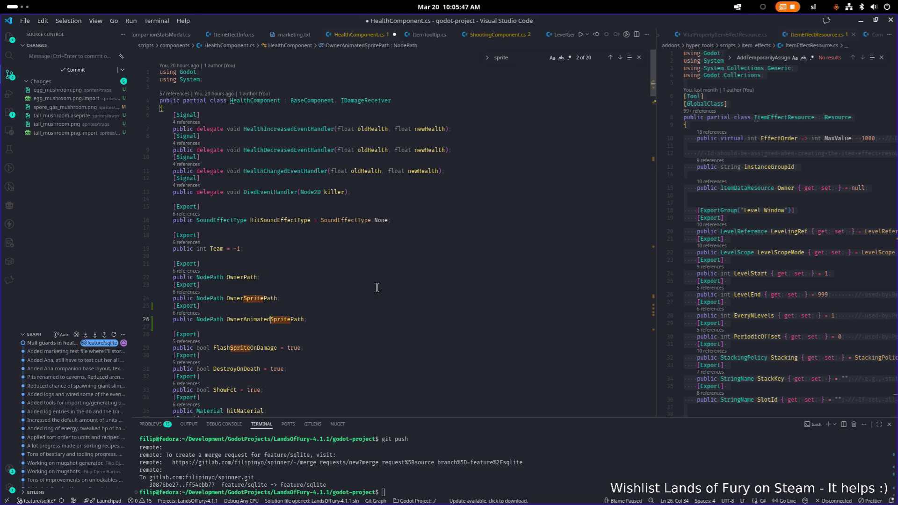
{"action": "key", "text": "ctrl+Left"}
{"action": "key", "text": "ctrl+s"}
{"action": "key", "text": "Up"}
{"action": "key", "text": "Up"}
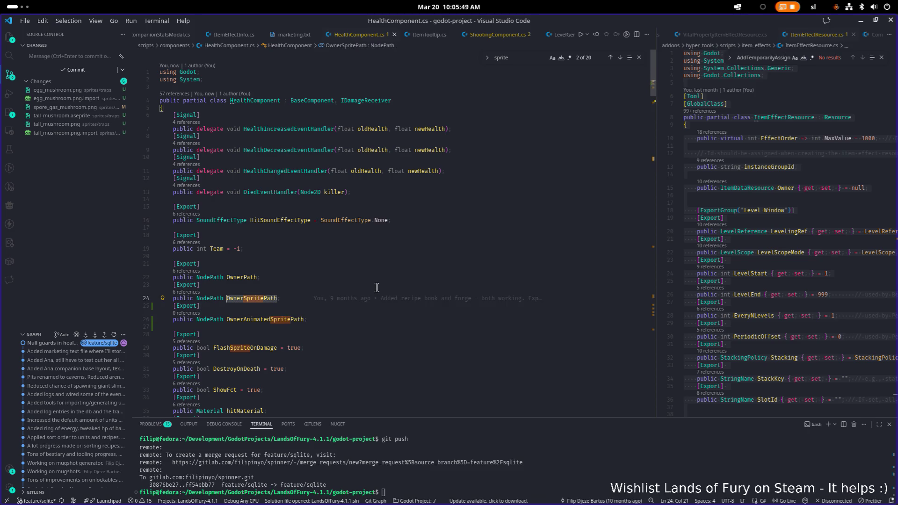
Step: Find the OwnerSpritePath use in ReadyCustom and add a blank line after its null-check block
{"action": "key", "text": "ctrl+f"}
{"action": "key", "text": "Return"}
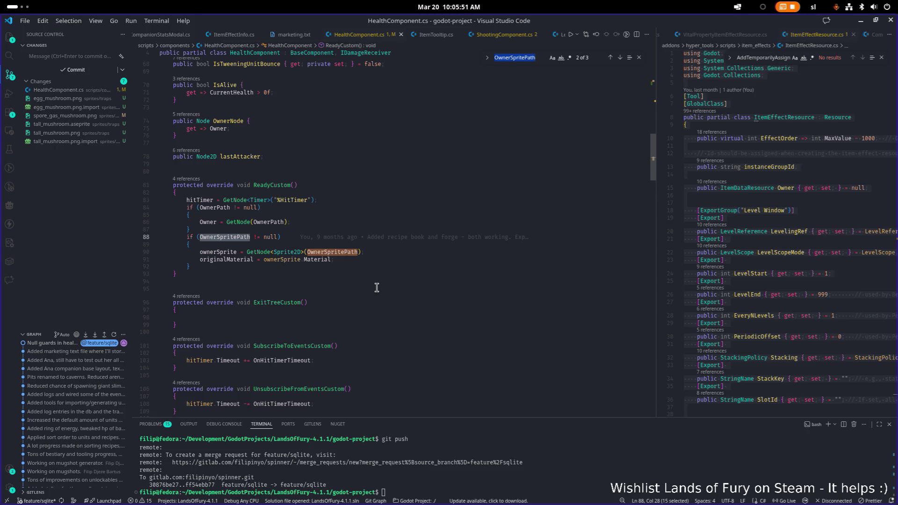
{"action": "left_click", "coordinate": [285, 260]}
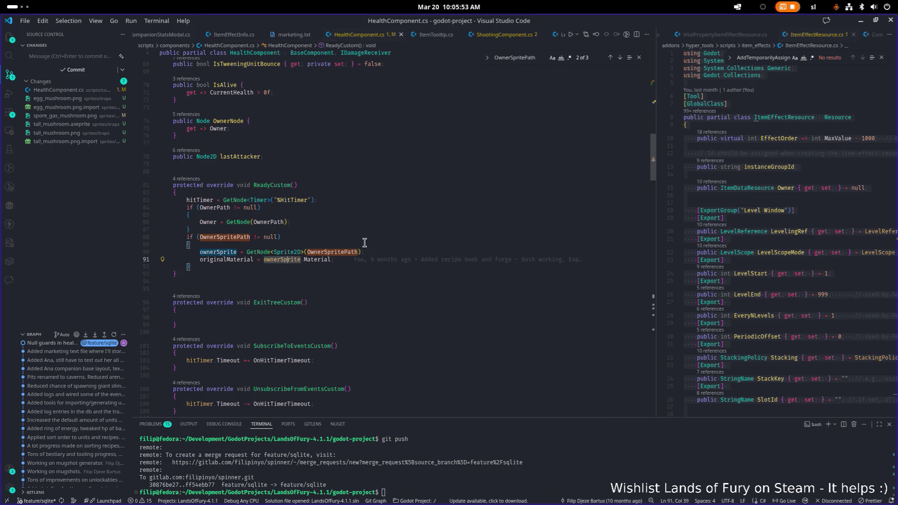
{"action": "key", "text": "Down"}
{"action": "key", "text": "Return"}
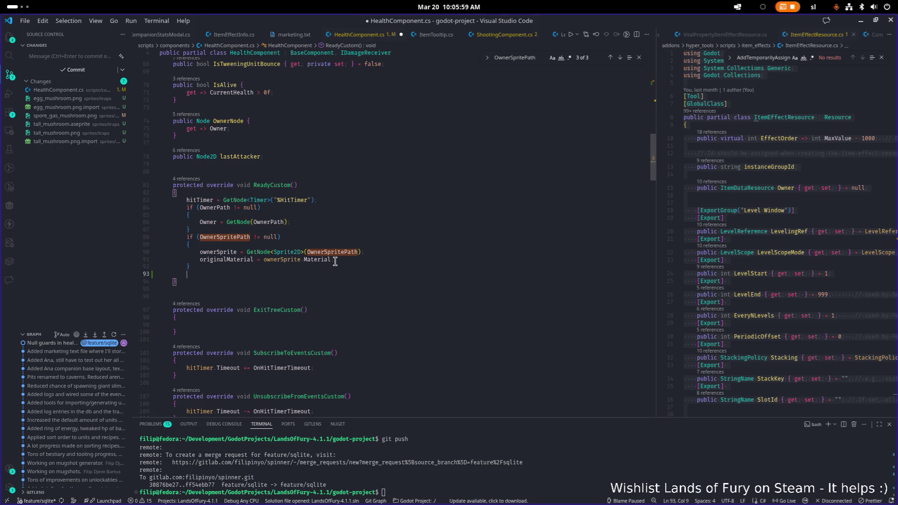
{"action": "left_click", "coordinate": [233, 237], "text": "ctrl"}
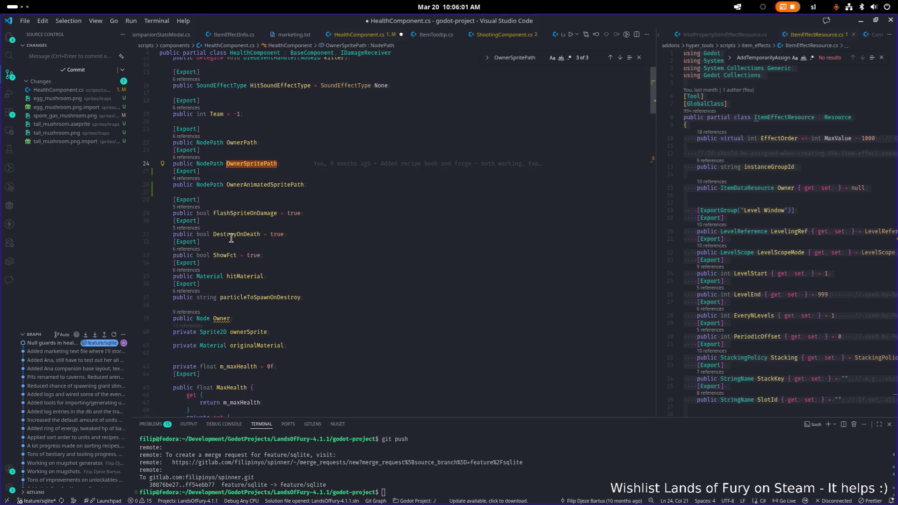
Step: Add blank lines below the OwnerSpritePath if-block, leaving OwnerAnimatedSpritePath on a stray line
{"action": "scroll", "coordinate": [233, 237], "scroll_direction": "down", "scroll_amount": 15}
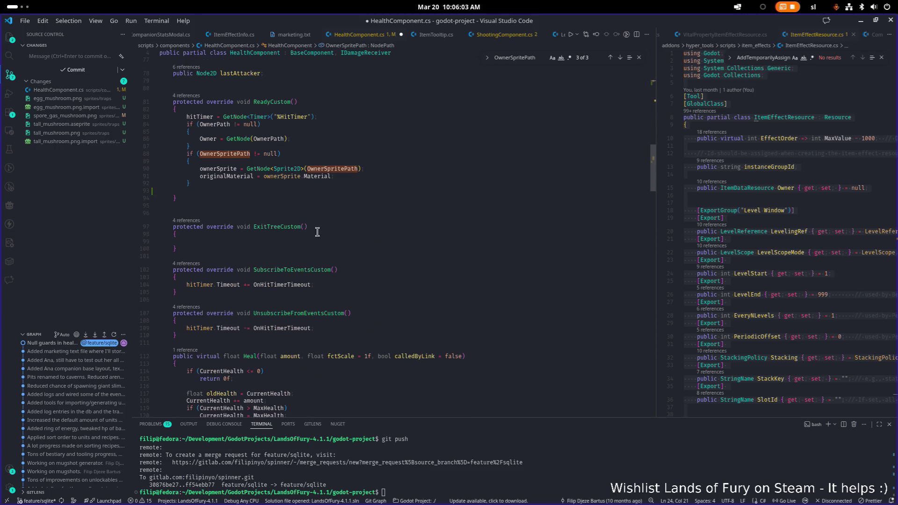
{"action": "key", "text": "Down"}
{"action": "key", "text": "Down"}
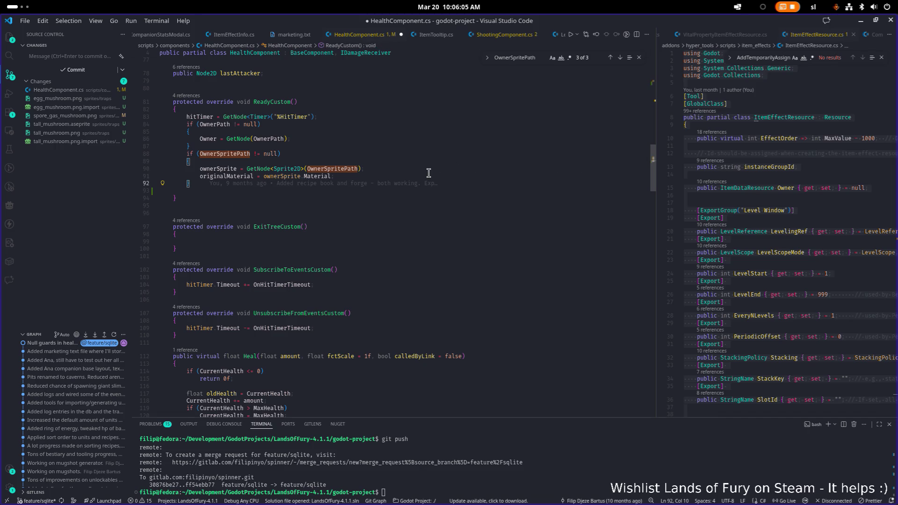
{"action": "key", "text": "Return"}
{"action": "key", "text": "Return"}
{"action": "key", "text": "Return"}
{"action": "key", "text": "Up"}
{"action": "key", "text": "Up"}
{"action": "key", "text": "Up"}
{"action": "key", "text": "Down"}
{"action": "key", "text": "Return"}
Step: Write the condition if(OwnerAnimatedSpritePath != null), moving the stray name into the parentheses
{"action": "type", "text": "if("}
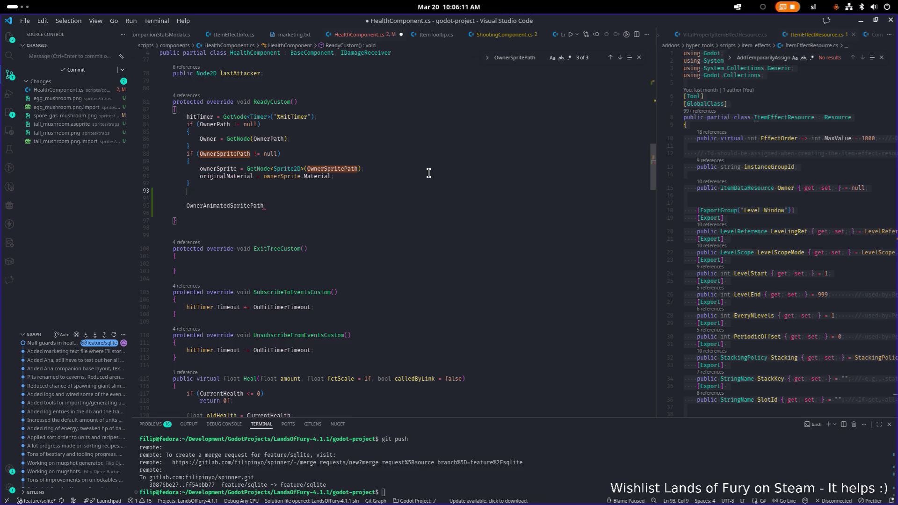
{"action": "key", "text": "Down"}
{"action": "key", "text": "Down"}
{"action": "key", "text": "shift+End"}
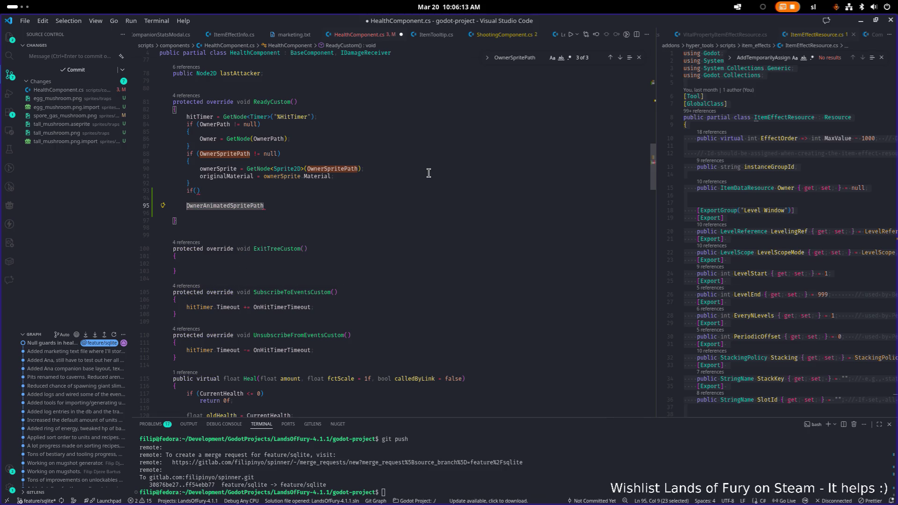
{"action": "key", "text": "BackSpace"}
{"action": "key", "text": "BackSpace"}
{"action": "key", "text": "Up"}
{"action": "key", "text": "End"}
{"action": "key", "text": "Left"}
{"action": "key", "text": "ctrl+v"}
{"action": "type", "text": "null"}
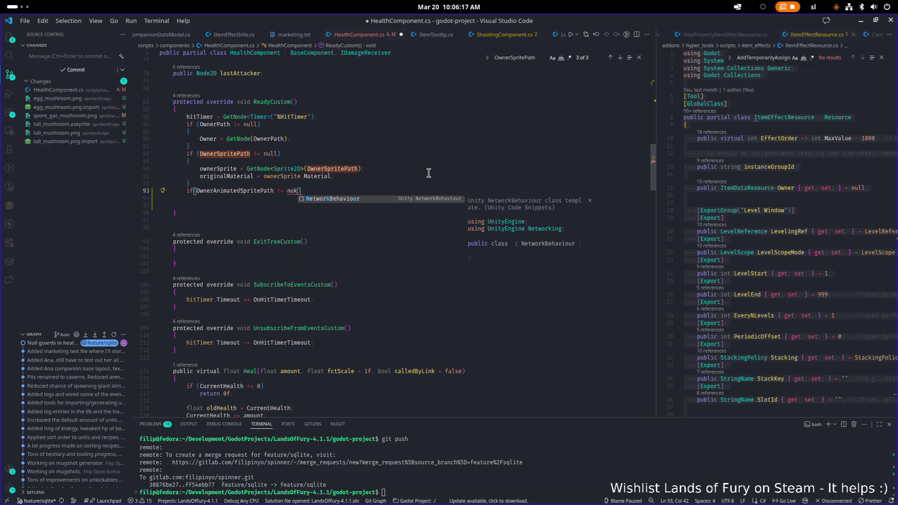
{"action": "key", "text": "Escape"}
Step: Open the new if block with a brace and begin its body with 'owner'
{"action": "key", "text": "End"}
{"action": "key", "text": "Return"}
{"action": "type", "text": "{"}
{"action": "key", "text": "Return"}
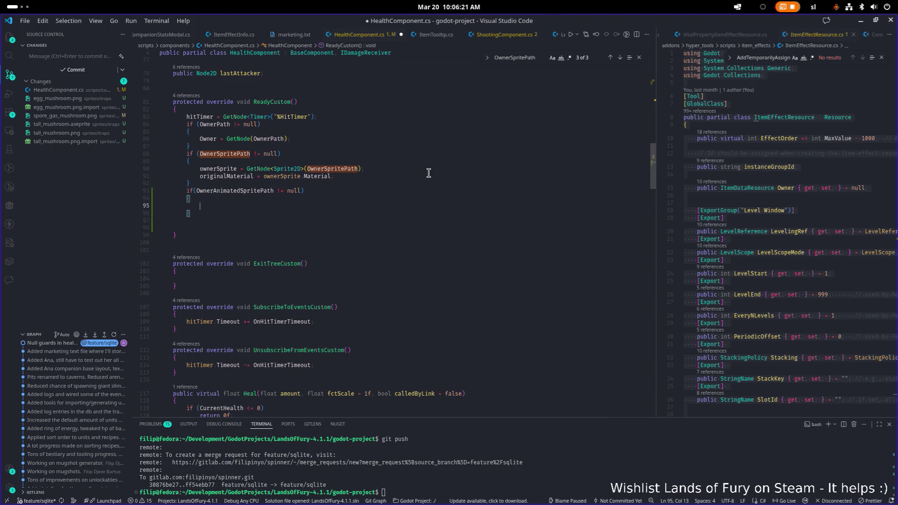
{"action": "type", "text": "owner"}
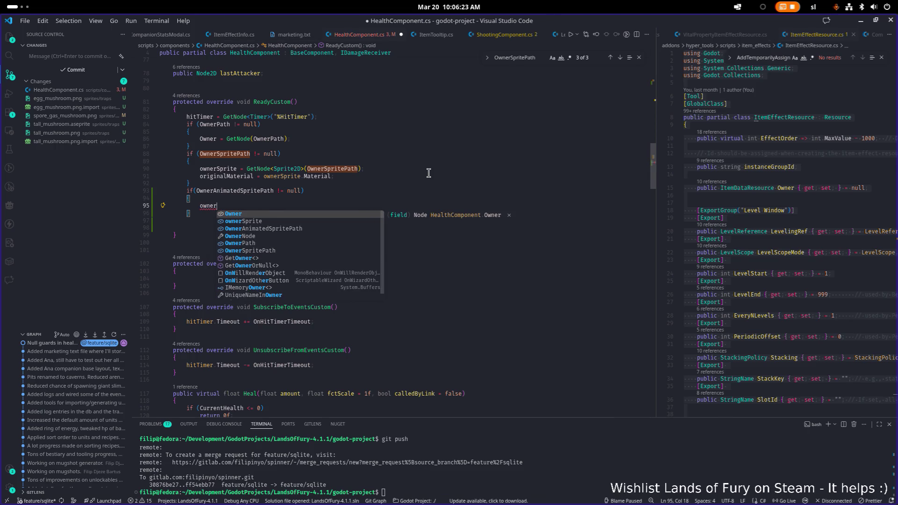
{"action": "scroll", "coordinate": [429, 173], "scroll_direction": "up", "scroll_amount": 13}
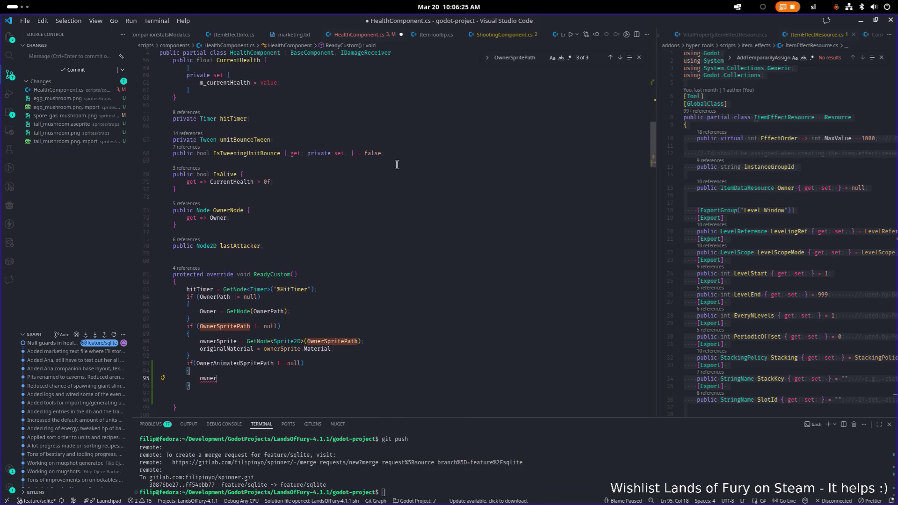
{"action": "scroll", "coordinate": [362, 167], "scroll_direction": "up", "scroll_amount": 9}
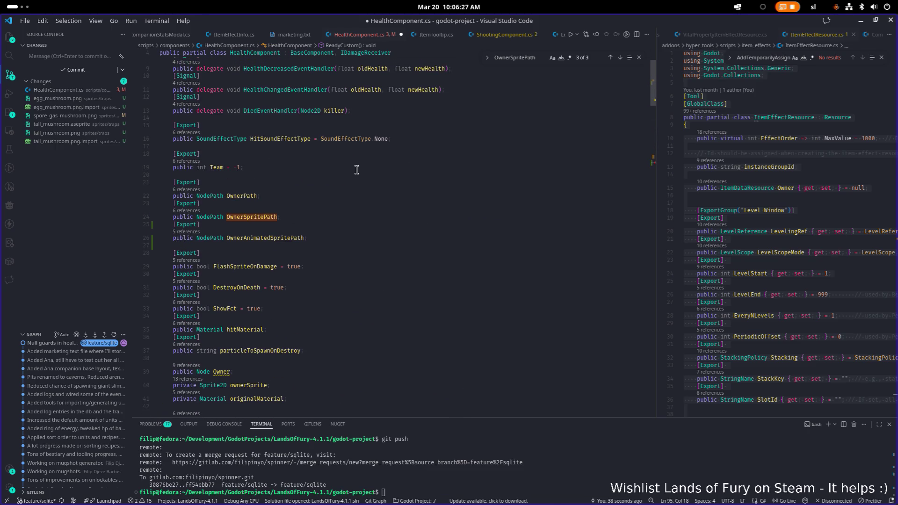
Step: Start a 'private Animated…' field line under ownerSprite, correcting the misspelled 'prviate' keyword
{"action": "left_click", "coordinate": [271, 219]}
{"action": "scroll", "coordinate": [269, 218], "scroll_direction": "down", "scroll_amount": 4}
{"action": "left_click", "coordinate": [306, 263]}
{"action": "key", "text": "Return"}
{"action": "type", "text": "prviate Anima"}
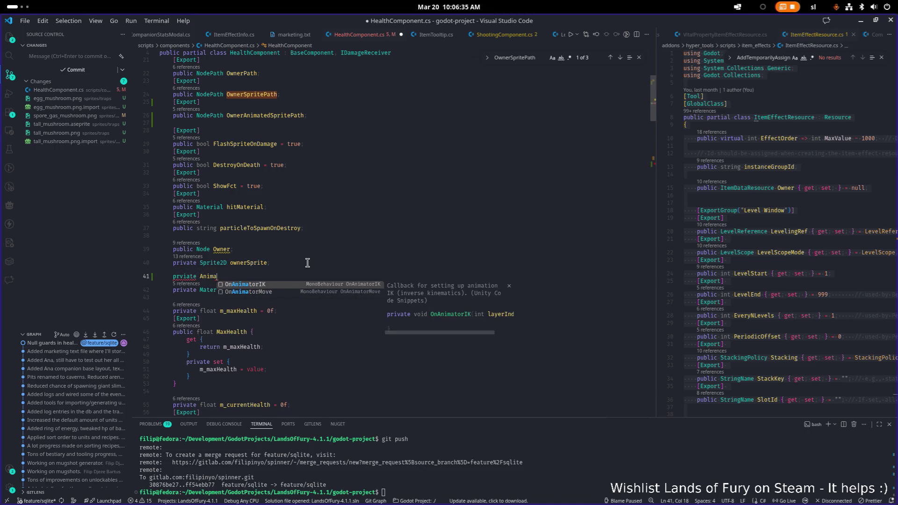
{"action": "type", "text": "ted"}
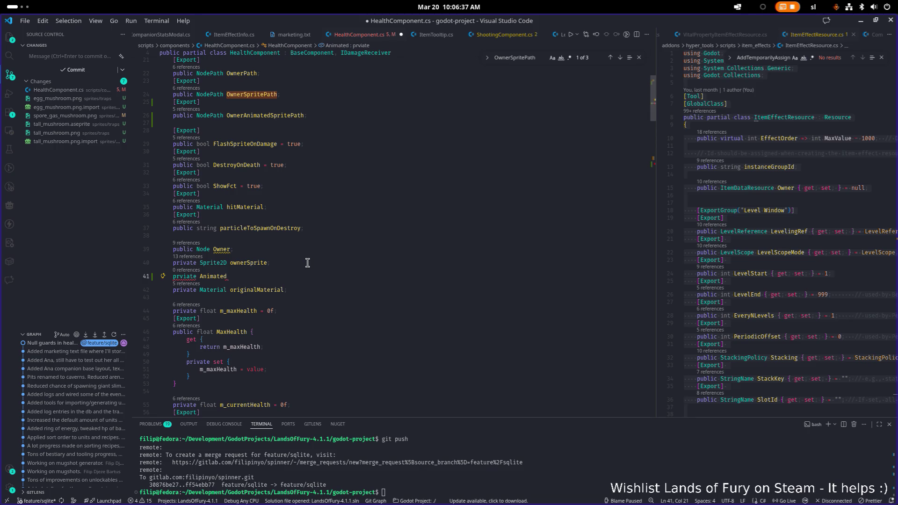
{"action": "key", "text": "ctrl+Left"}
{"action": "key", "text": "ctrl+Left"}
{"action": "key", "text": "ctrl+Delete"}
{"action": "type", "text": "pri"}
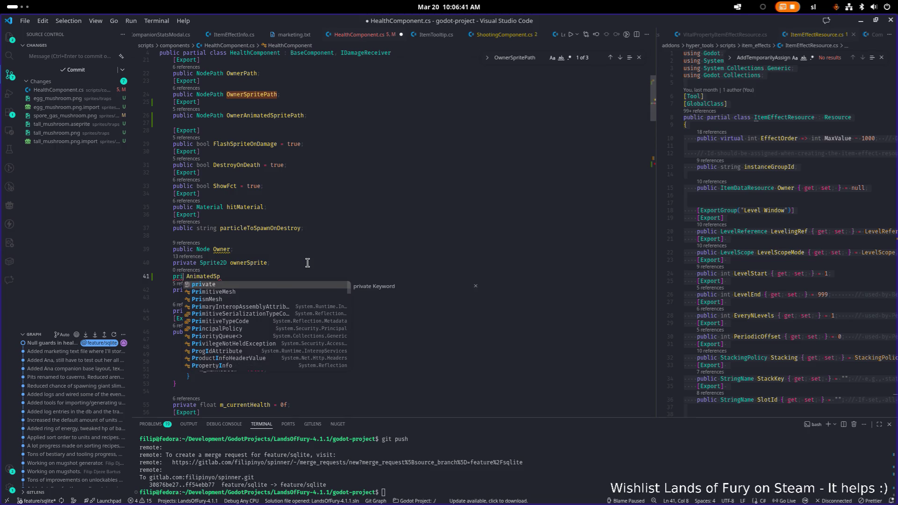